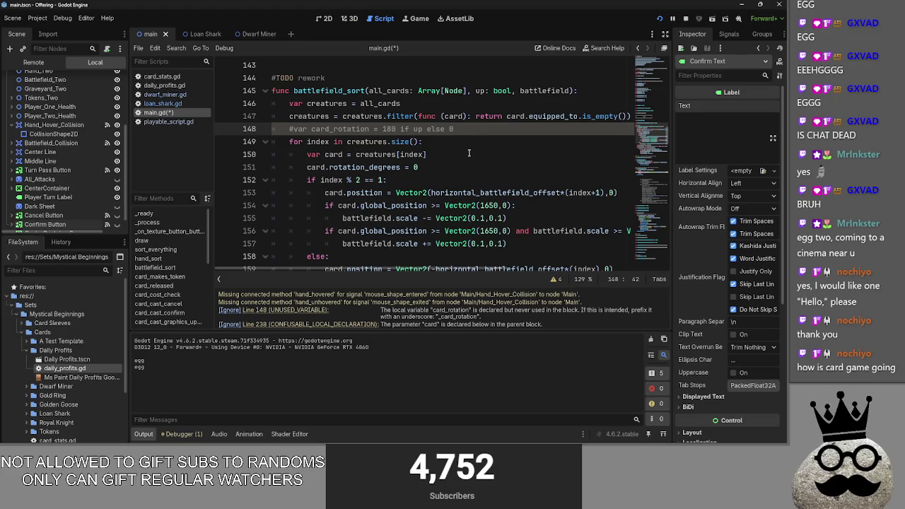
- Rename battlefield_sort's unused parameter up to _up
scroll(473, 142, up, 3)
click(475, 205)
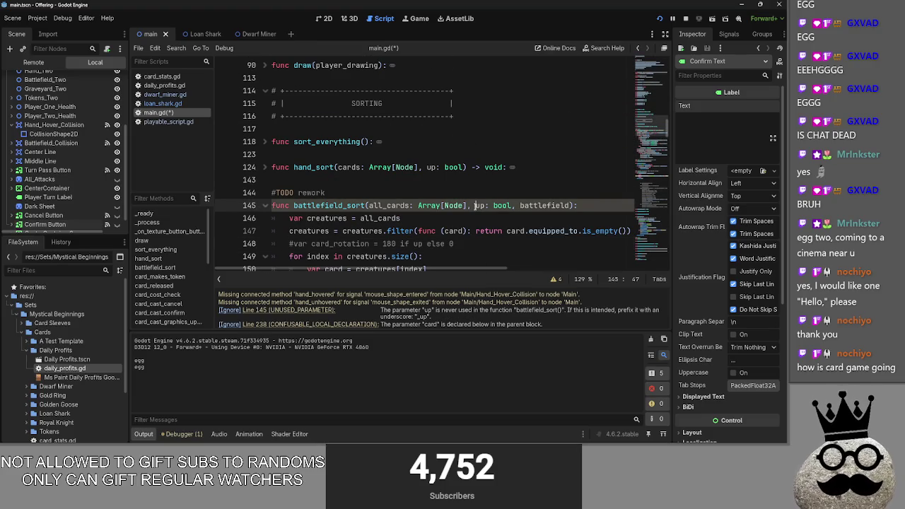
text(_)
click(479, 219)
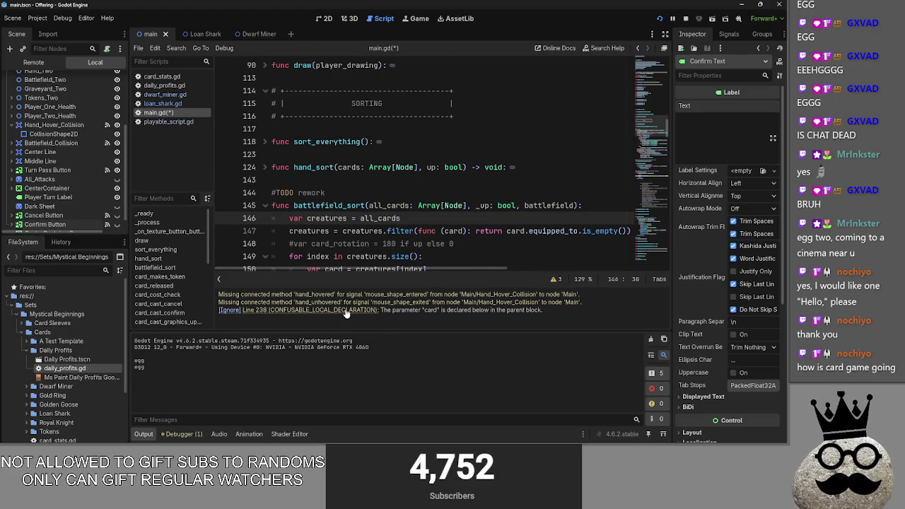
- Rename the line 238 filter lambda's parameter from card to creature in both parameter and body
click(348, 309)
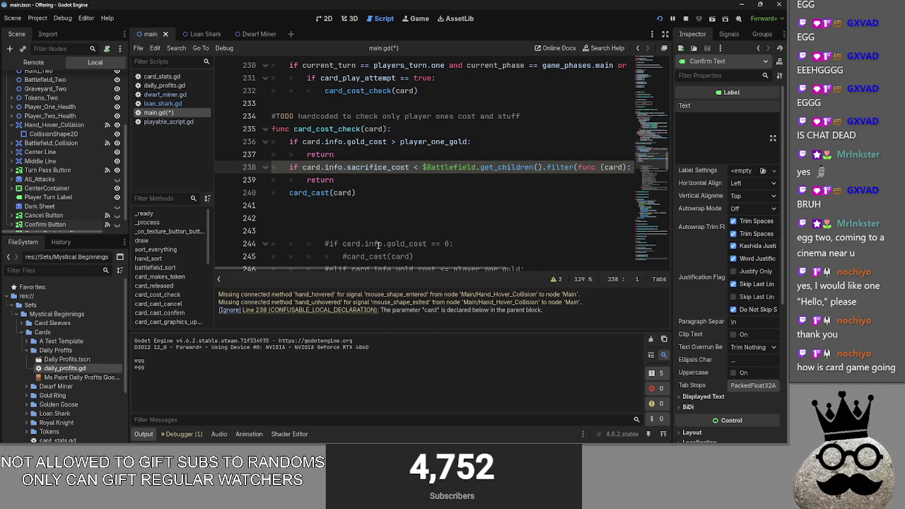
mouse_move(348, 273)
mouse_down()
mouse_move(525, 283)
mouse_move(323, 271)
mouse_move(504, 269)
mouse_move(443, 270)
mouse_up()
double_click(465, 168)
click(471, 168)
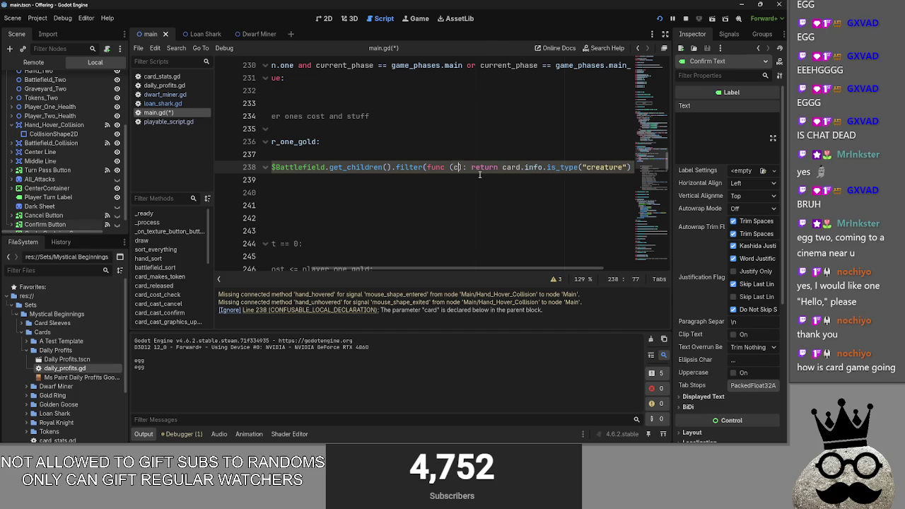
text(tures)
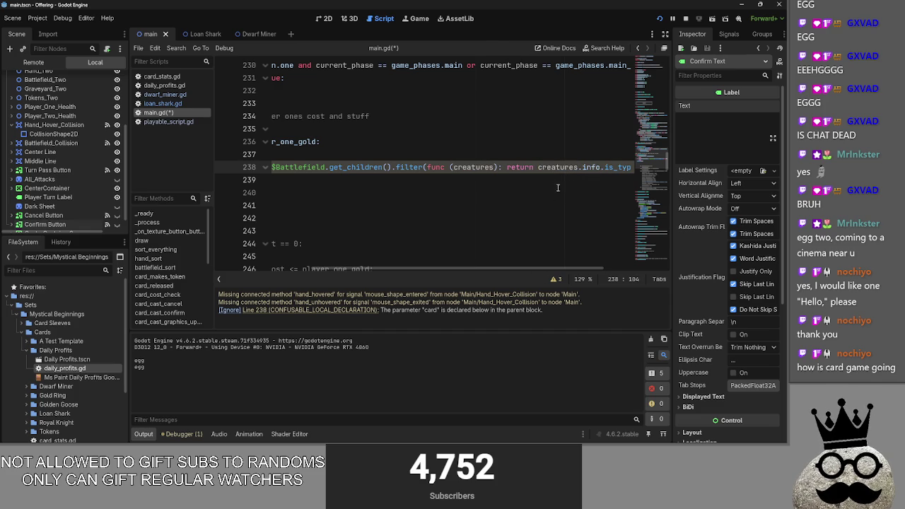
key(BackSpace)
click(494, 166)
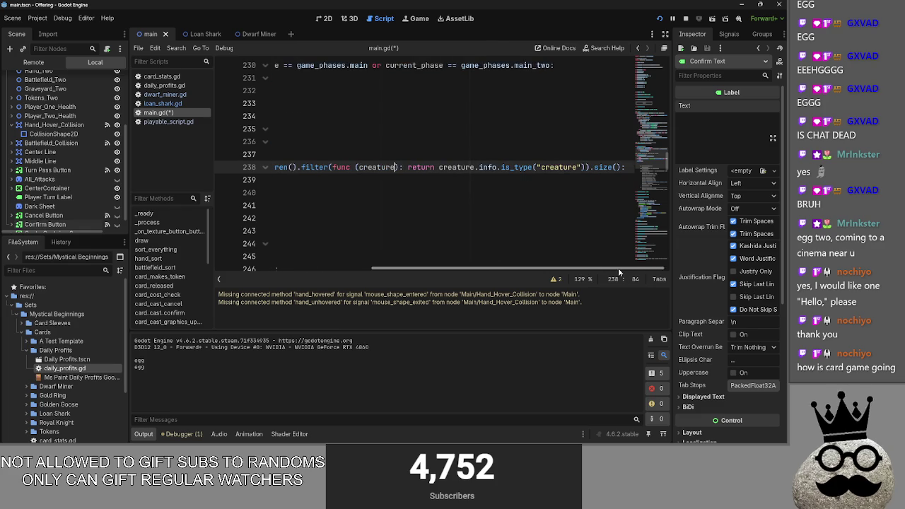
click(410, 179)
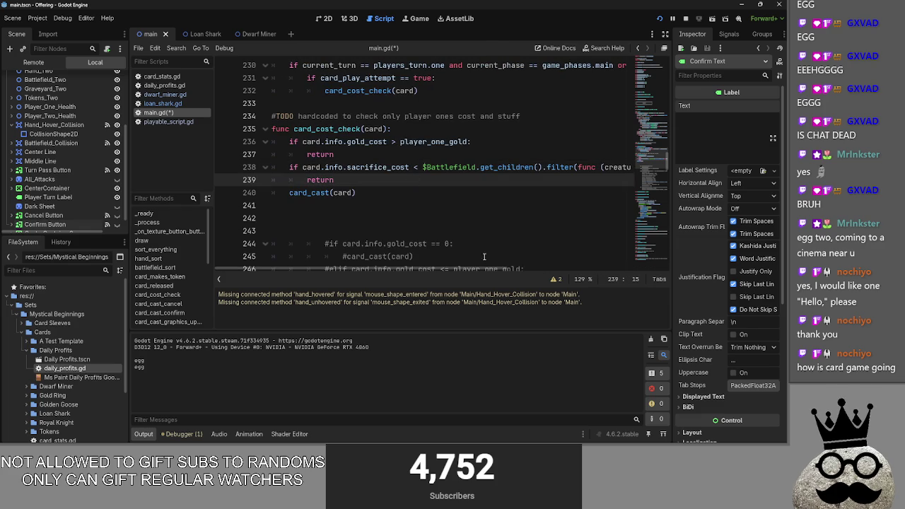
scroll(477, 212, right, 4)
click(446, 166)
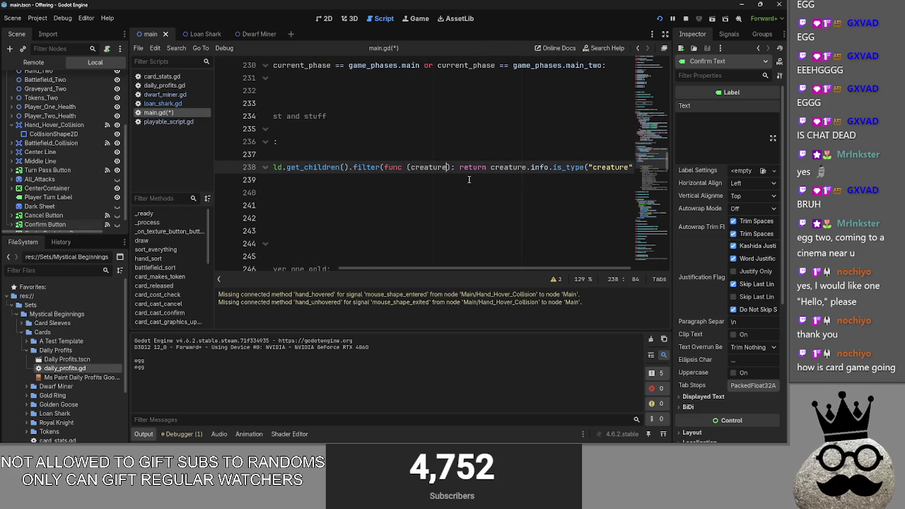
drag(534, 173, 549, 267)
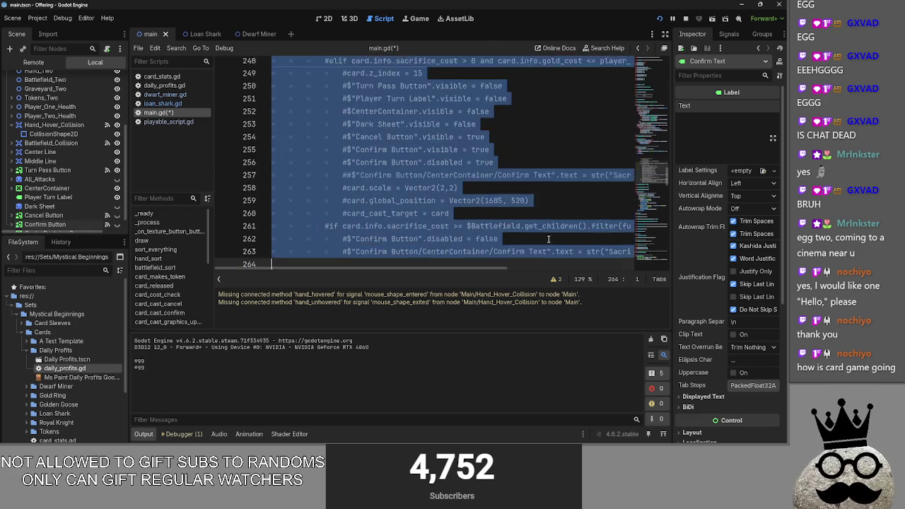
- Delete the old commented-out casting code below card_cast(card) and save the script
key(BackSpace)
key(ctrl+s)
key(Up)
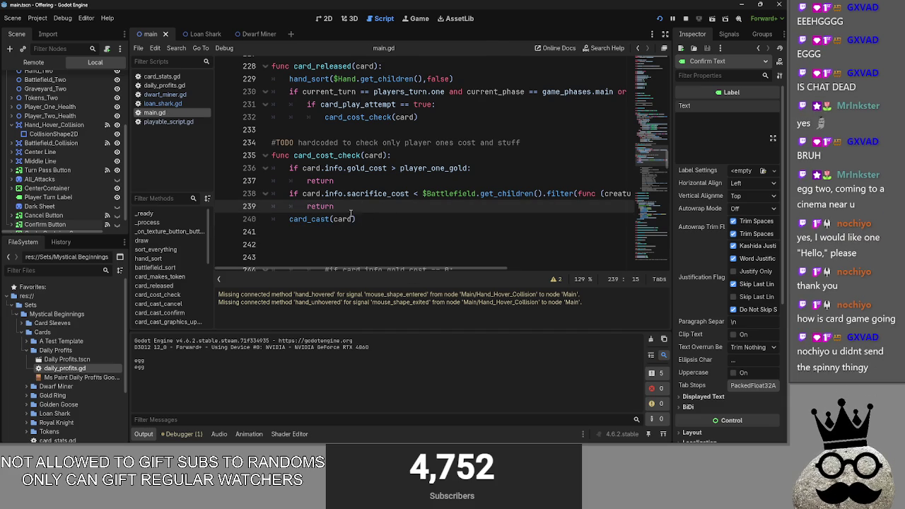
- Change line 238's comparison to > so it returns when sacrifice_cost exceeds the creature count
key(Up)
key(Up)
key(Up)
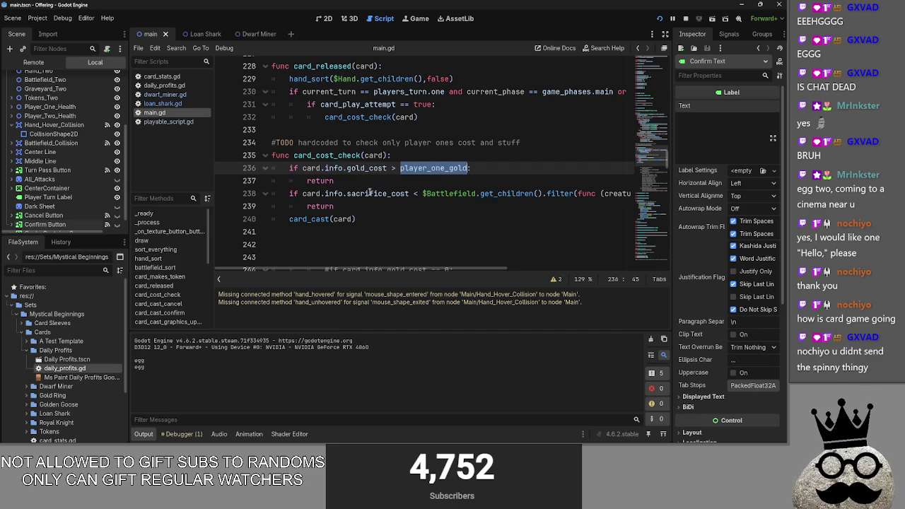
click(333, 180)
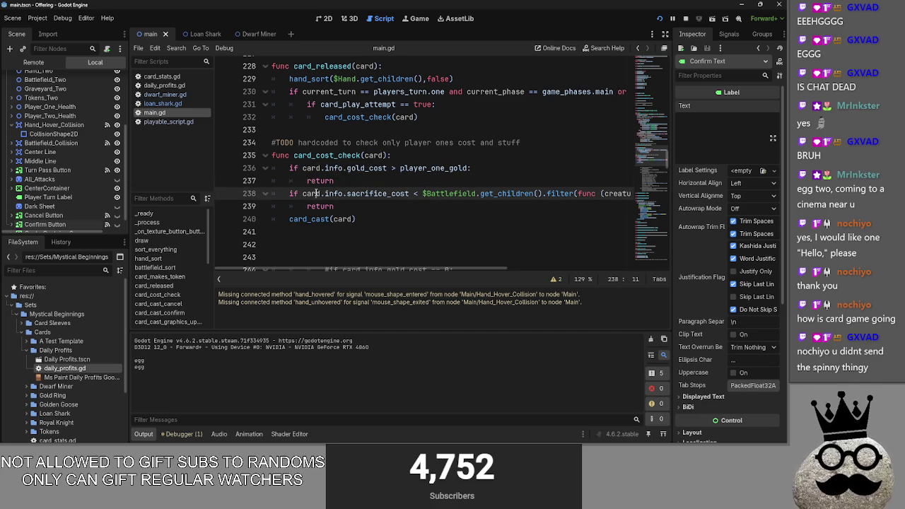
double_click(378, 192)
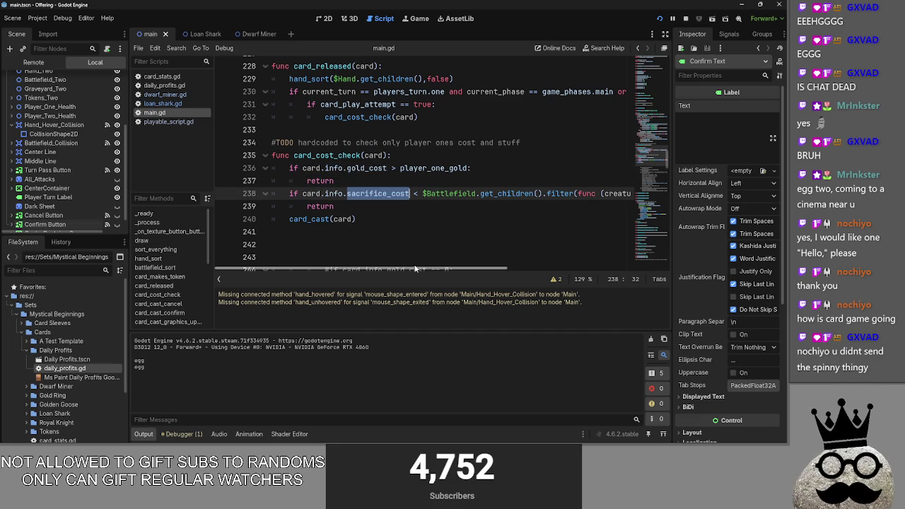
drag(416, 268, 437, 269)
click(383, 193)
click(382, 193)
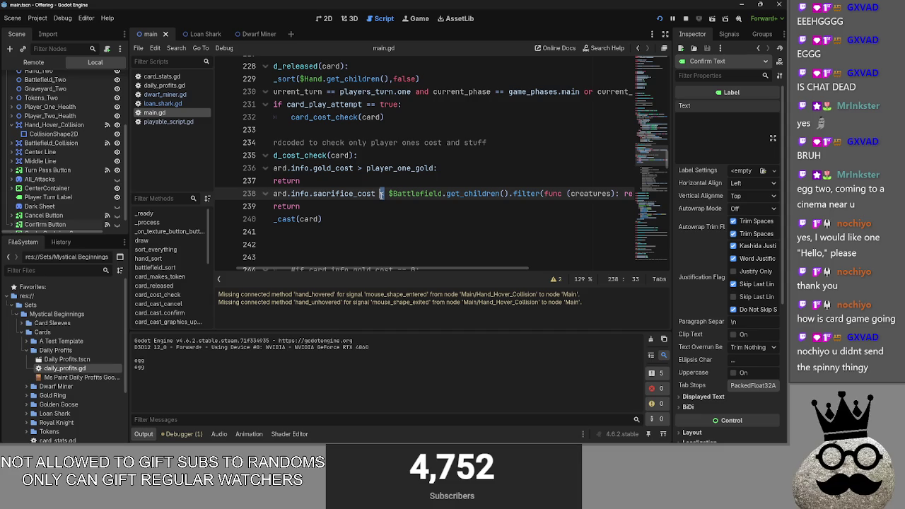
drag(422, 270, 476, 267)
click(340, 198)
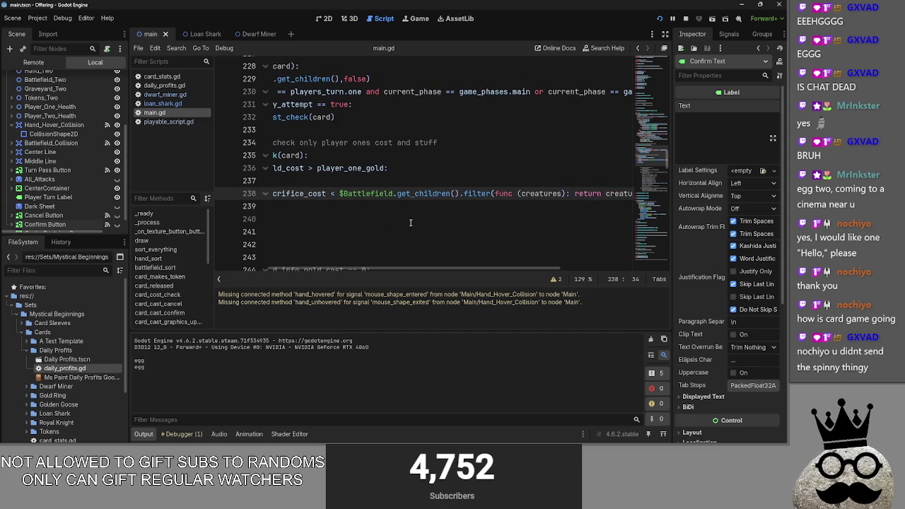
text(=)
key(Down)
key(Down)
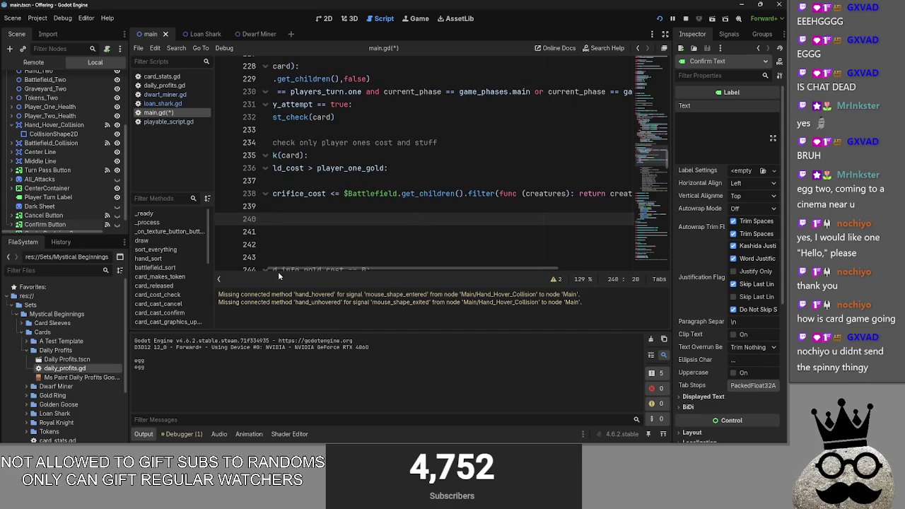
drag(278, 271, 206, 268)
click(417, 195)
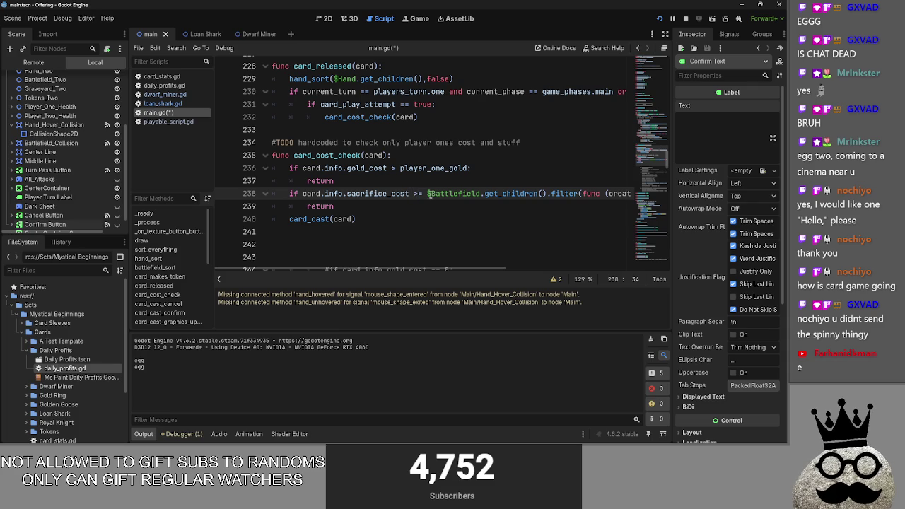
key(BackSpace)
key(Down)
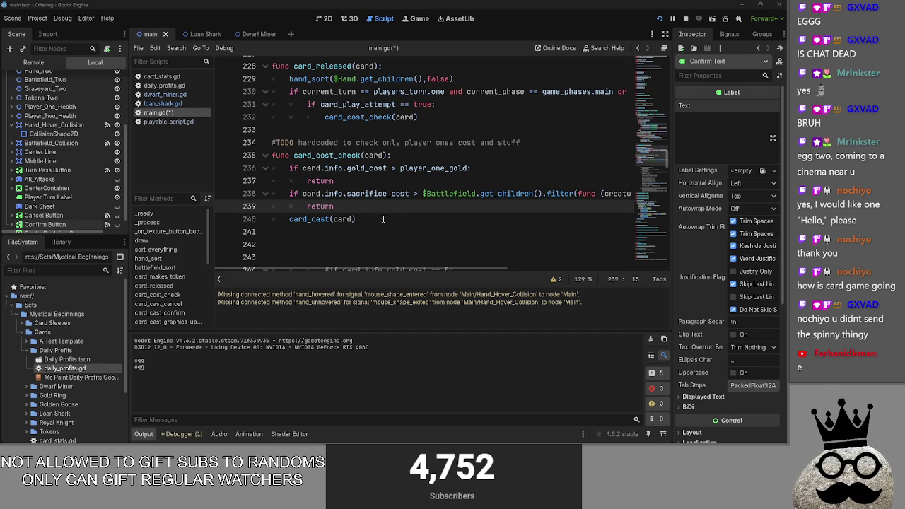
- Run the project to test the updated cost checks
click(446, 221)
key(Up)
click(408, 224)
click(674, 17)
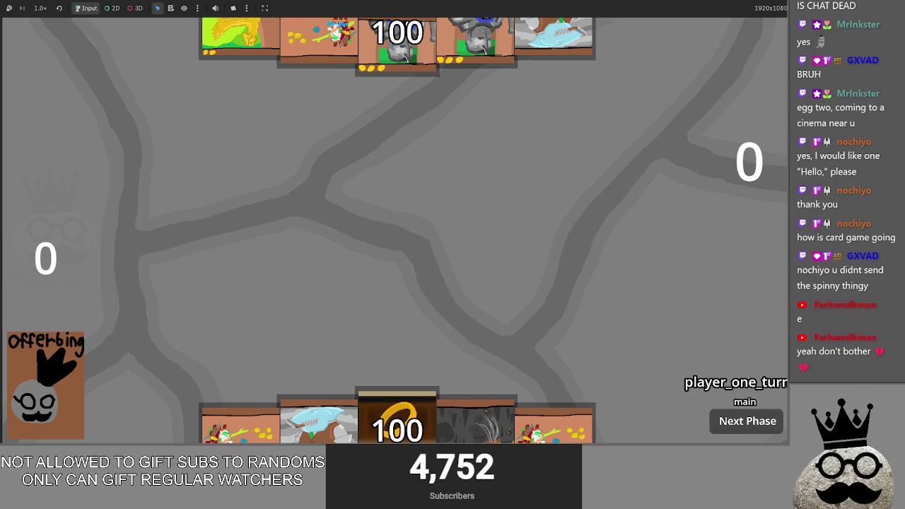
- Cast the ring, dark Makes and shark cards onto the board, then return to the editor
mouse_move(410, 390)
mouse_down()
mouse_move(459, 212)
mouse_move(463, 226)
mouse_up()
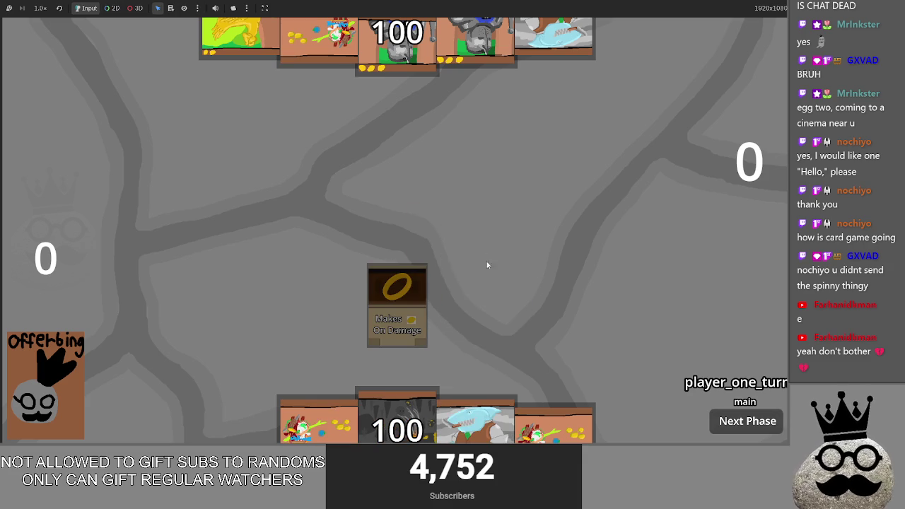
drag(475, 434, 495, 276)
drag(542, 440, 538, 296)
mouse_move(397, 417)
mouse_down()
mouse_move(446, 276)
mouse_move(460, 297)
mouse_up()
mouse_move(460, 410)
mouse_down()
mouse_move(456, 269)
mouse_move(442, 320)
mouse_up()
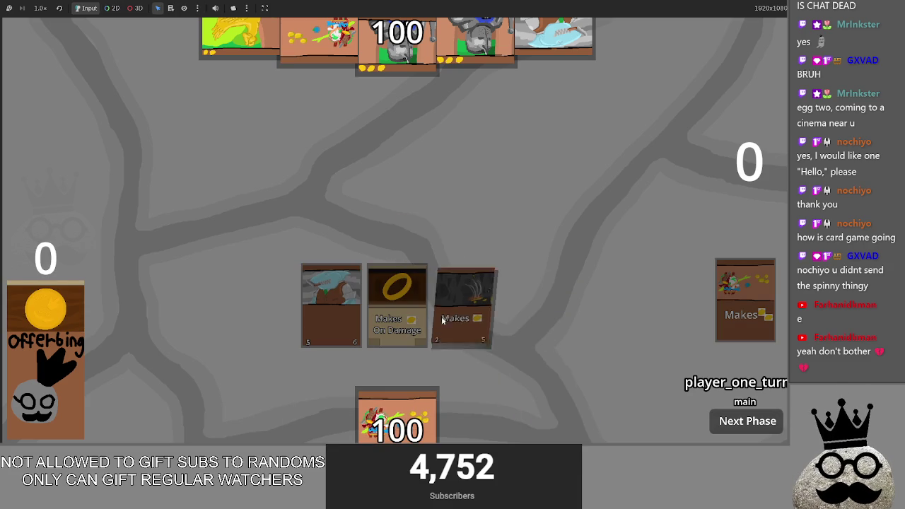
key(alt+Tab)
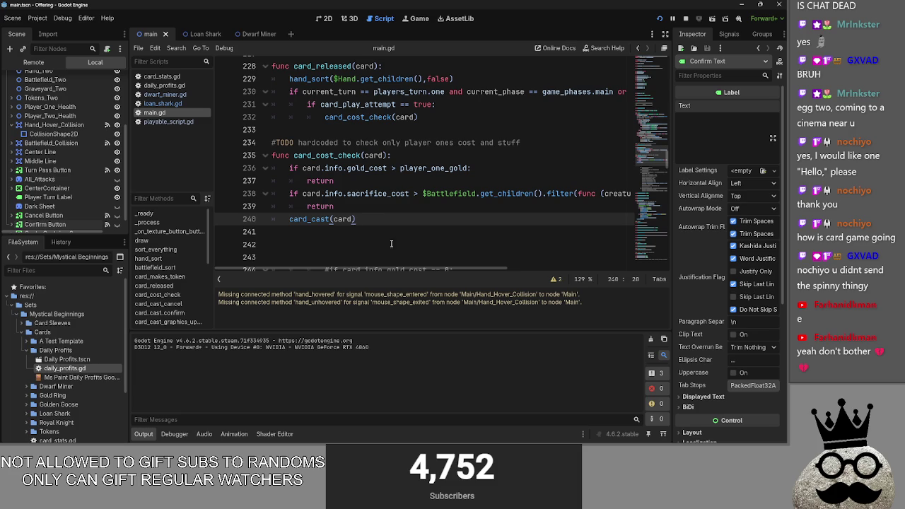
- Rerun with F5, offer the Makes card for gold, play the ring, and try placing the shark
click(382, 208)
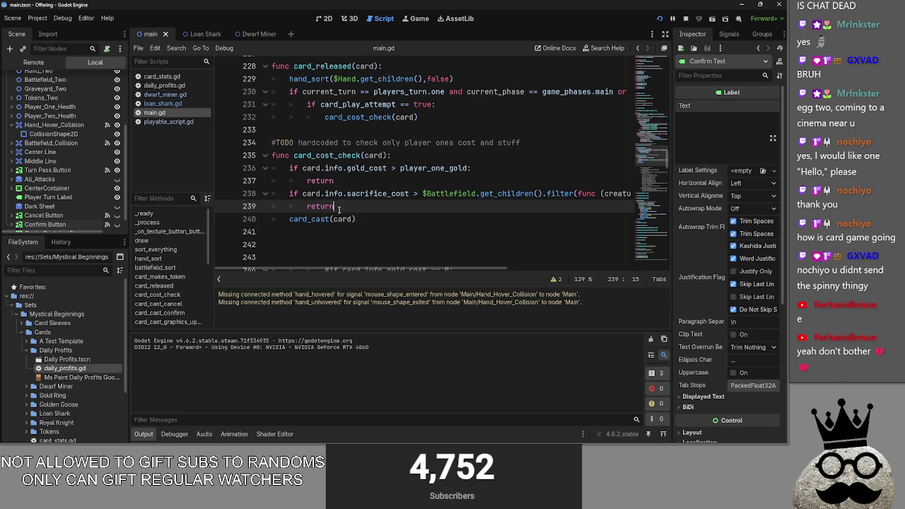
key(F5)
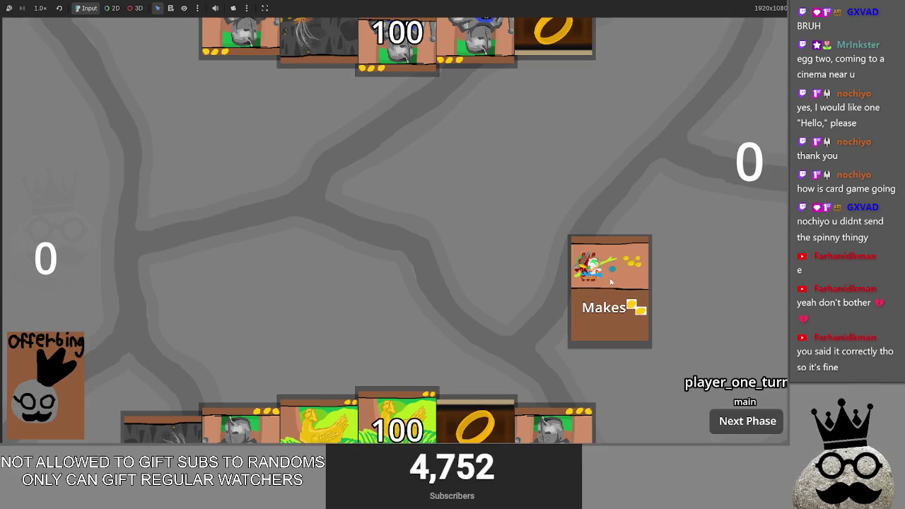
click(610, 311)
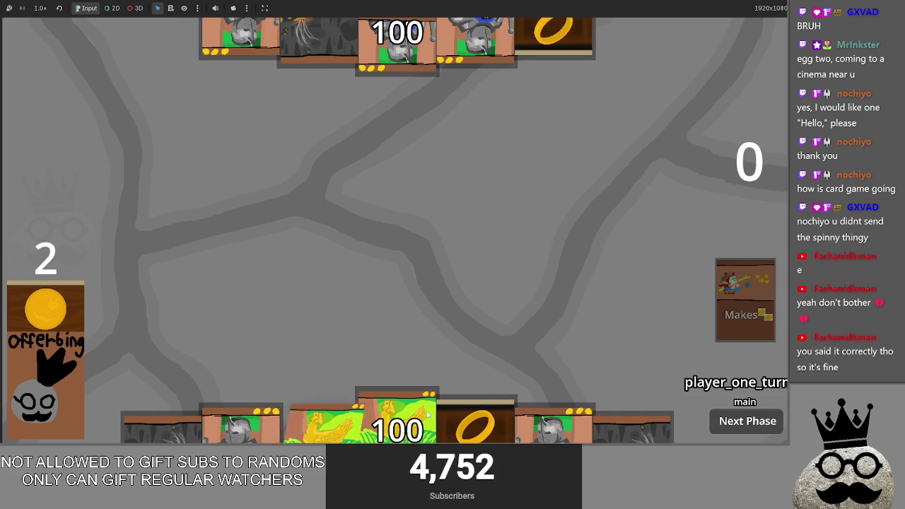
click(486, 298)
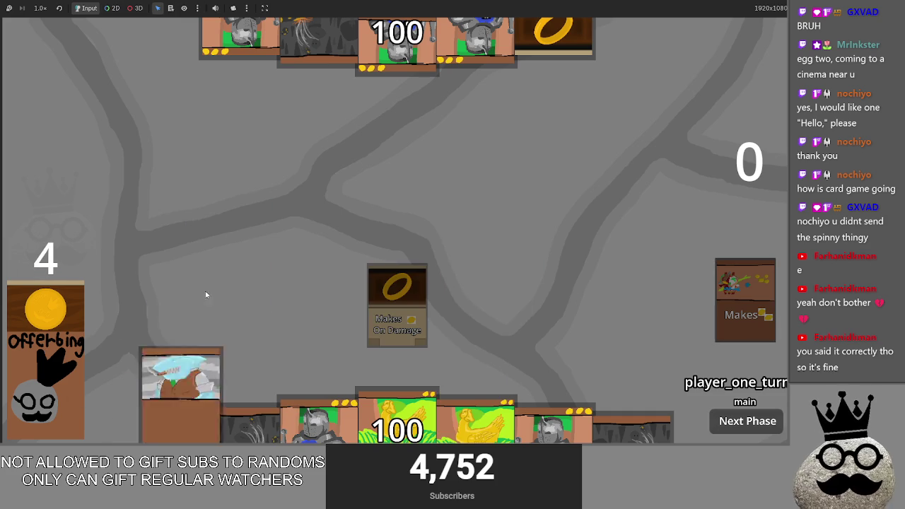
mouse_move(195, 435)
mouse_down()
mouse_move(379, 192)
mouse_move(565, 212)
mouse_move(552, 233)
mouse_up()
mouse_move(162, 428)
mouse_down()
mouse_move(527, 225)
mouse_move(162, 281)
mouse_up()
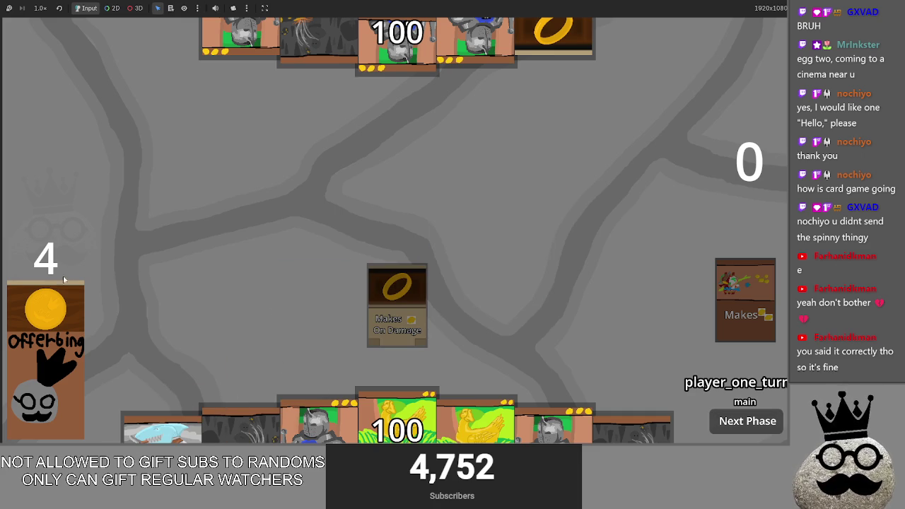
mouse_move(163, 428)
mouse_down()
mouse_move(472, 234)
mouse_move(487, 248)
mouse_move(438, 241)
mouse_up()
key(alt+Tab)
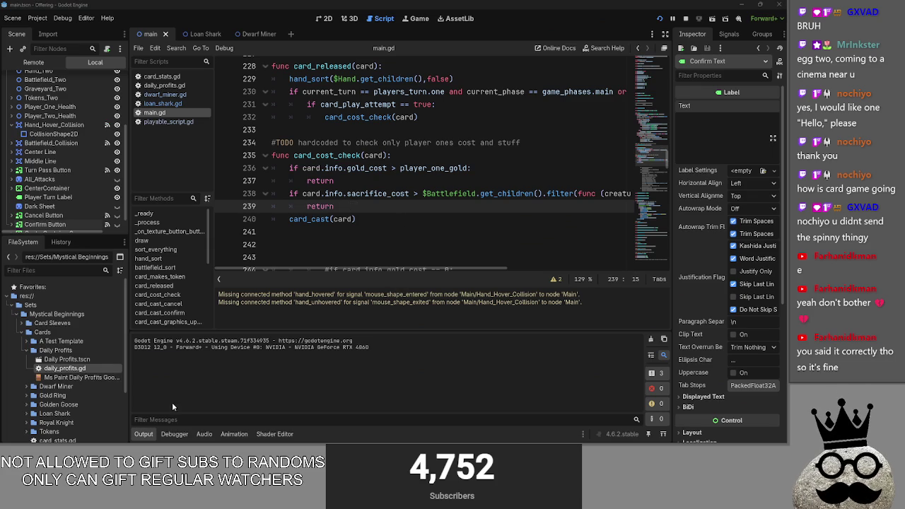
key(alt+Tab)
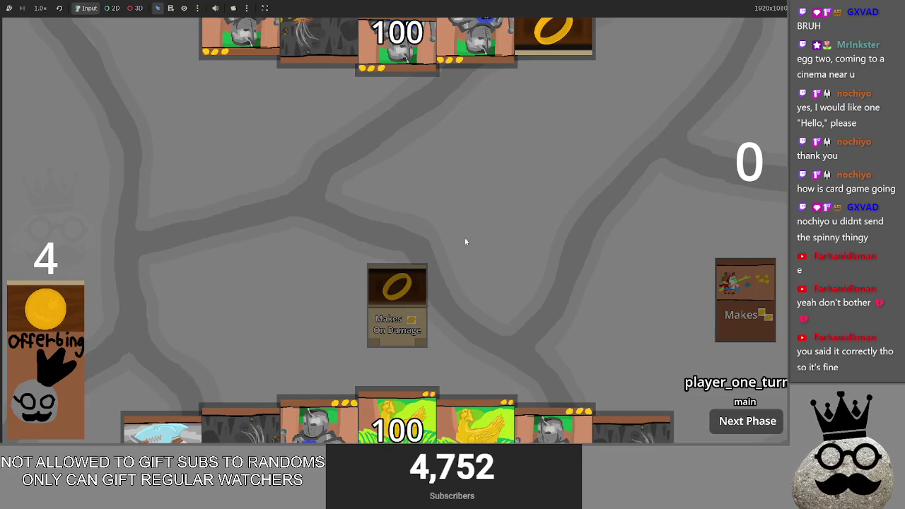
mouse_move(240, 424)
mouse_down()
mouse_move(293, 272)
mouse_move(463, 305)
mouse_up()
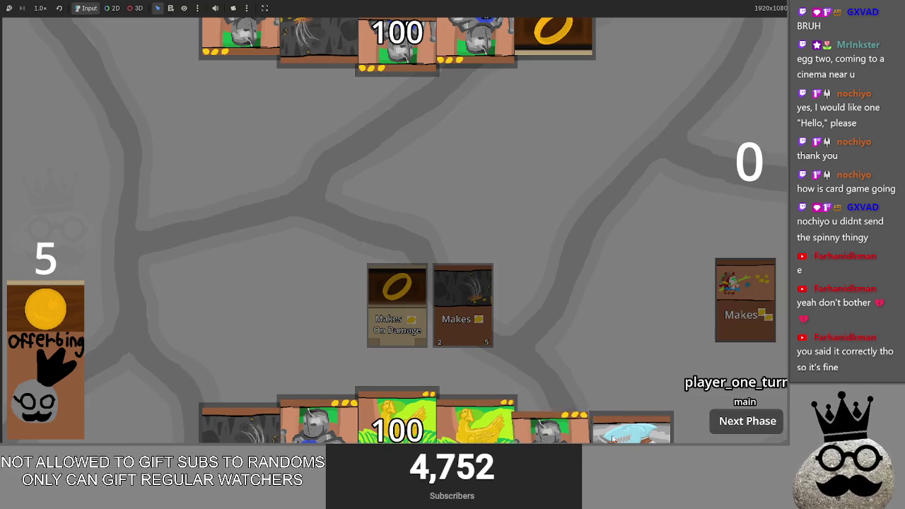
drag(612, 437, 639, 273)
key(alt+Tab)
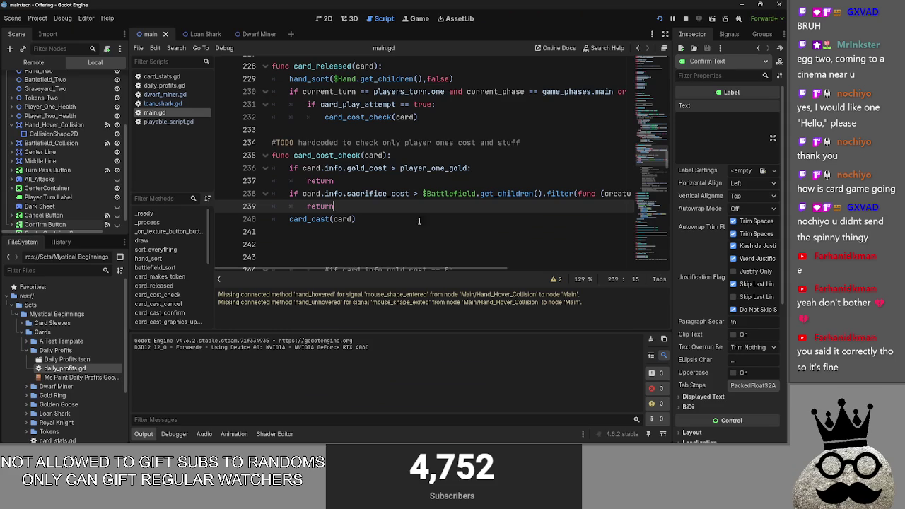
drag(356, 219, 287, 220)
click(407, 220)
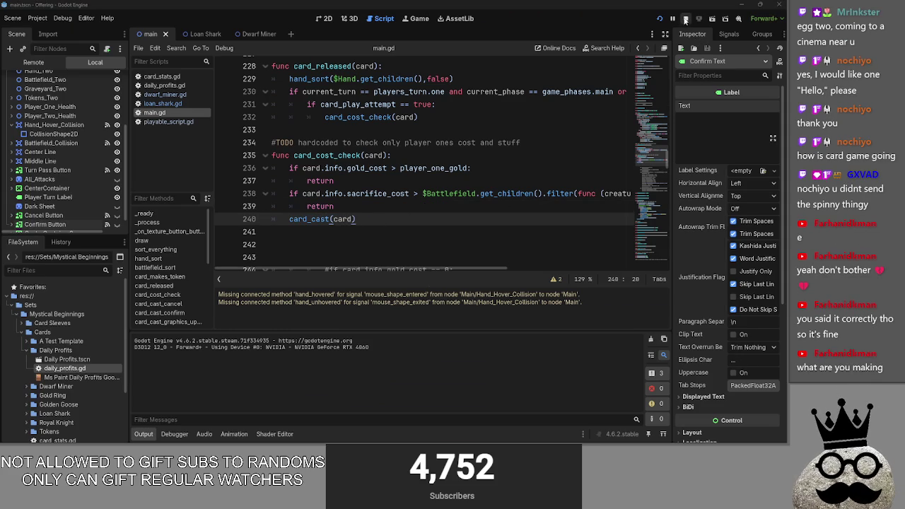
key(alt+Tab)
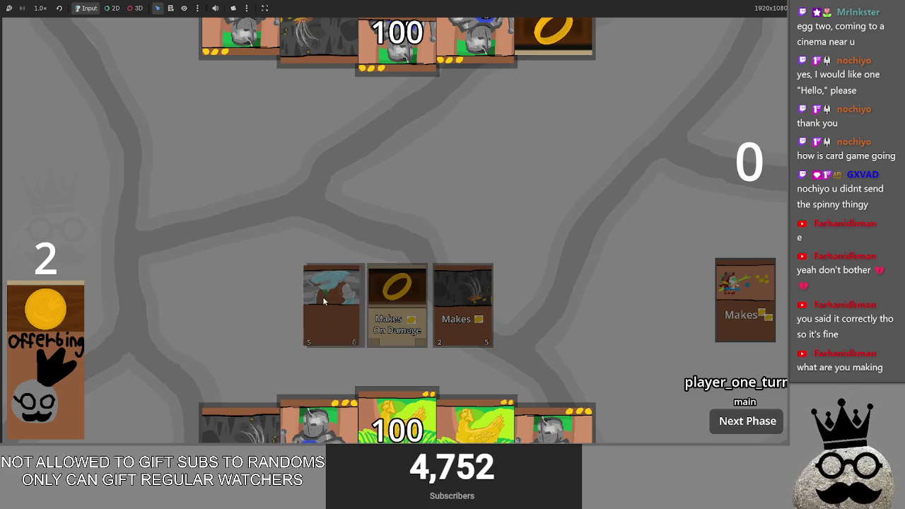
key(alt+Tab)
key(alt+Tab)
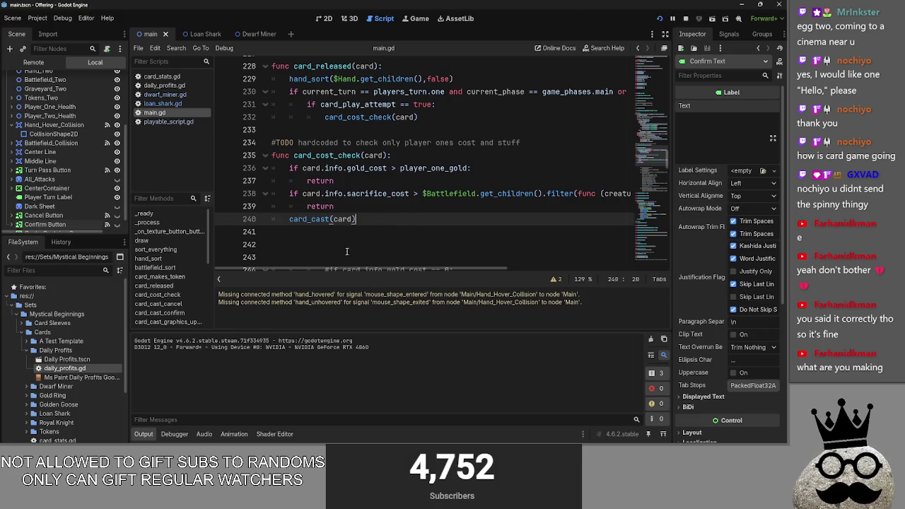
- Delete the extra blank lines after card_cast(card)
click(318, 255)
key(BackSpace)
key(BackSpace)
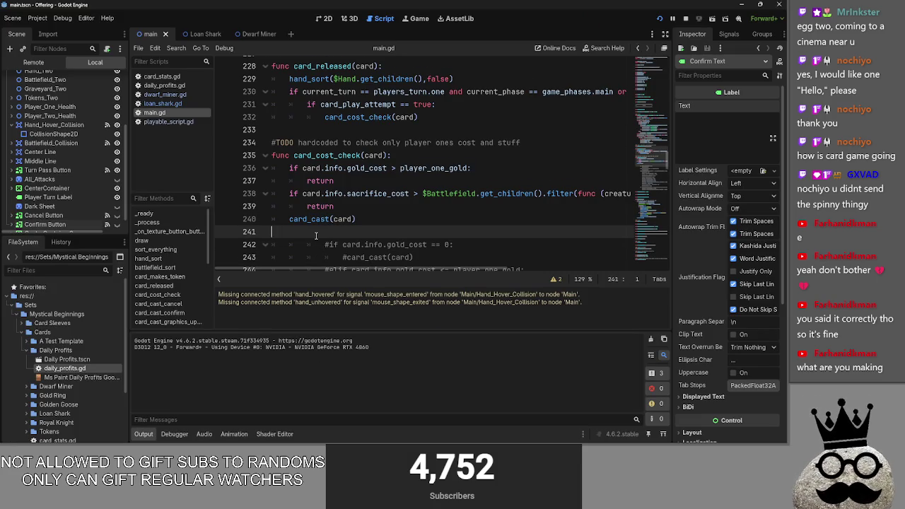
scroll(316, 235, down, 9)
scroll(380, 228, up, 9)
click(361, 217)
- Review the gold cost check on line 236 and the two early-return lines
double_click(311, 204)
double_click(325, 180)
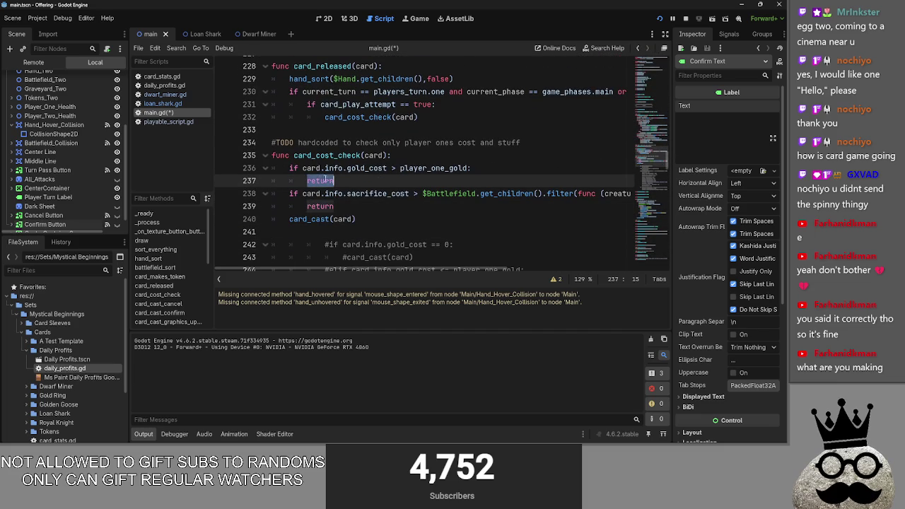
drag(302, 170, 470, 168)
click(468, 168)
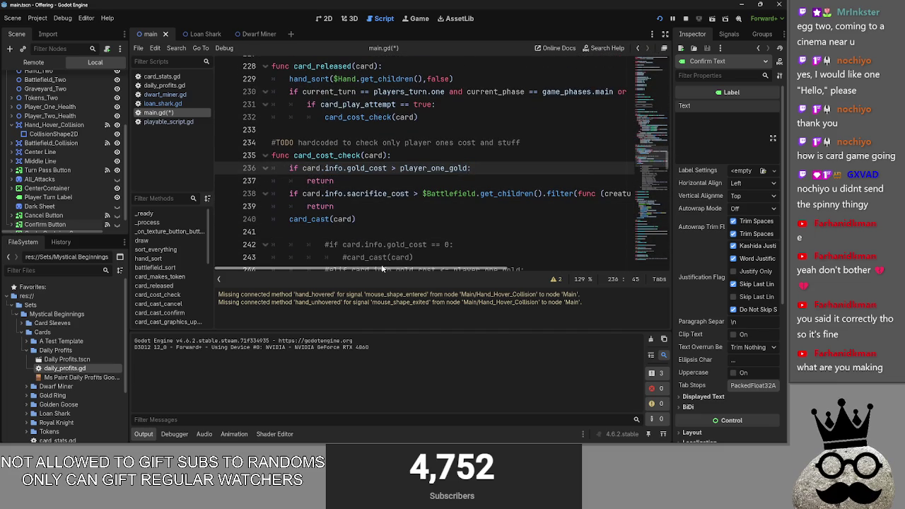
scroll(399, 269, right, 2)
scroll(400, 269, right, 3)
scroll(400, 268, left, 6)
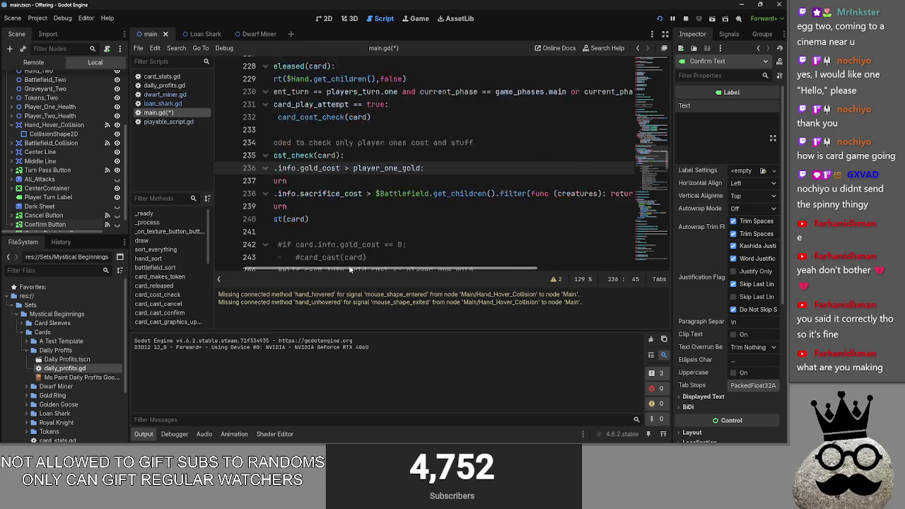
drag(378, 206, 304, 167)
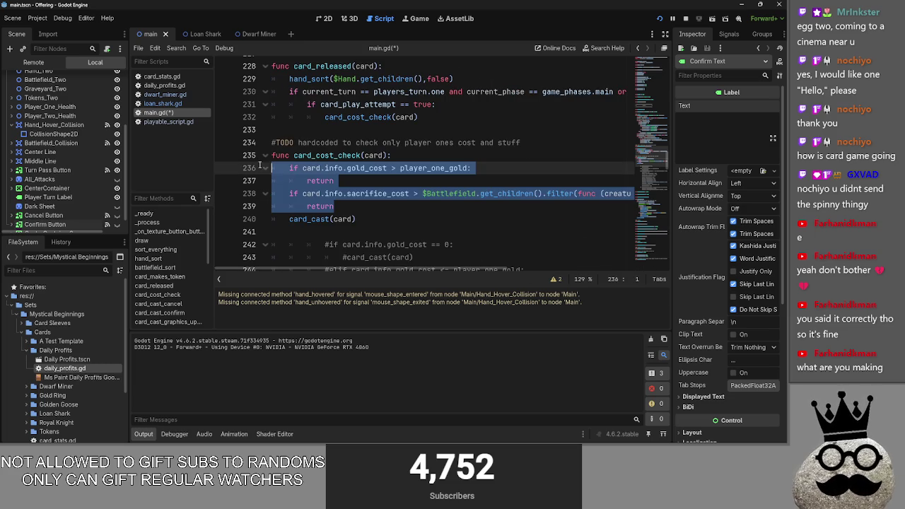
click(378, 205)
double_click(320, 206)
double_click(320, 181)
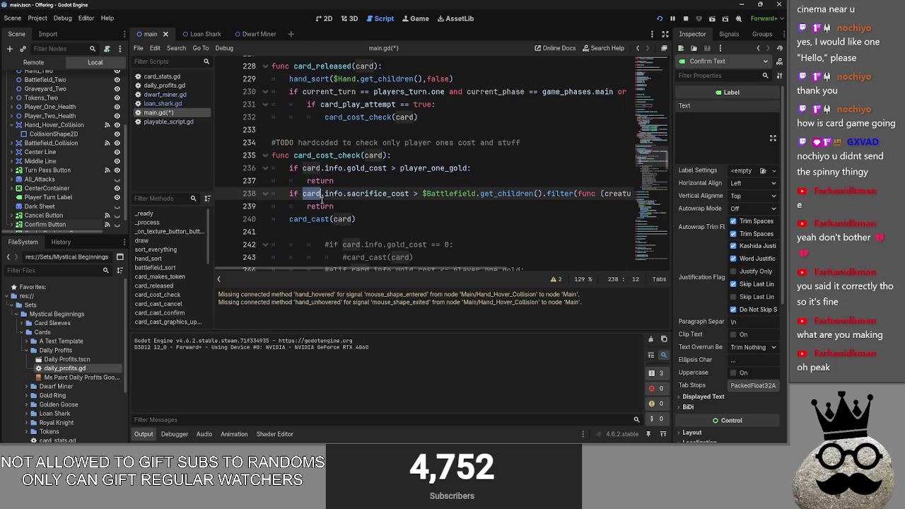
double_click(322, 206)
click(354, 181)
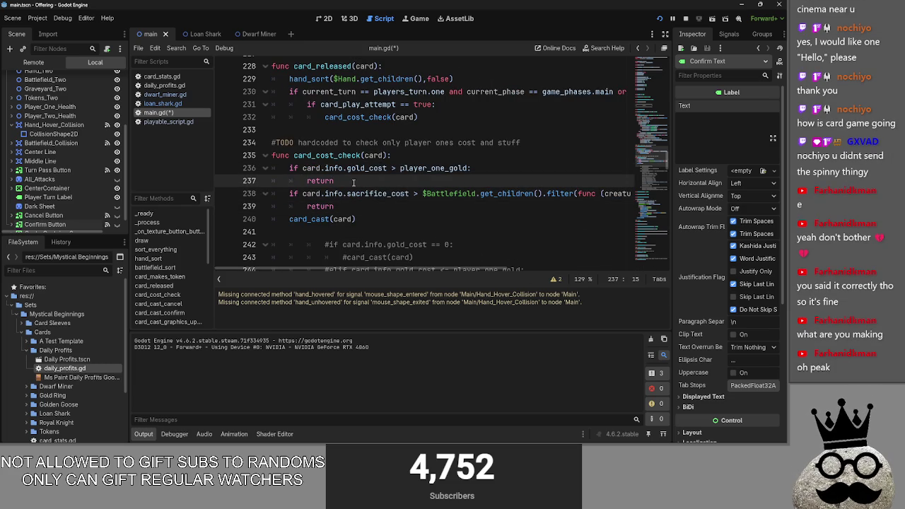
- Compare the gold and sacrifice checks' return lines against the card_cast(card) call
scroll(354, 182, down, 3)
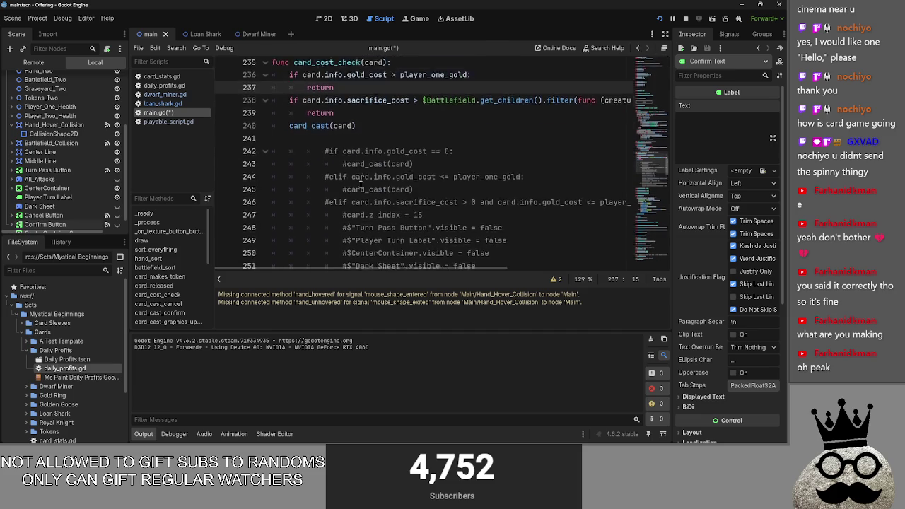
scroll(357, 197, up, 3)
click(361, 219)
mouse_move(361, 219)
mouse_down()
mouse_move(268, 221)
mouse_move(289, 220)
mouse_up()
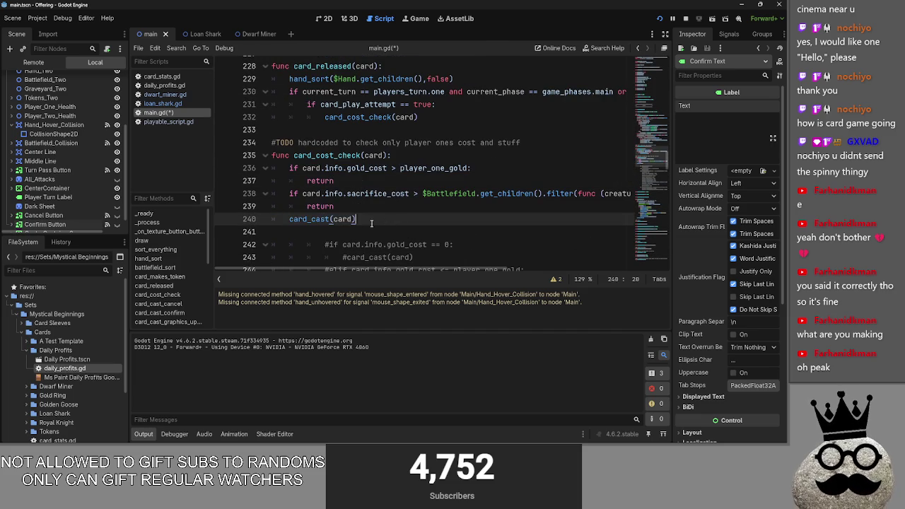
click(357, 219)
double_click(348, 206)
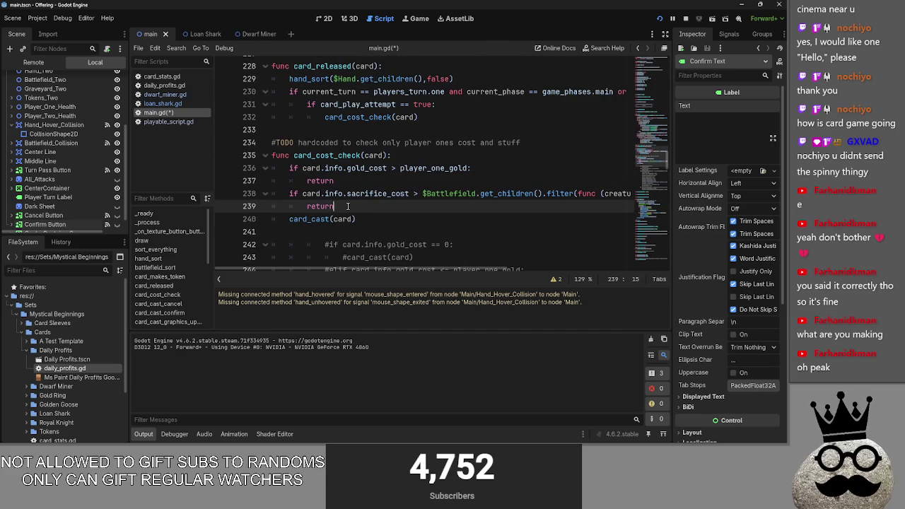
mouse_move(359, 272)
mouse_down()
mouse_move(433, 271)
mouse_move(260, 262)
mouse_up()
double_click(339, 205)
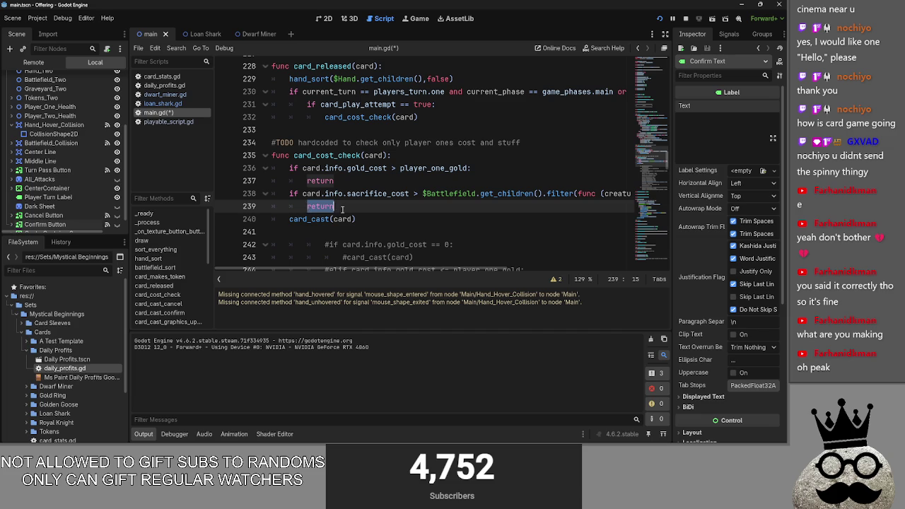
click(340, 207)
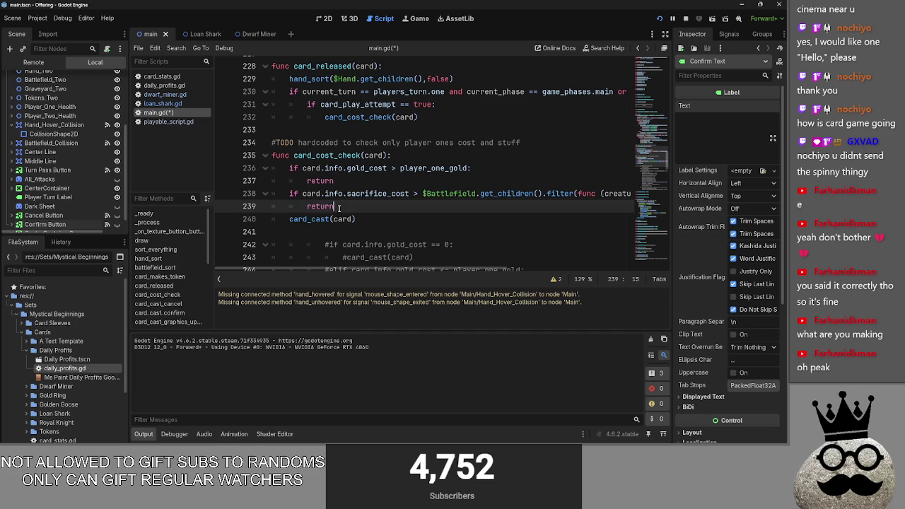
key(Up)
key(Up)
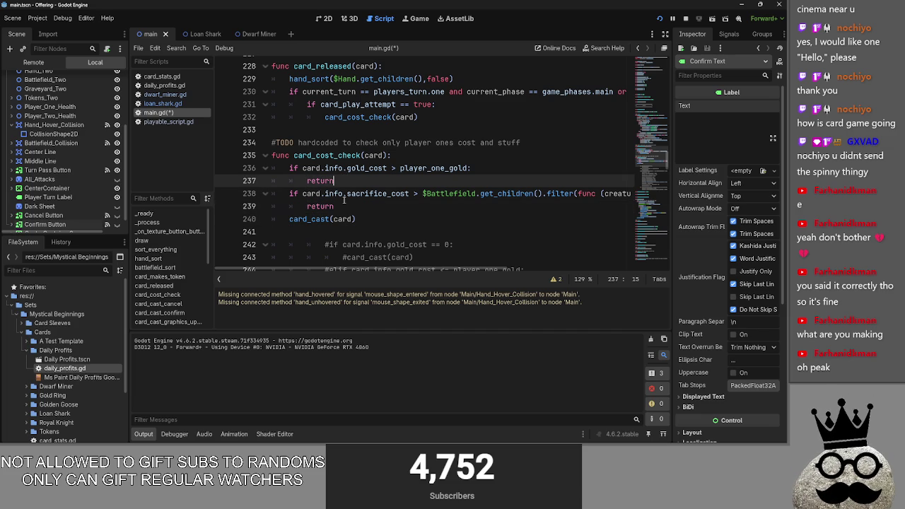
double_click(341, 205)
triple_click(339, 206)
click(345, 181)
key(Down)
key(Down)
key(Up)
key(Up)
key(Down)
key(Down)
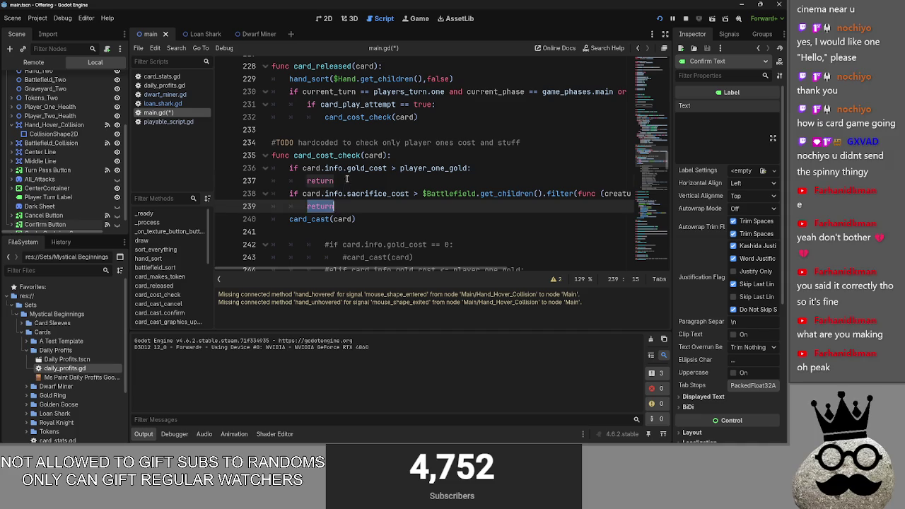
key(Up)
key(Up)
key(Down)
key(Down)
key(Up)
key(Up)
key(Down)
key(Down)
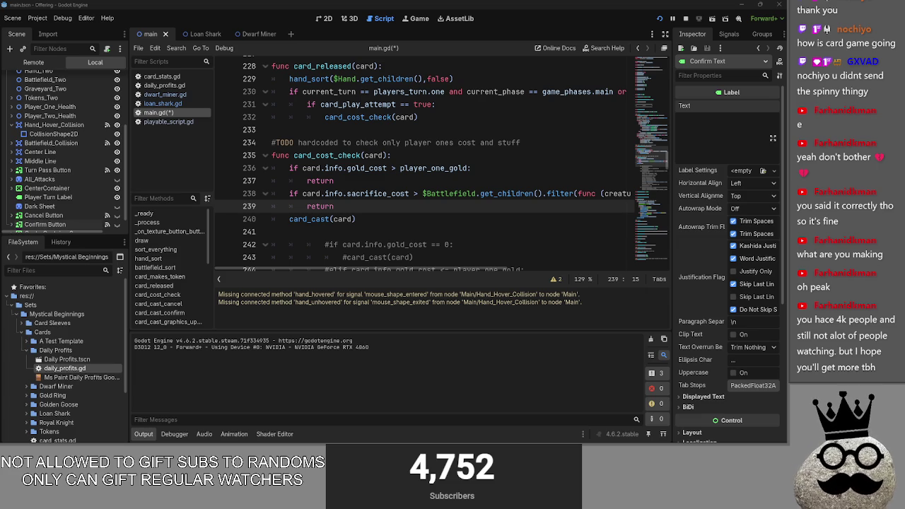
- Inspect the card_cast(card) call on line 240 and its card argument
click(367, 223)
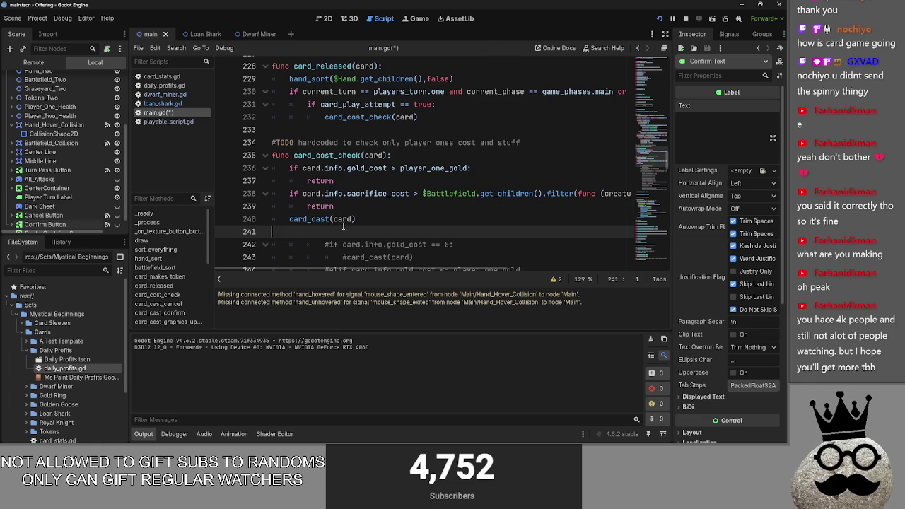
double_click(341, 219)
click(376, 221)
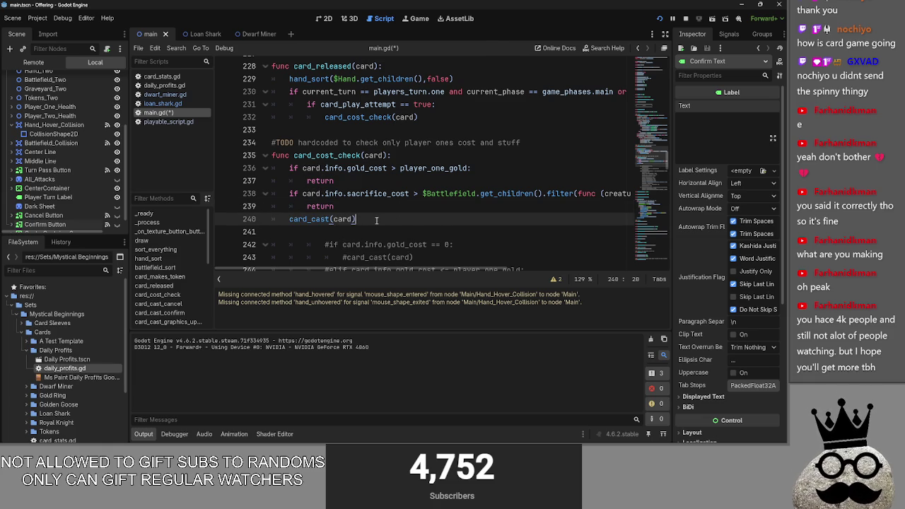
click(333, 221)
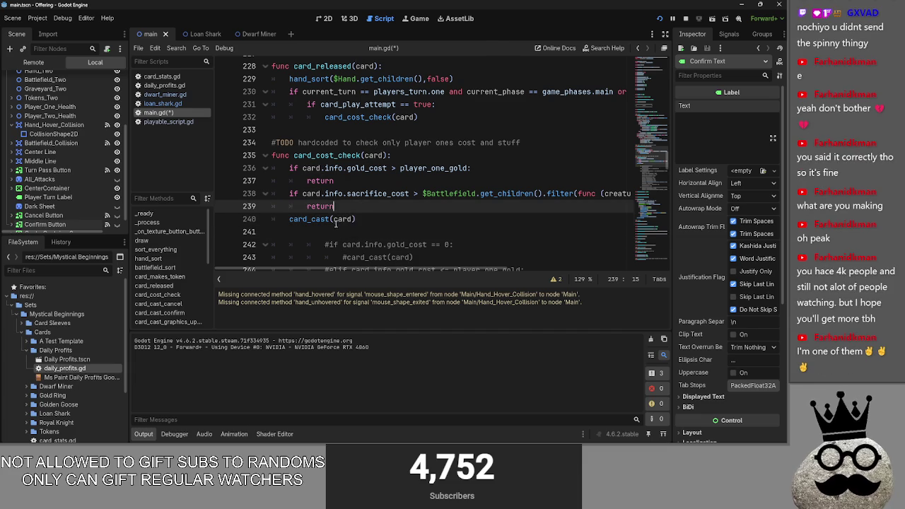
double_click(344, 219)
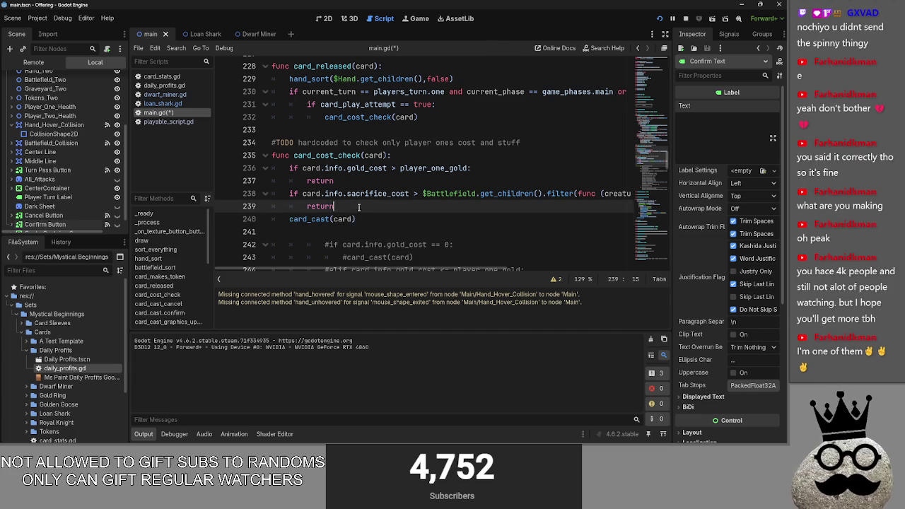
key(Up)
key(Up)
key(Up)
key(Down)
key(Down)
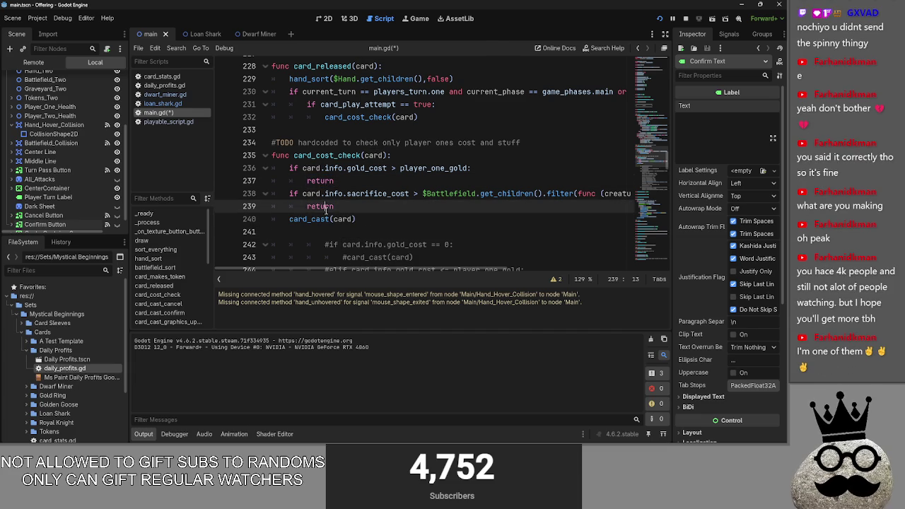
key(Down)
key(End)
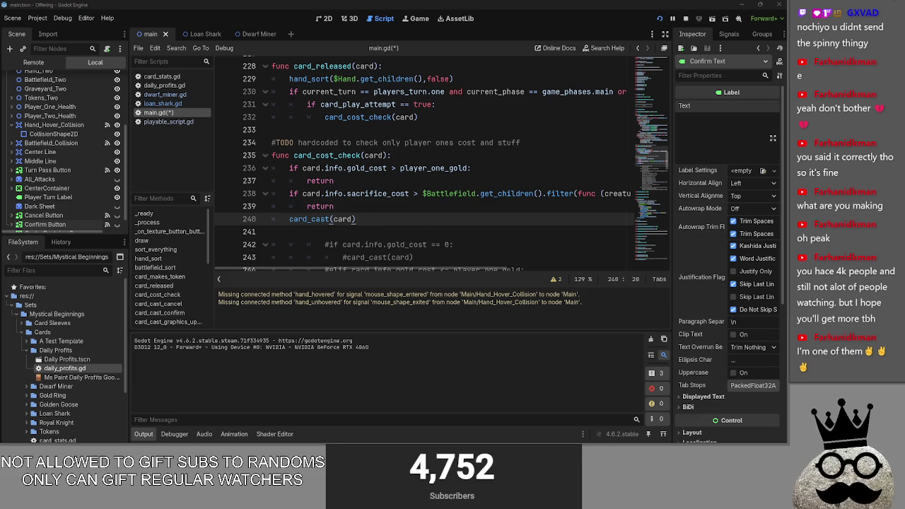
click(390, 219)
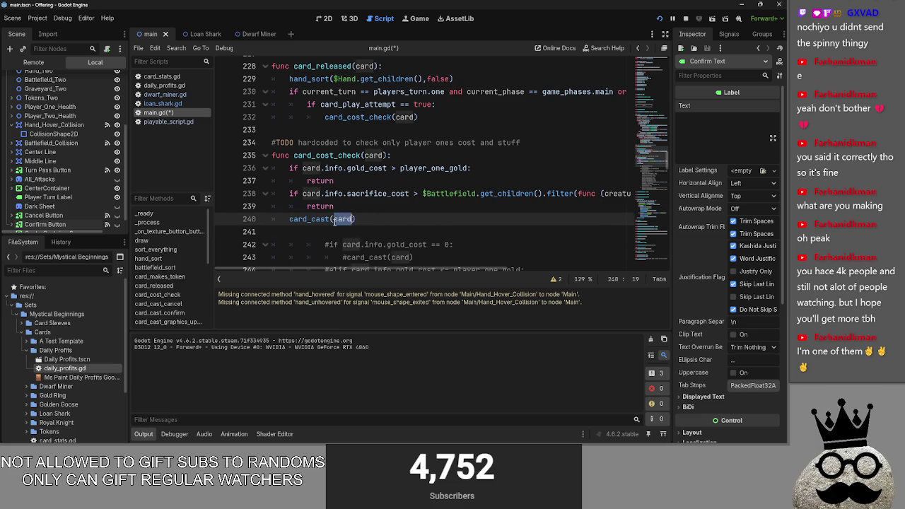
double_click(342, 219)
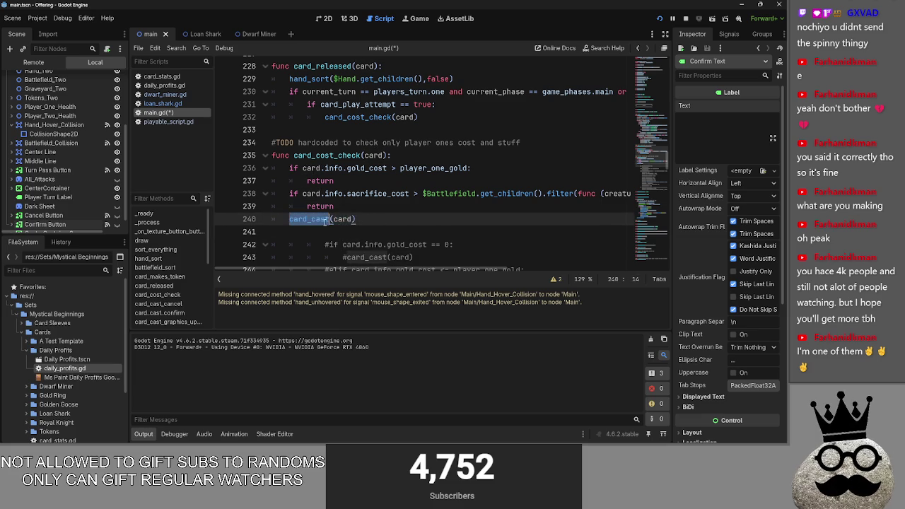
click(373, 219)
double_click(343, 219)
double_click(308, 219)
click(322, 222)
double_click(323, 221)
click(322, 221)
click(307, 206)
click(342, 219)
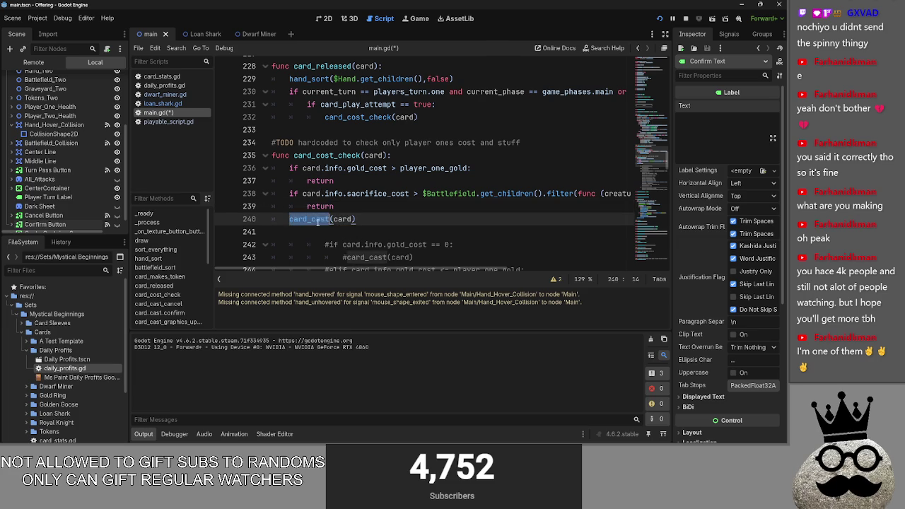
click(370, 210)
click(370, 216)
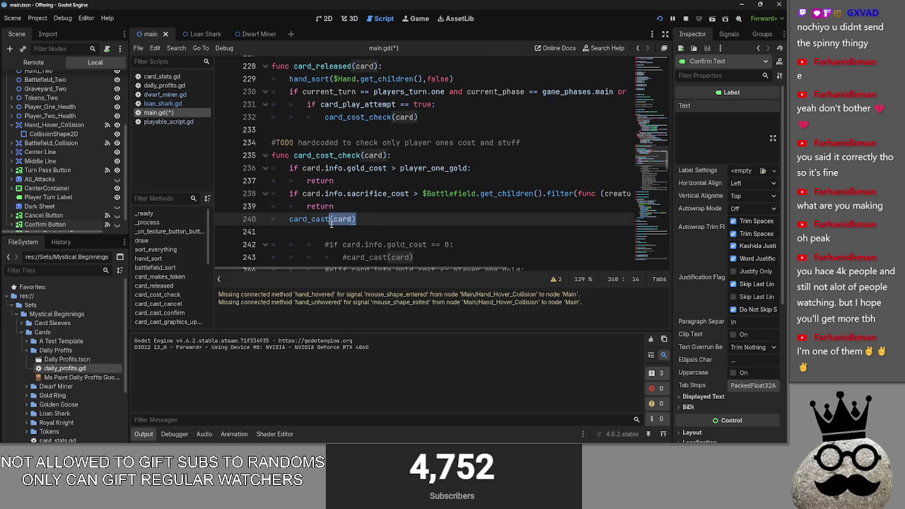
drag(361, 222, 331, 221)
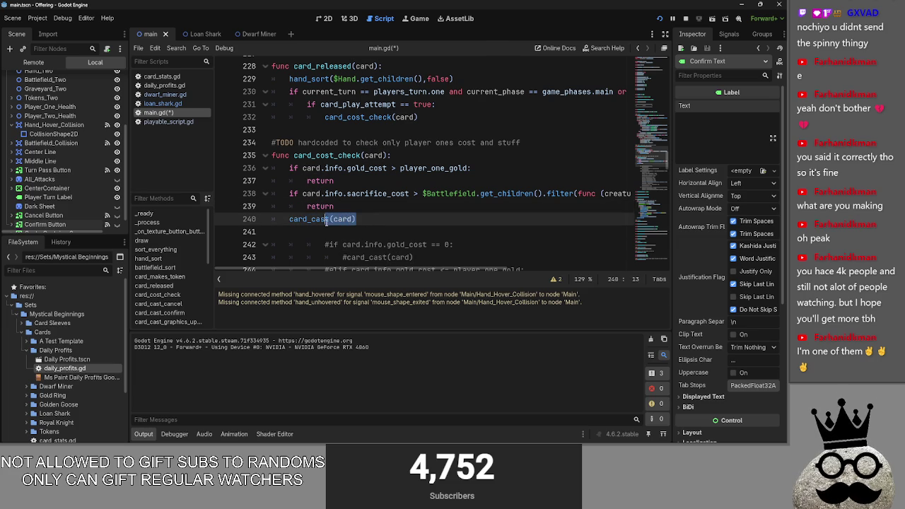
click(373, 218)
click(376, 212)
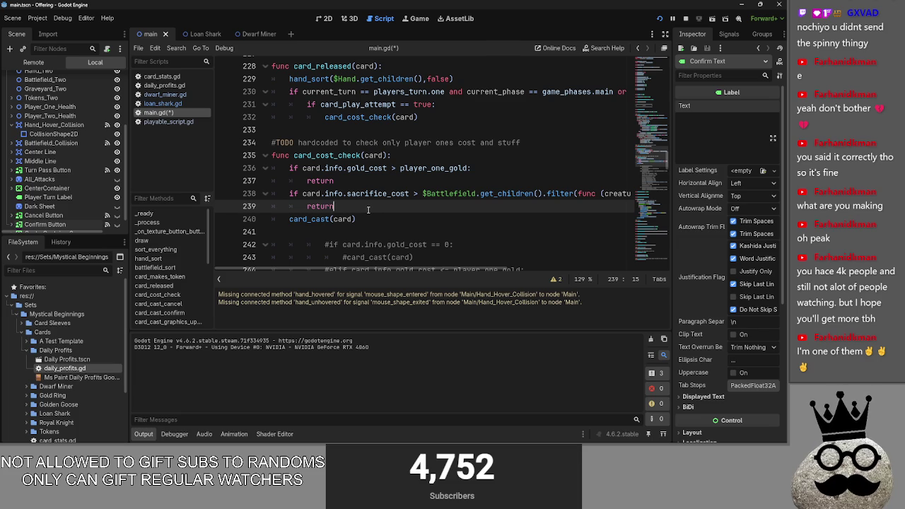
key(alt+Tab)
key(alt+Tab)
key(alt+Tab)
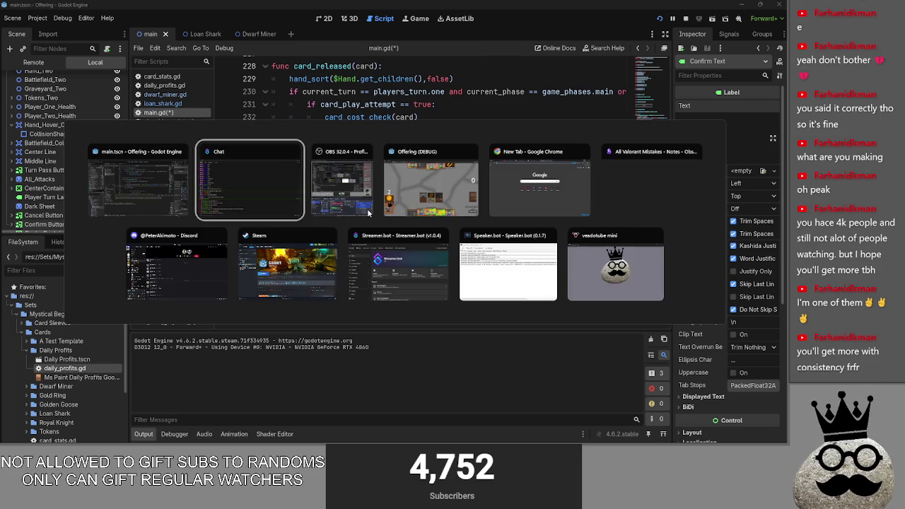
- Switch away from the Twitch Creator Dashboard back to Godot's main.gd script
key(Escape)
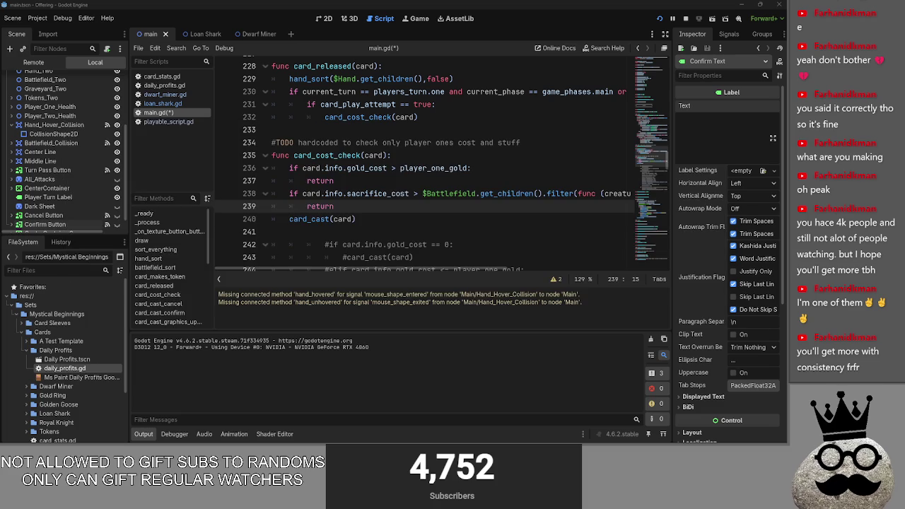
key(alt+Tab)
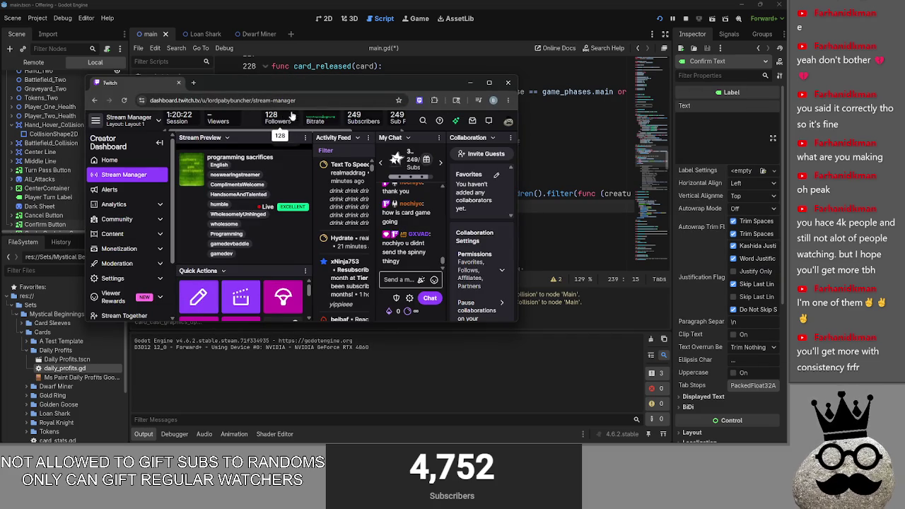
key(alt+Tab)
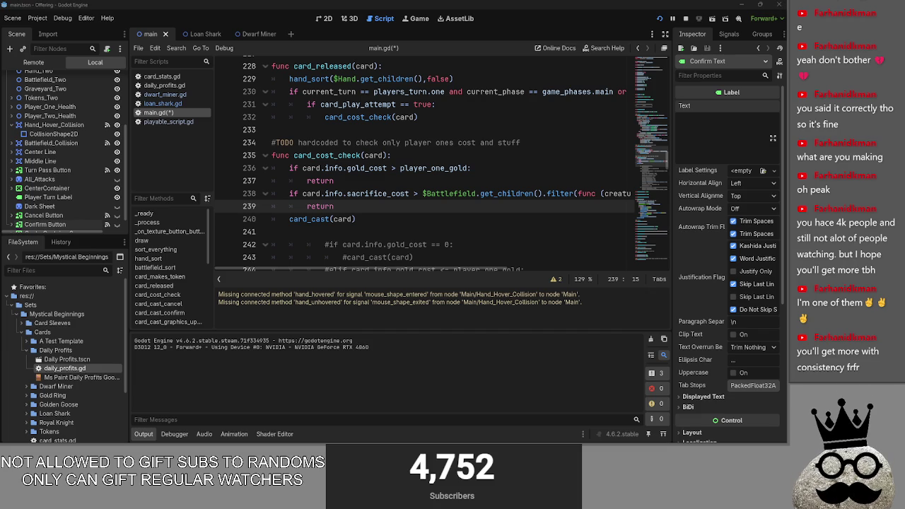
click(382, 215)
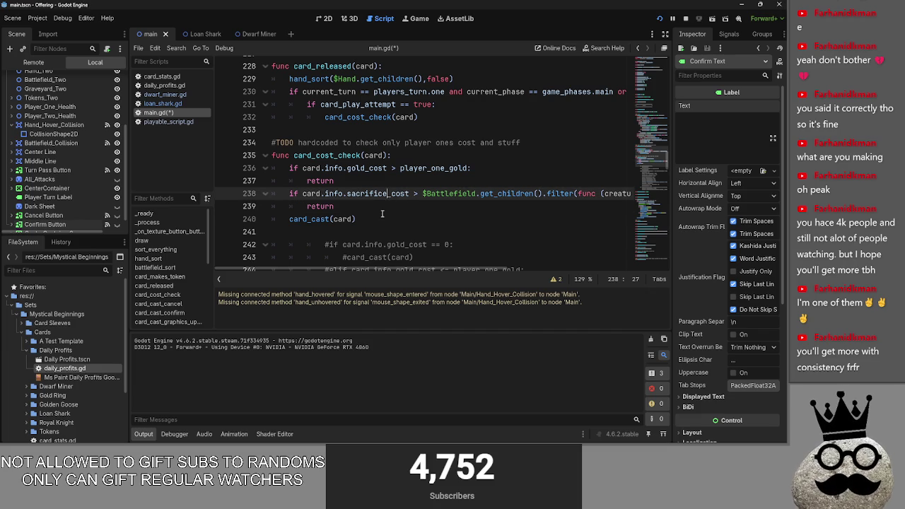
click(309, 205)
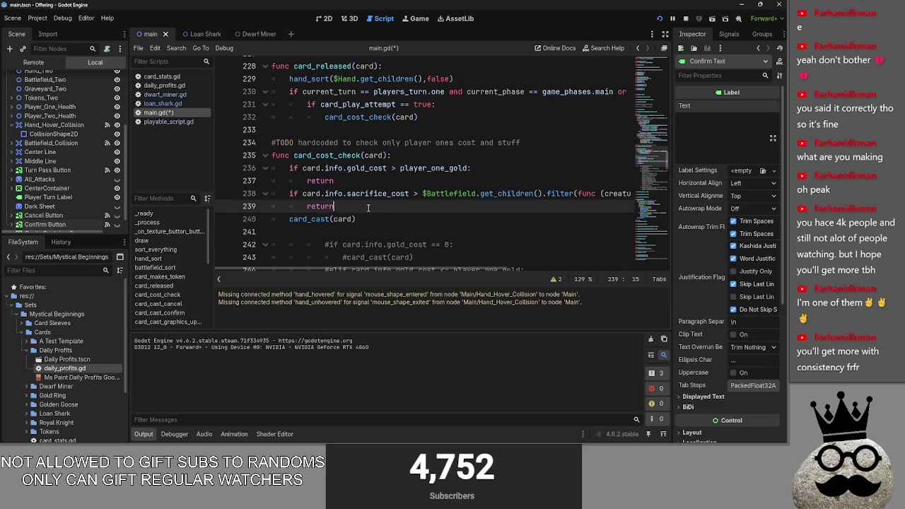
click(317, 181)
click(391, 207)
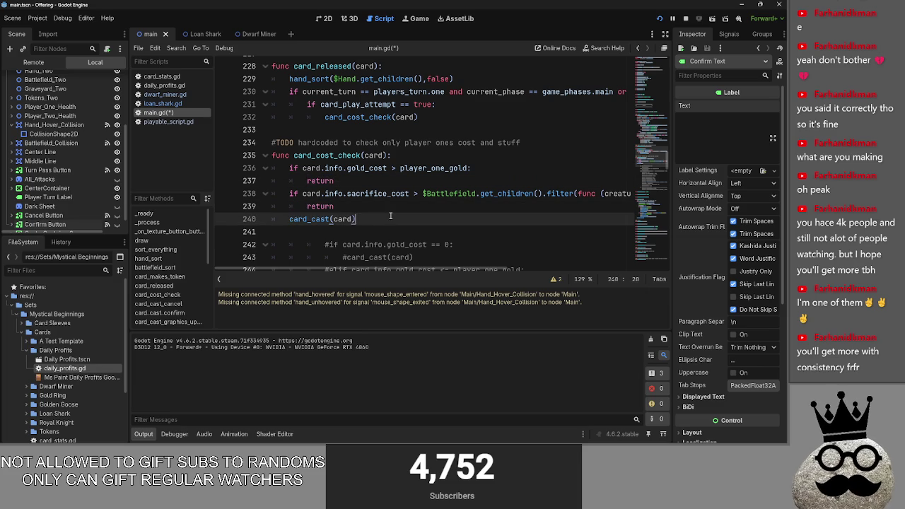
scroll(381, 268, right, 5)
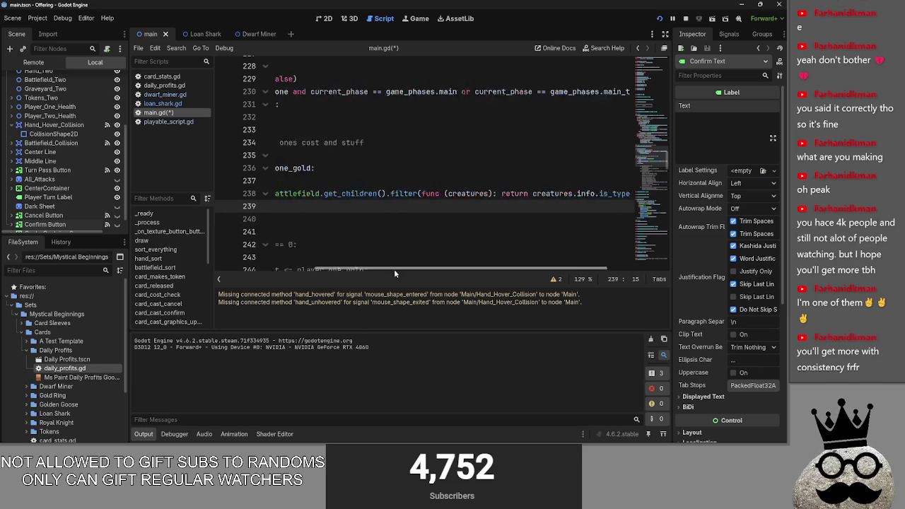
scroll(393, 269, left, 5)
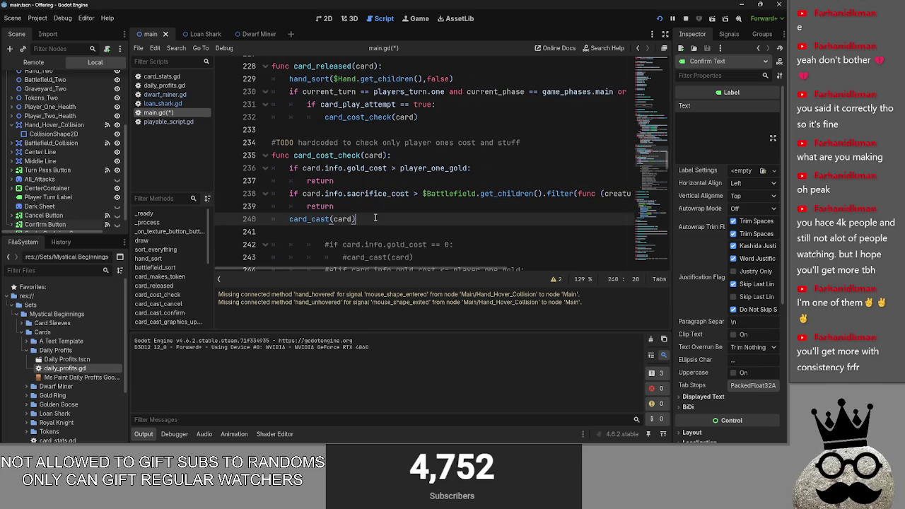
key(ctrl+shift+Left)
click(442, 219)
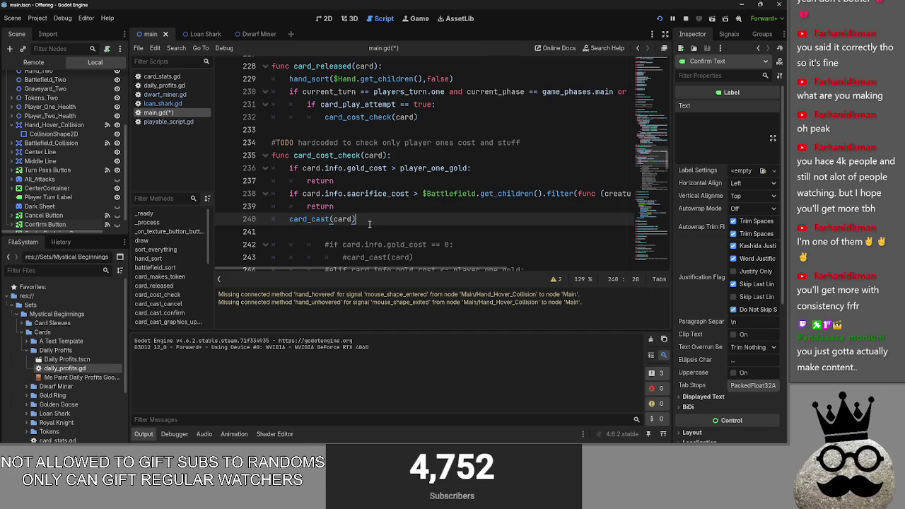
key(super)
key(super)
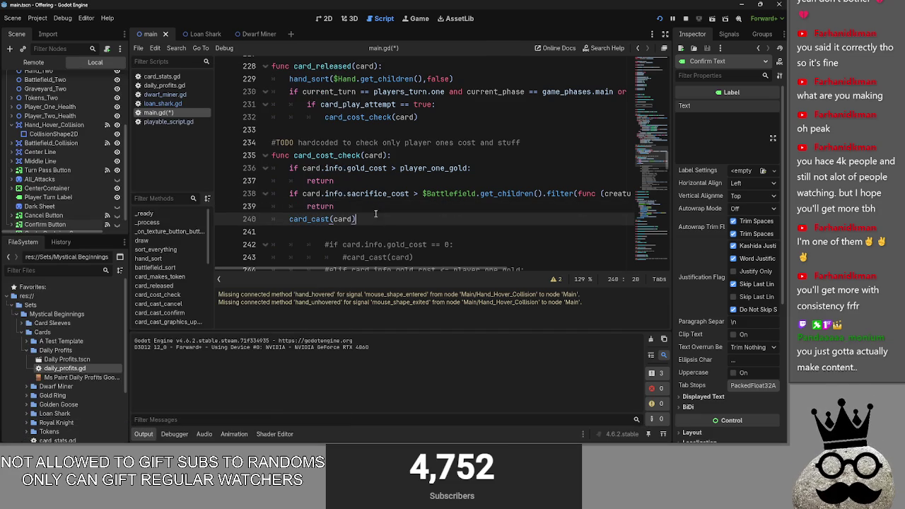
key(Down)
key(Up)
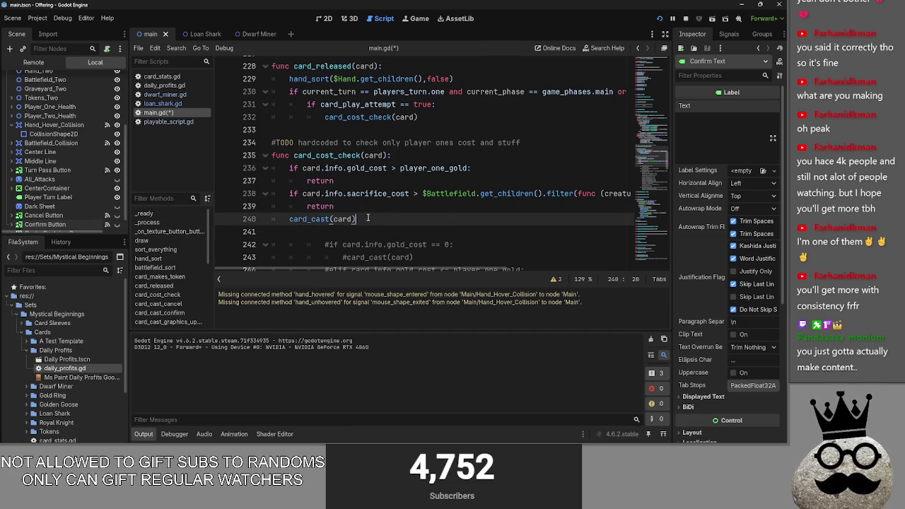
scroll(391, 230, down, 3)
- Delete the old commented-out cost-check lines 242–245
scroll(392, 231, down, 3)
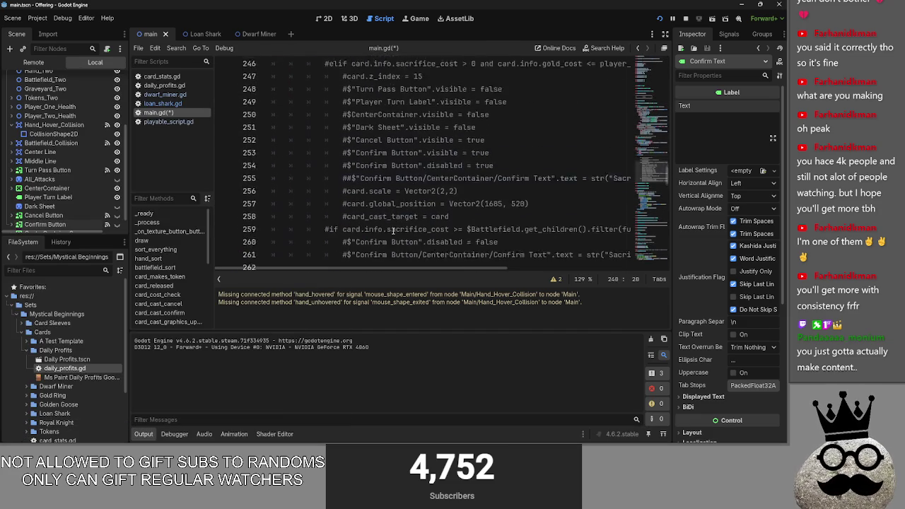
scroll(393, 231, up, 3)
scroll(393, 231, up, 1)
mouse_move(414, 205)
mouse_down()
mouse_move(296, 193)
mouse_move(247, 168)
mouse_up()
key(BackSpace)
key(BackSpace)
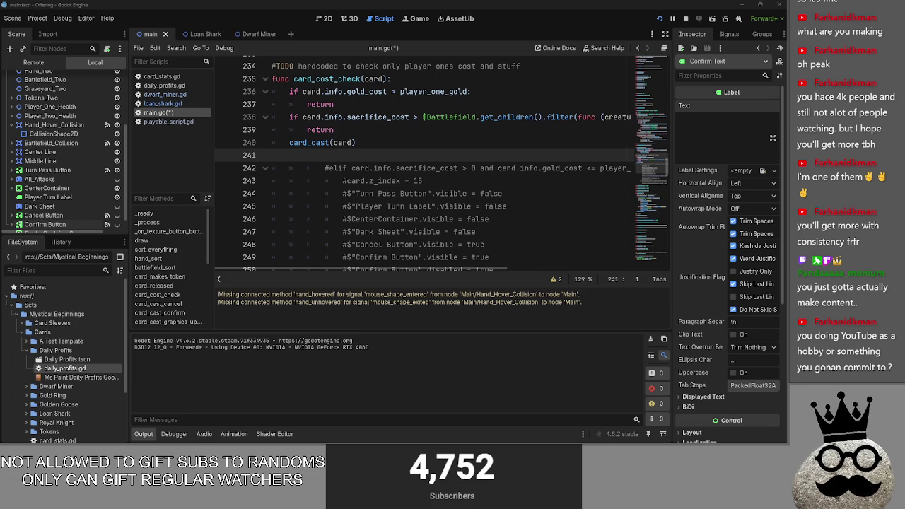
- Fold and unfold card_released to review the code around lines 227–233
scroll(382, 201, up, 2)
click(342, 132)
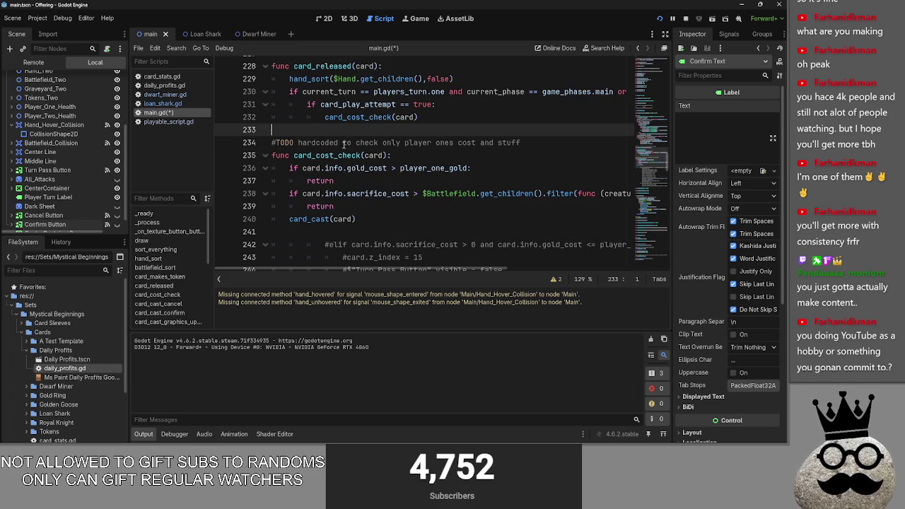
scroll(344, 147, down, 1)
scroll(344, 147, up, 1)
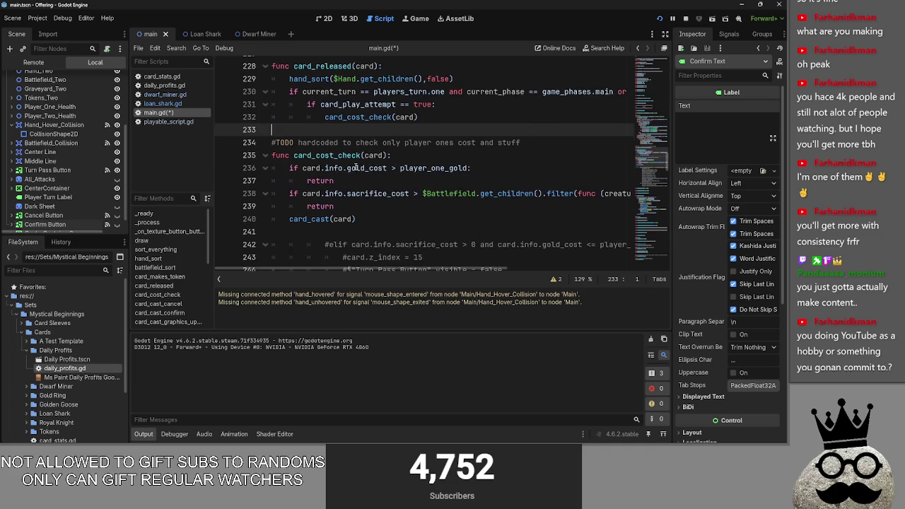
scroll(356, 166, down, 1)
scroll(357, 167, down, 1)
scroll(347, 184, up, 2)
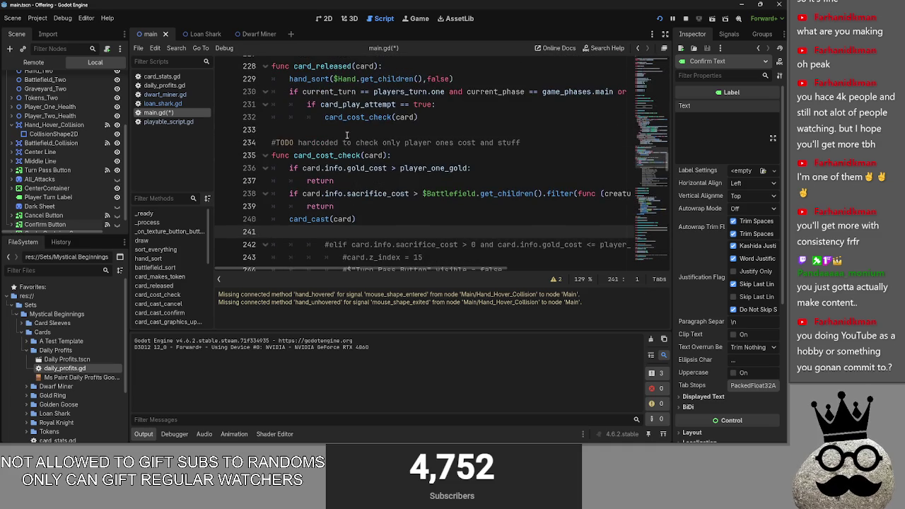
scroll(337, 192, up, 2)
click(323, 130)
click(266, 143)
click(266, 142)
- Delete the commented-out sacrifice lines 255–257
click(291, 205)
scroll(291, 208, down, 2)
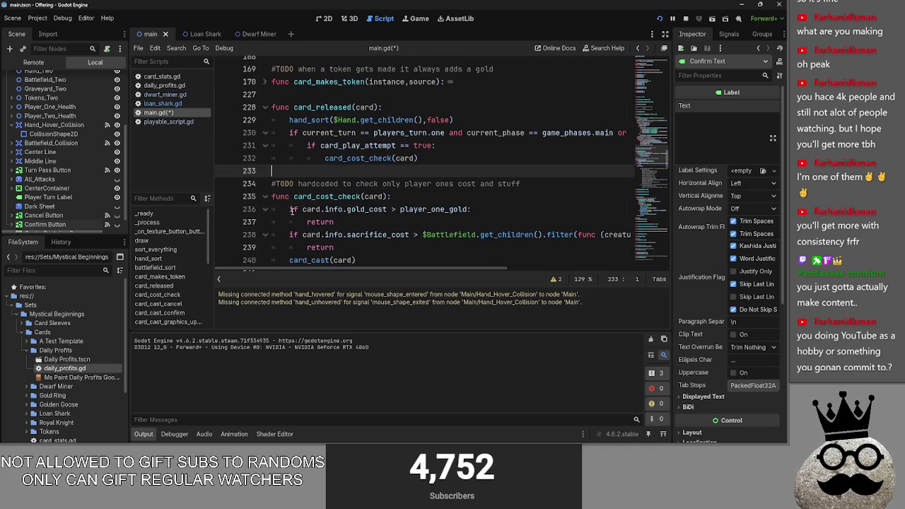
scroll(292, 211, down, 1)
click(299, 193)
click(264, 206)
click(265, 207)
scroll(264, 211, down, 4)
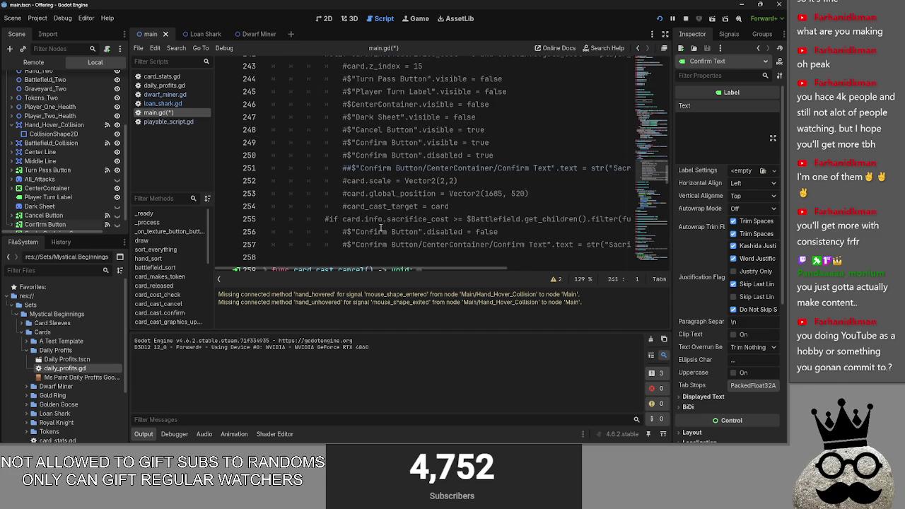
scroll(418, 271, right, 5)
scroll(355, 265, left, 5)
scroll(354, 265, right, 3)
mouse_move(499, 244)
mouse_down()
mouse_move(367, 245)
mouse_move(162, 223)
mouse_up()
key(BackSpace)
key(BackSpace)
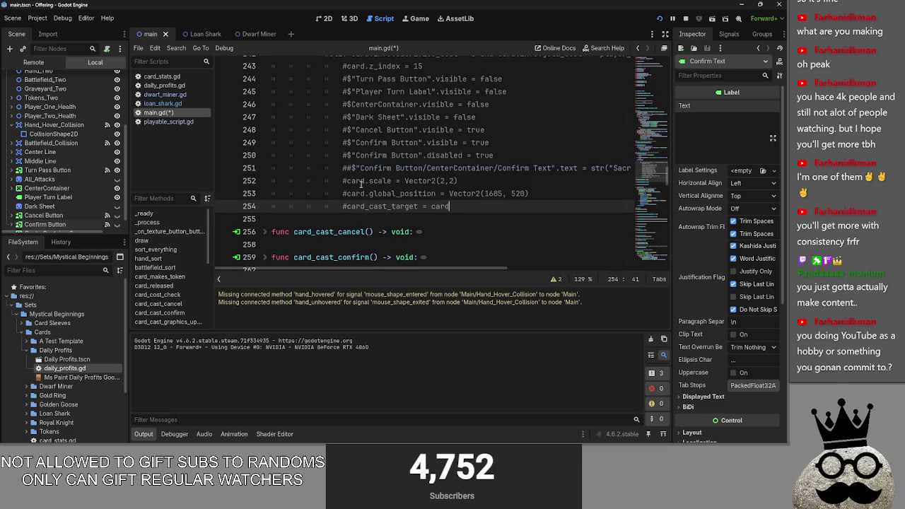
- Remove one # from line 251 so the old elif branch is single-commented
click(340, 171)
key(Delete)
key(Down)
key(Down)
key(Down)
key(End)
scroll(485, 254, up, 3)
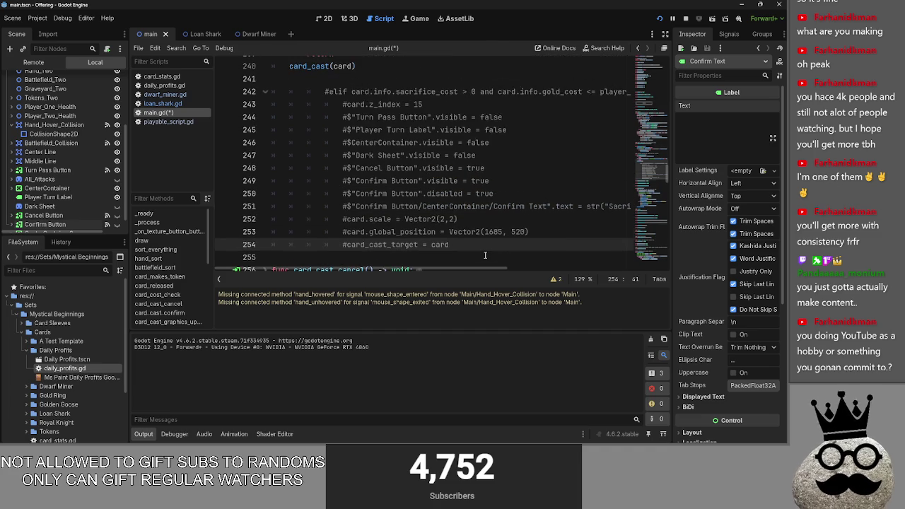
scroll(445, 251, up, 2)
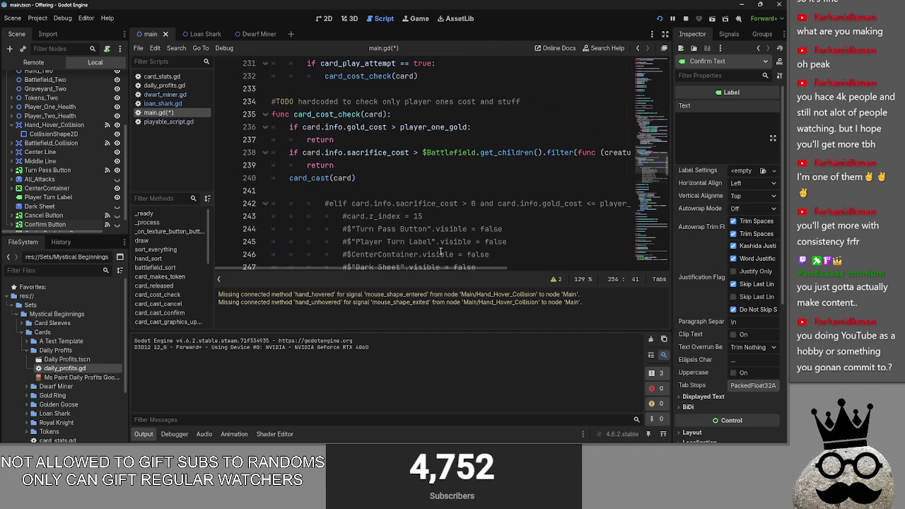
click(367, 218)
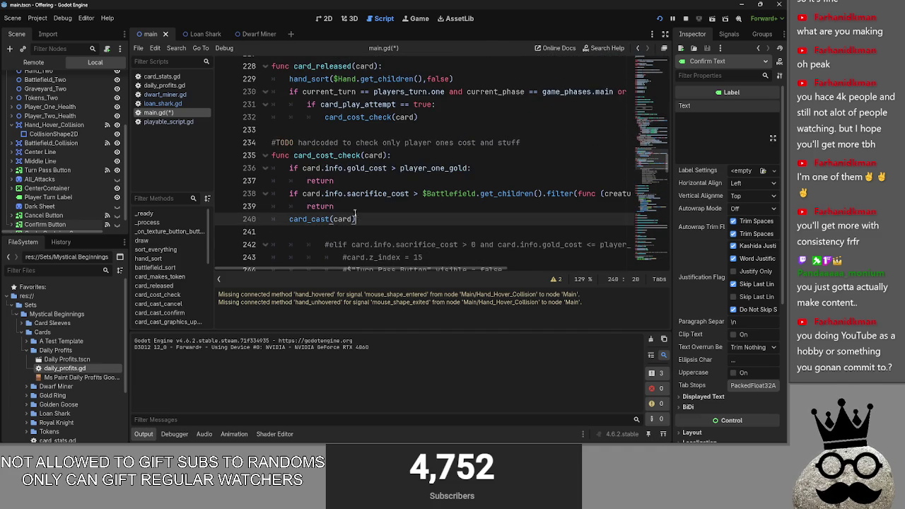
- Select and review the gold and sacrifice check lines 236–239
click(334, 204)
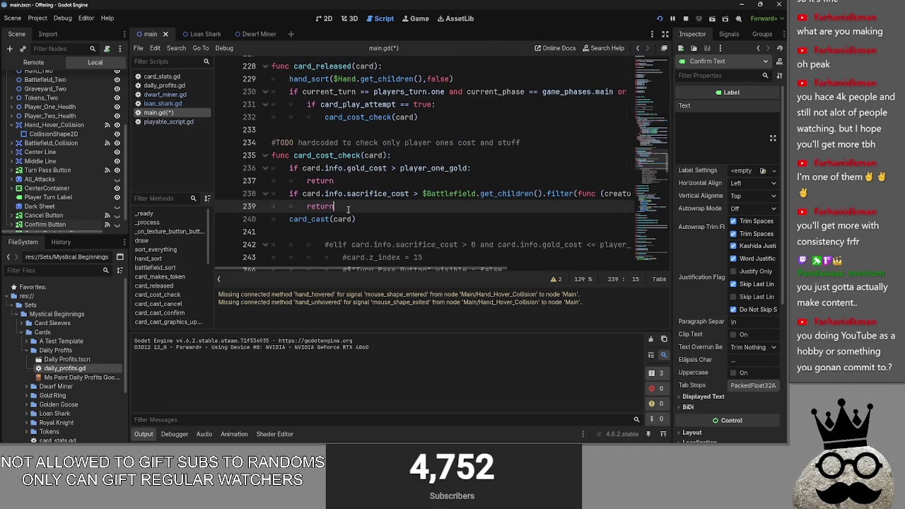
mouse_move(369, 270)
mouse_down()
mouse_move(443, 268)
mouse_move(357, 269)
mouse_up()
key(shift+Left)
key(shift+Left)
key(shift+Left)
shift+click(265, 193)
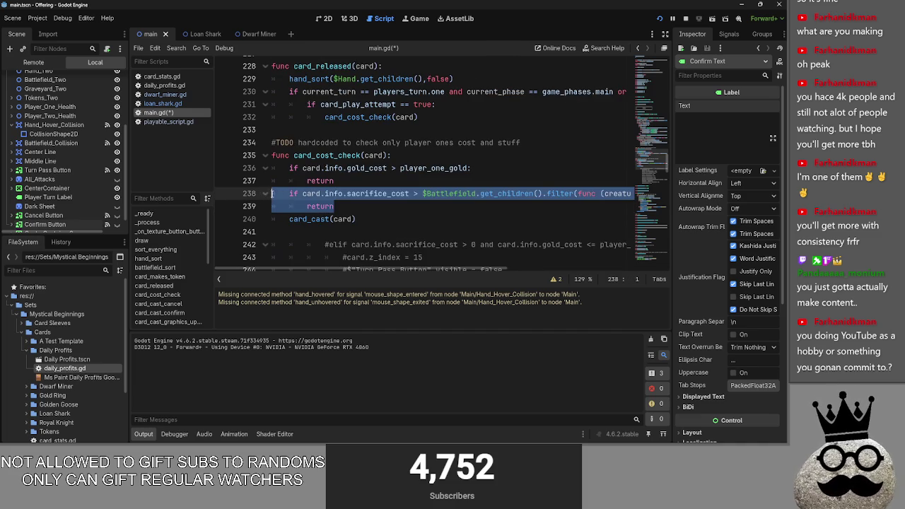
click(354, 205)
shift+click(244, 193)
click(347, 181)
key(shift+Home)
key(shift+Up)
click(348, 181)
key(shift+Home)
key(shift+Up)
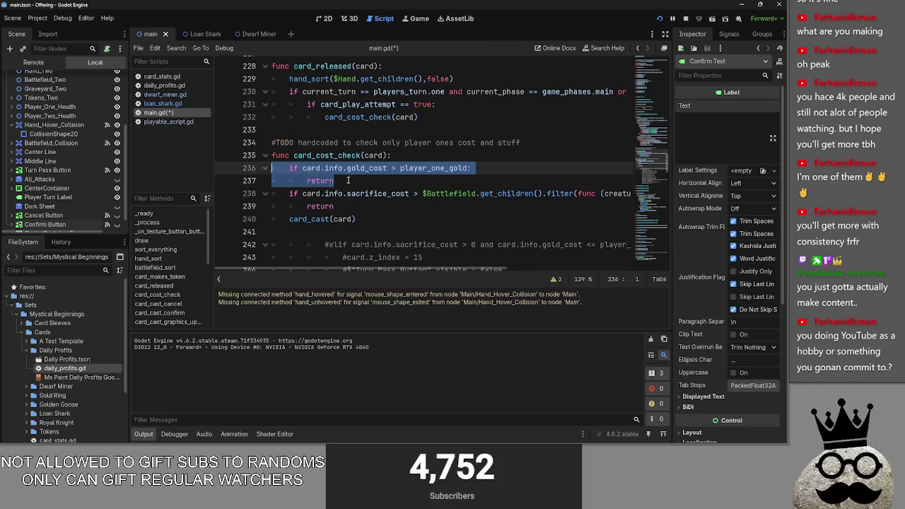
click(348, 181)
key(shift+Home)
key(shift+Up)
click(347, 181)
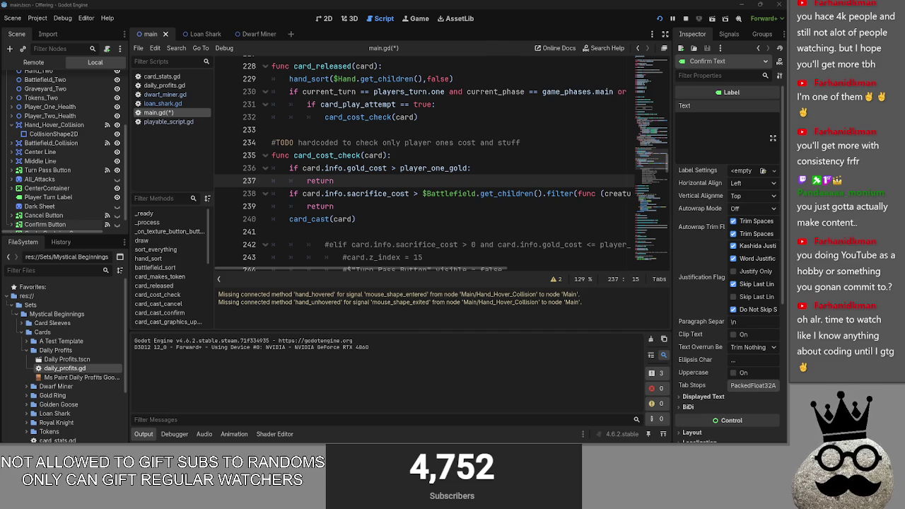
- Review the returns on lines 237 and 239 and the card_cast(card) call on line 240
click(361, 205)
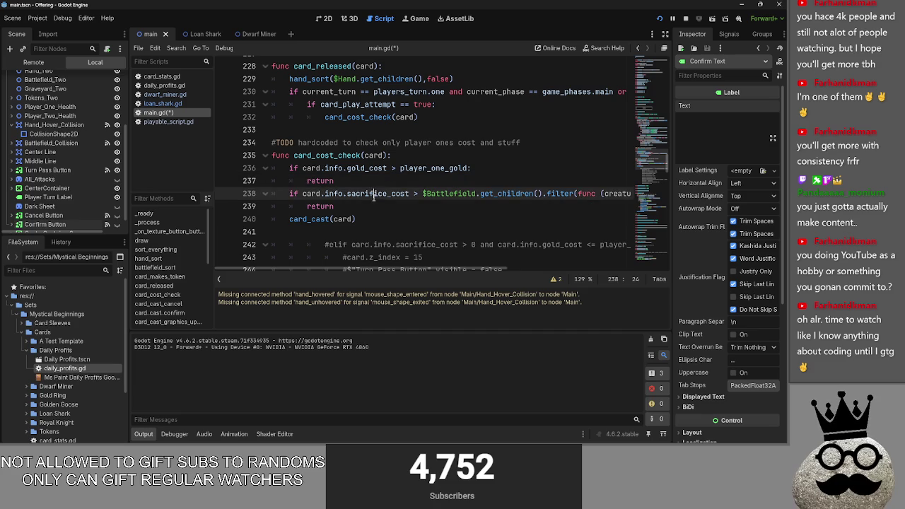
click(365, 181)
click(358, 209)
click(376, 219)
key(shift+Home)
click(378, 218)
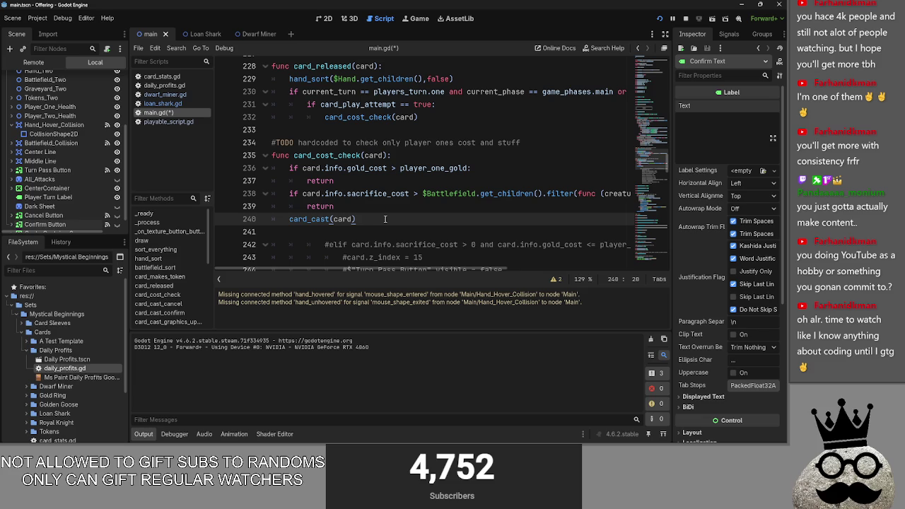
key(shift+Home)
key(alt+Tab)
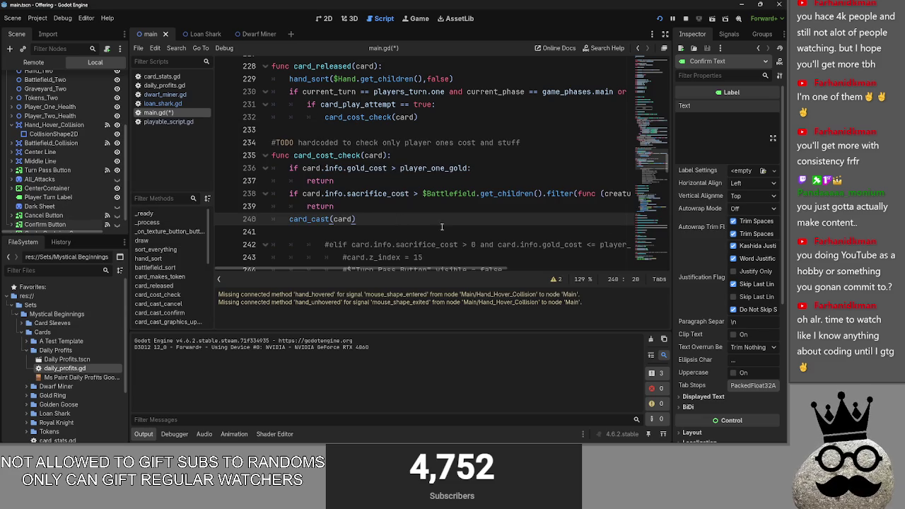
click(371, 205)
click(369, 219)
click(374, 206)
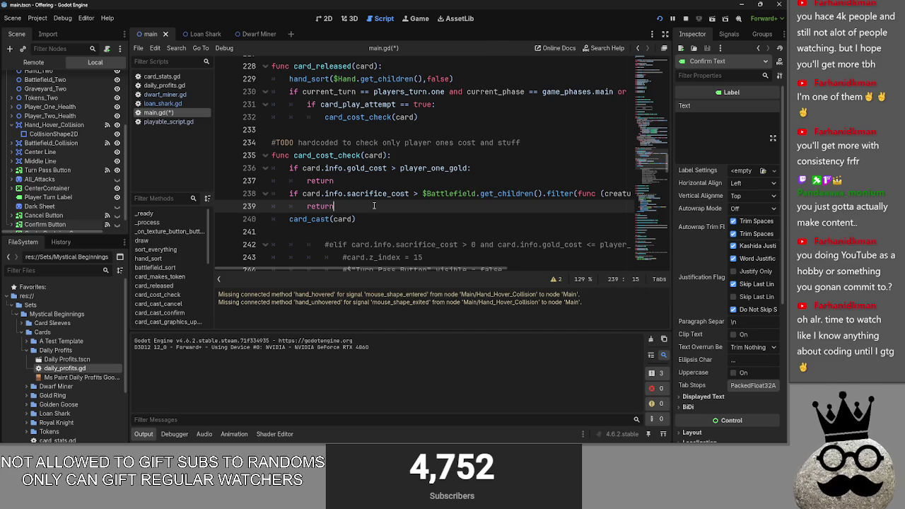
double_click(314, 205)
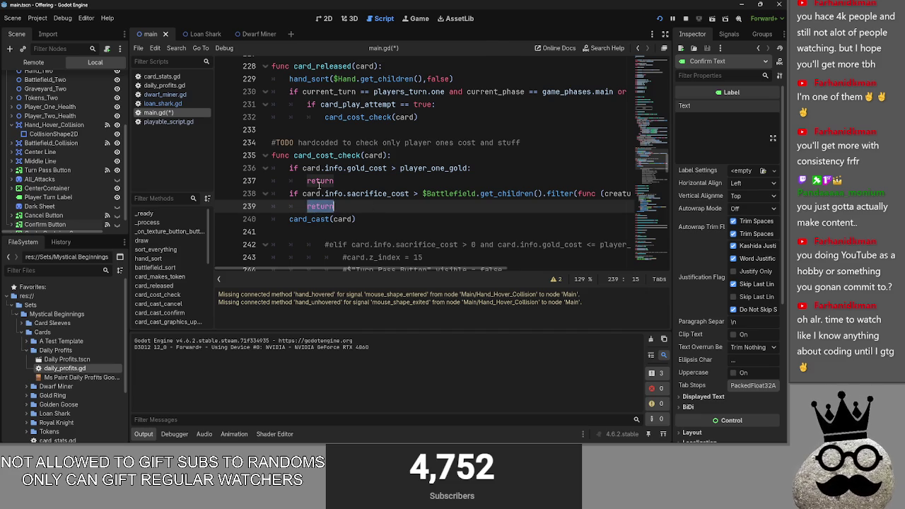
key(ctrl+alt+d)
key(ctrl+alt+d)
key(ctrl+alt+d)
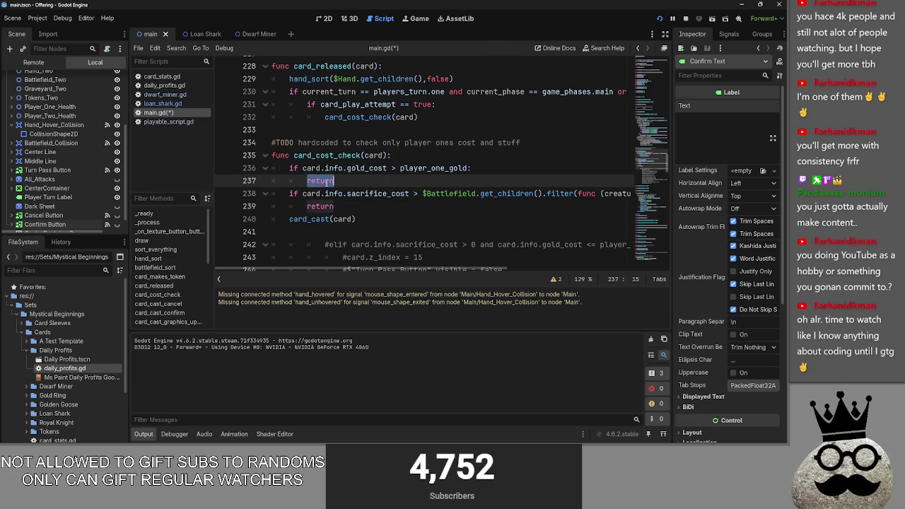
mouse_move(356, 219)
mouse_down()
mouse_move(267, 207)
mouse_move(265, 223)
mouse_up()
click(374, 224)
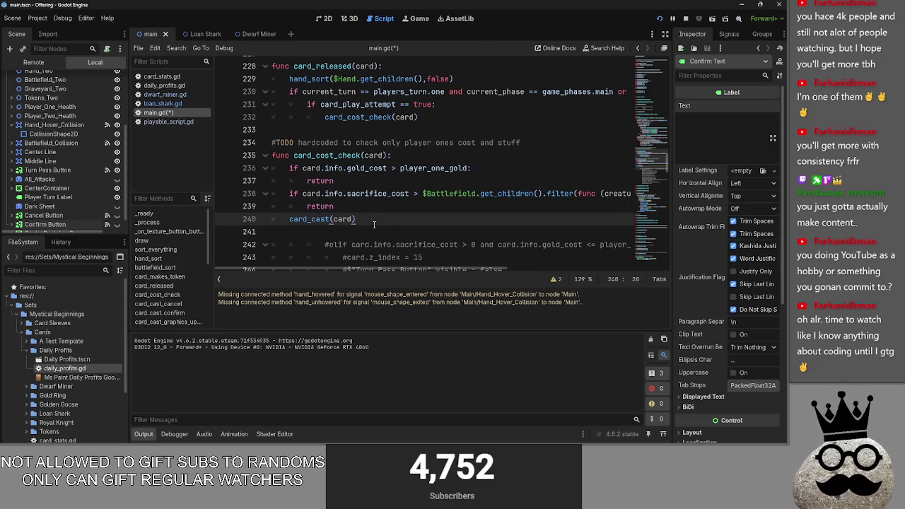
- Dedent the commented-out elif sacrifice block one level to function level
scroll(381, 221, down, 4)
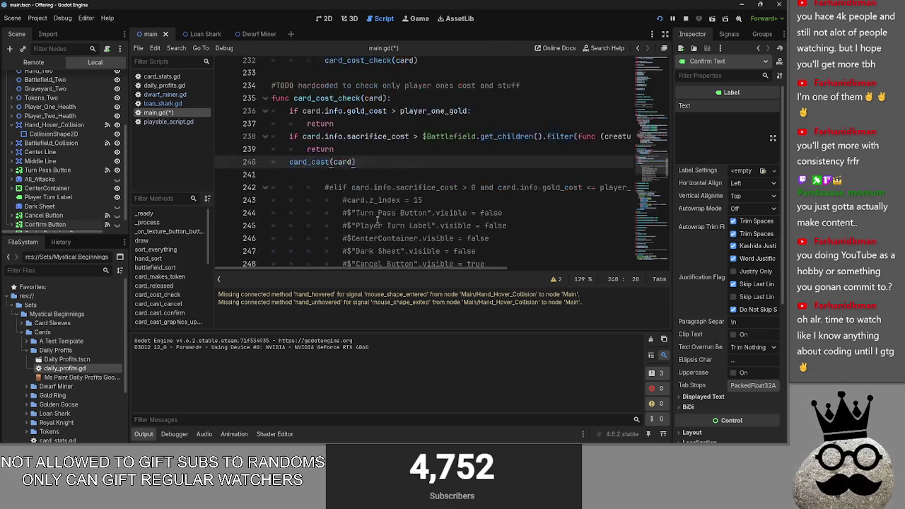
mouse_move(480, 246)
mouse_down()
mouse_move(272, 240)
mouse_move(246, 92)
mouse_up()
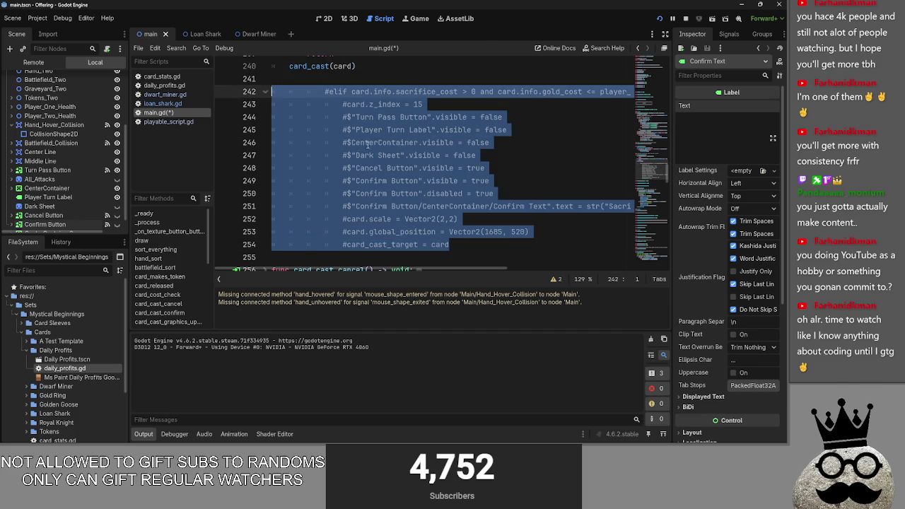
key(shift+Tab)
key(shift+Tab)
click(466, 129)
scroll(344, 203, up, 2)
scroll(344, 203, down, 2)
drag(397, 244, 273, 104)
key(shift+Tab)
key(Tab)
click(458, 104)
- Check the two returns and card_cast(card) in card_cost_check, then run the project with F5
scroll(468, 244, up, 1)
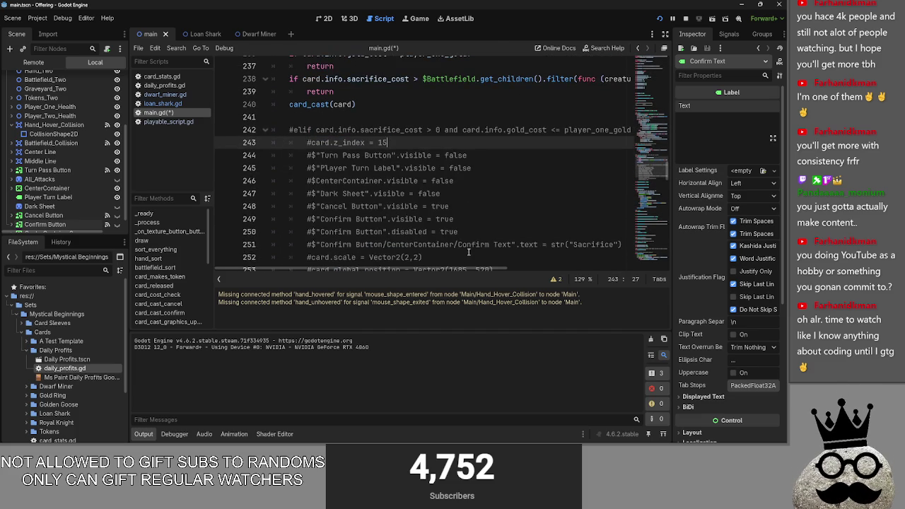
scroll(468, 252, up, 3)
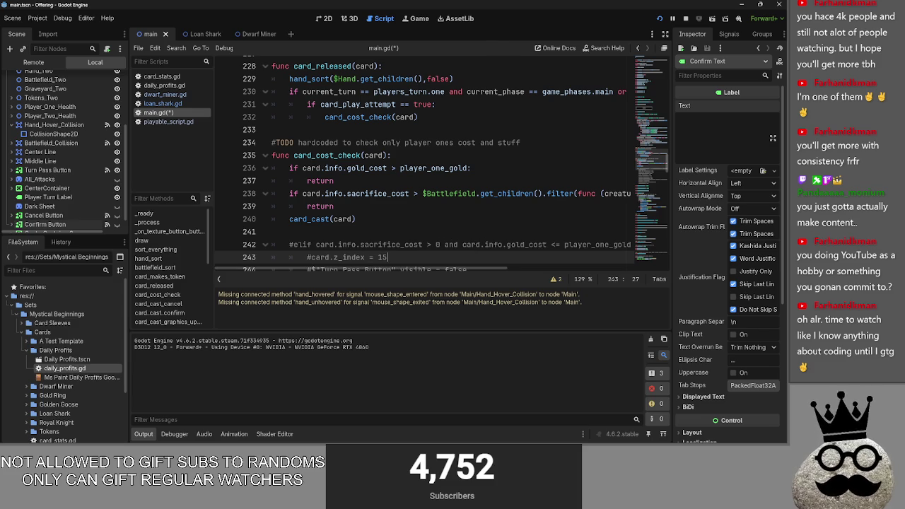
double_click(346, 181)
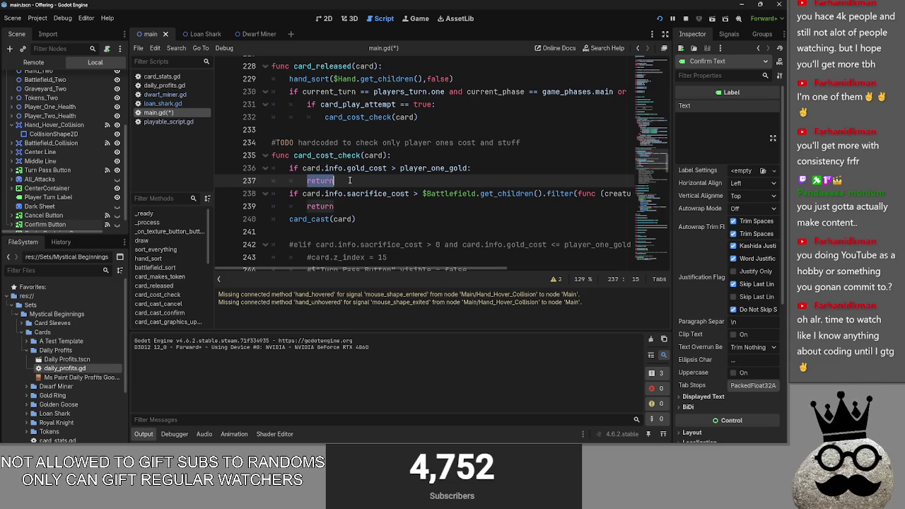
double_click(320, 206)
drag(355, 218, 273, 218)
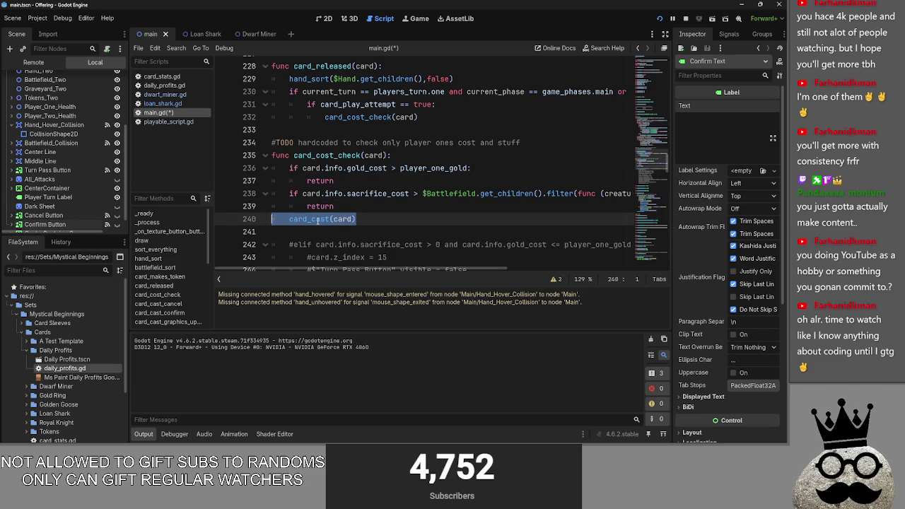
click(357, 219)
scroll(357, 219, down, 5)
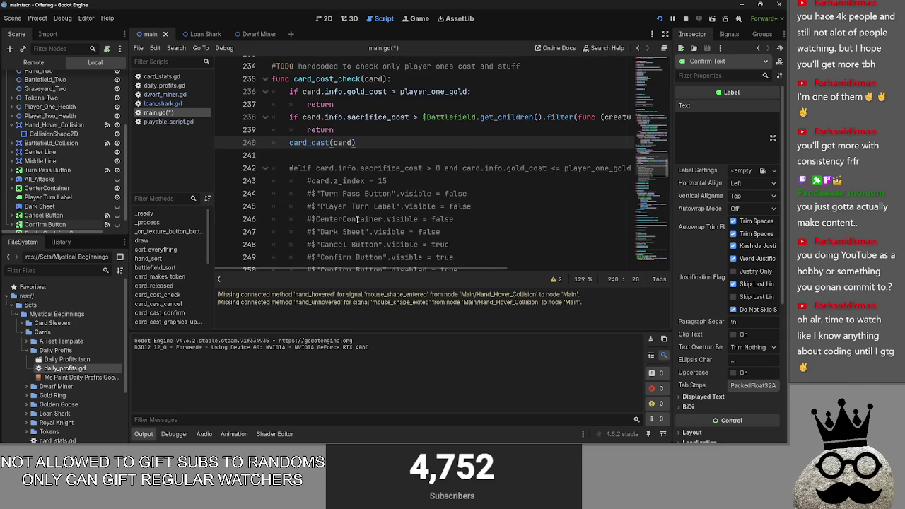
scroll(357, 219, up, 6)
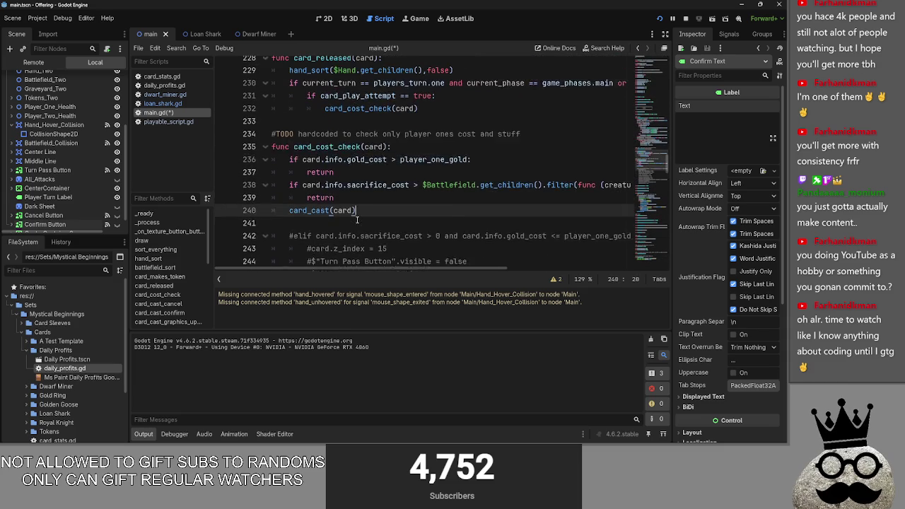
scroll(357, 219, down, 1)
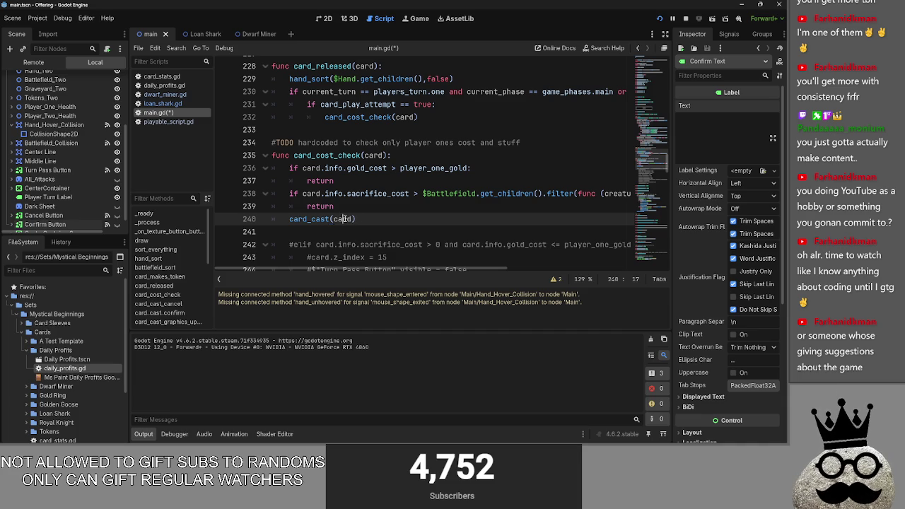
click(357, 206)
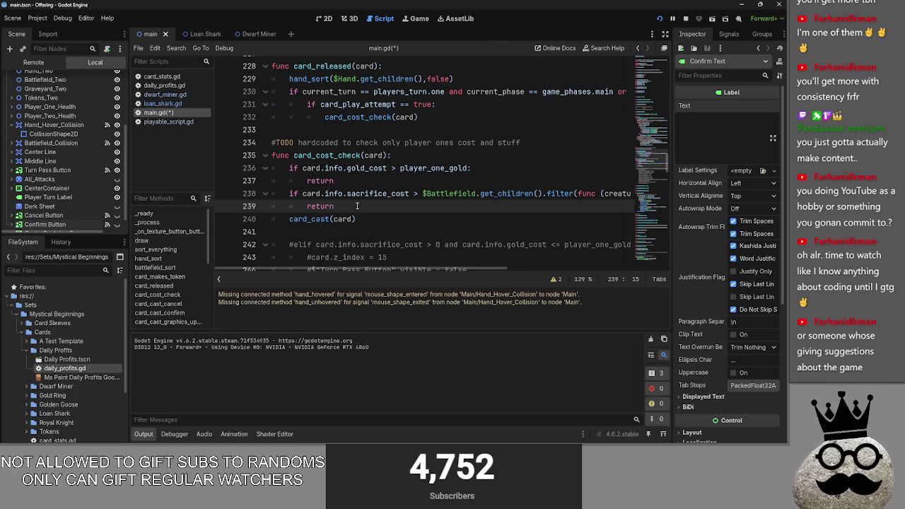
key(Up)
key(Up)
key(F5)
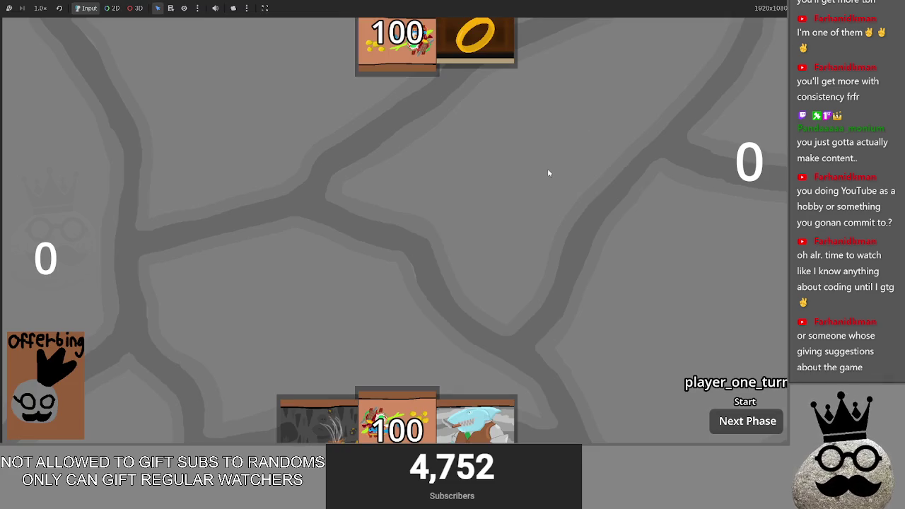
- Play the shark, coin and ring cards from the hand onto the board
mouse_move(475, 424)
mouse_down()
mouse_move(501, 201)
mouse_move(477, 264)
mouse_move(439, 248)
mouse_move(424, 297)
mouse_up()
click(490, 434)
click(471, 424)
drag(398, 424, 506, 248)
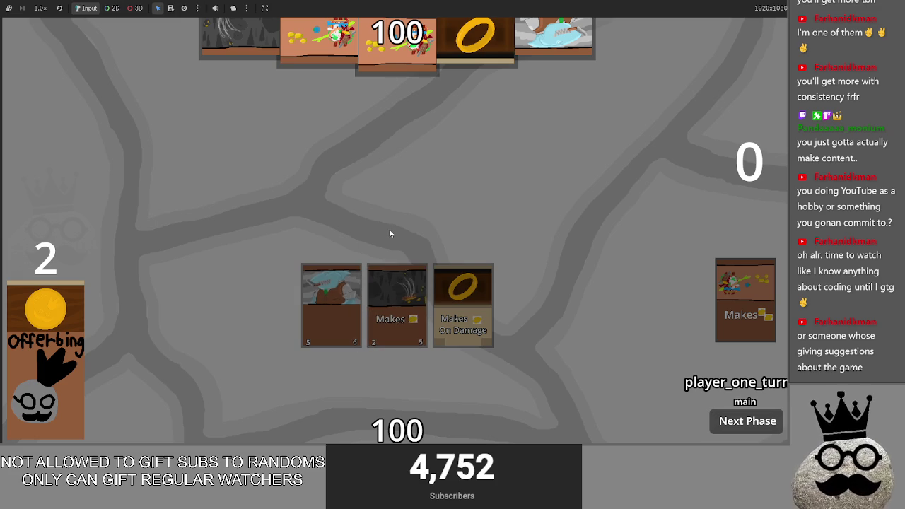
- Stop the game with F8 and compare the two early return lines in main.gd
key(F8)
click(353, 207)
click(332, 181)
click(332, 206)
- Compare the gold-check and sacrifice-check return lines 237 and 239
click(329, 181)
double_click(330, 181)
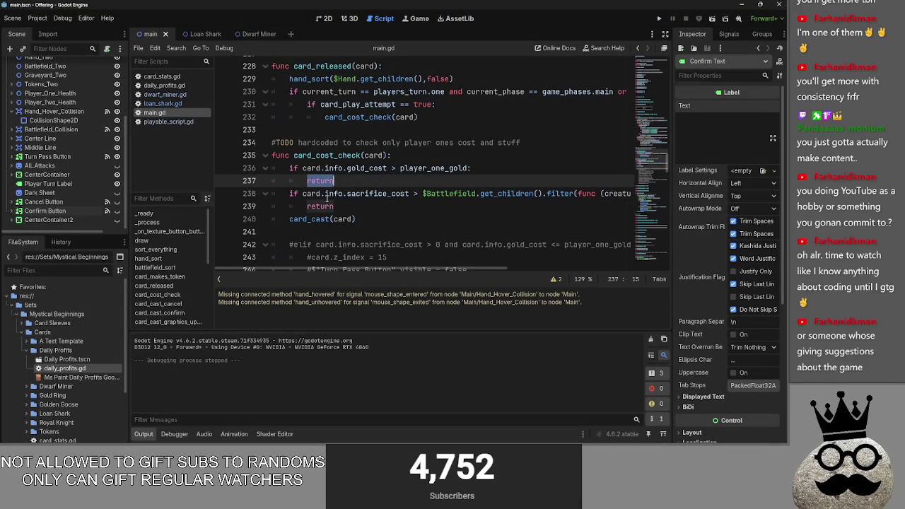
click(333, 206)
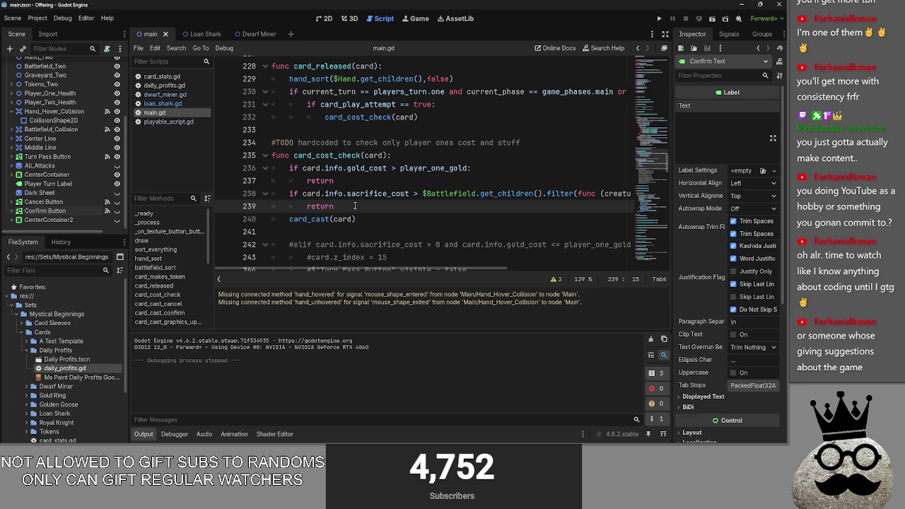
double_click(355, 205)
click(353, 181)
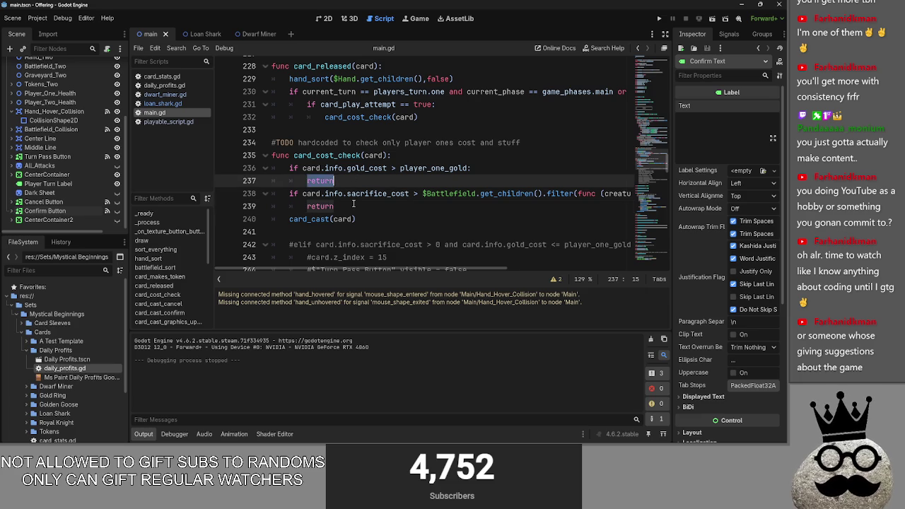
click(354, 205)
click(354, 181)
double_click(354, 181)
click(351, 203)
click(345, 181)
double_click(346, 206)
click(345, 181)
double_click(347, 206)
click(343, 182)
double_click(340, 205)
double_click(340, 180)
click(345, 205)
double_click(357, 183)
double_click(354, 204)
click(363, 215)
mouse_move(395, 268)
mouse_down()
mouse_move(552, 267)
mouse_move(396, 268)
mouse_up()
- Insert '# by this points we know that the card CAN make sacrifices and it CAN be payed for with gold' above card_cast(card)
click(343, 205)
key(Return)
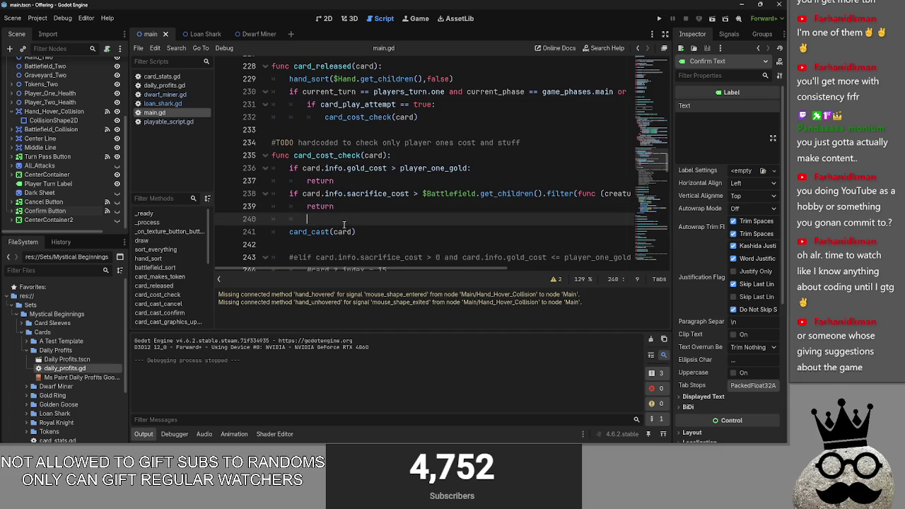
double_click(320, 181)
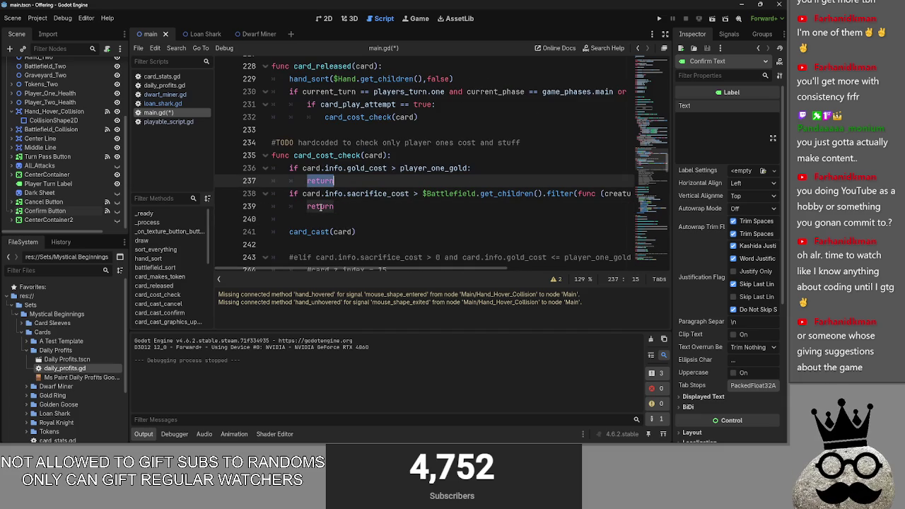
click(320, 206)
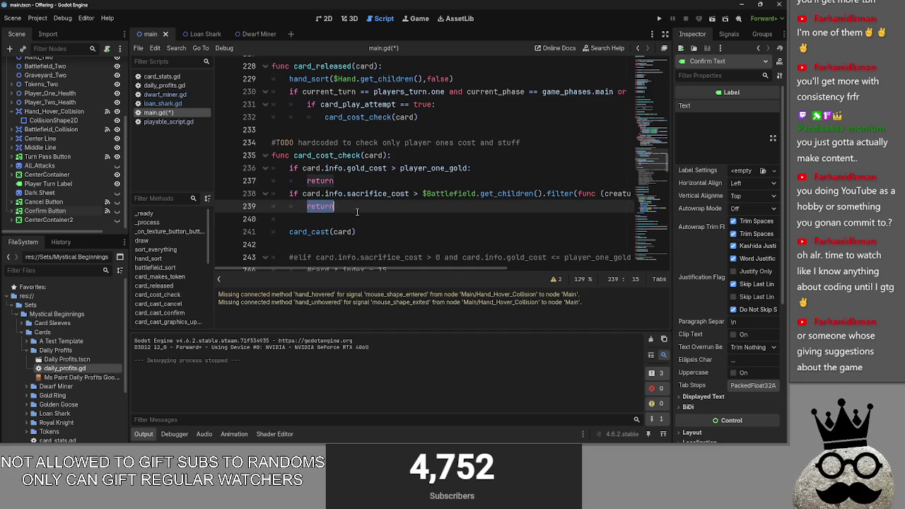
click(340, 220)
text(#)
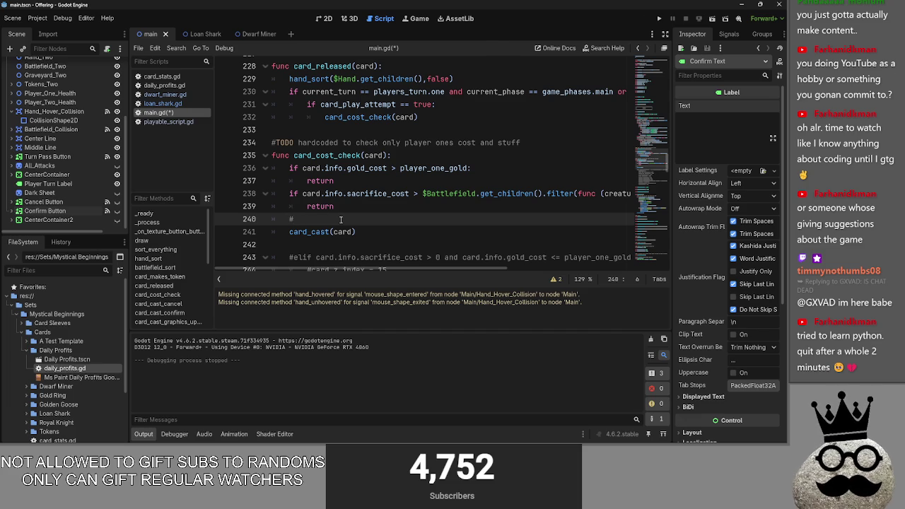
text( by this )
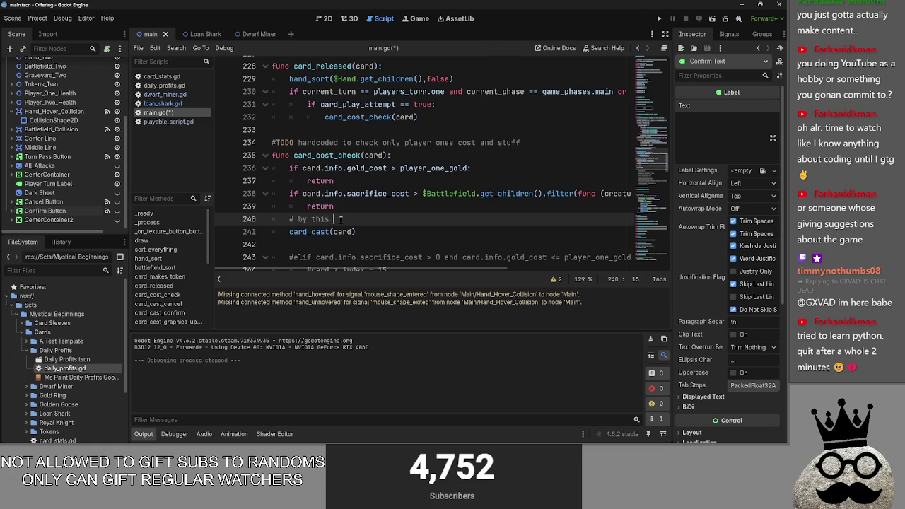
text(points we know that)
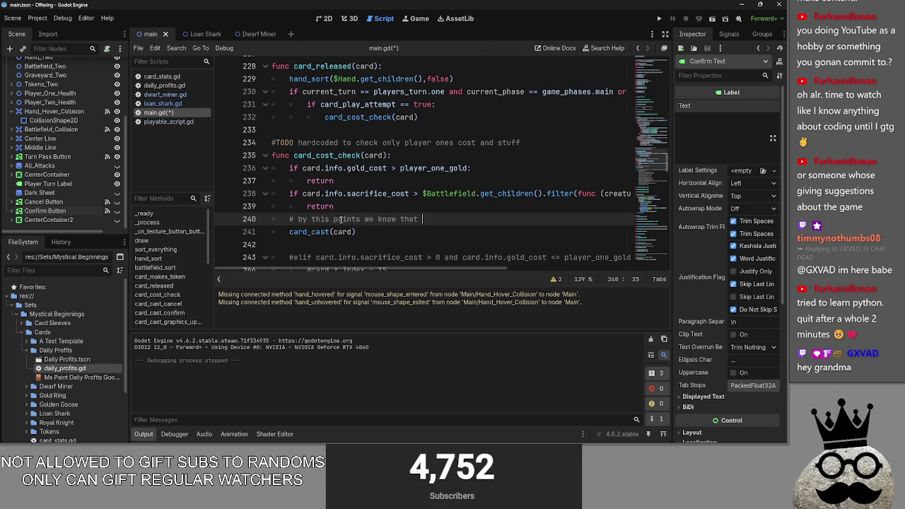
text( the card can)
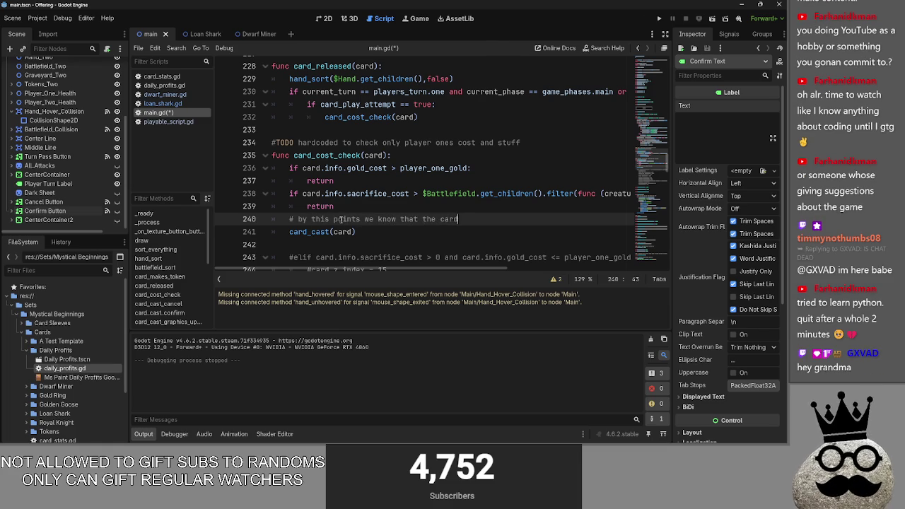
key(BackSpace)
key(BackSpace)
key(BackSpace)
text(CAN make sacrifice)
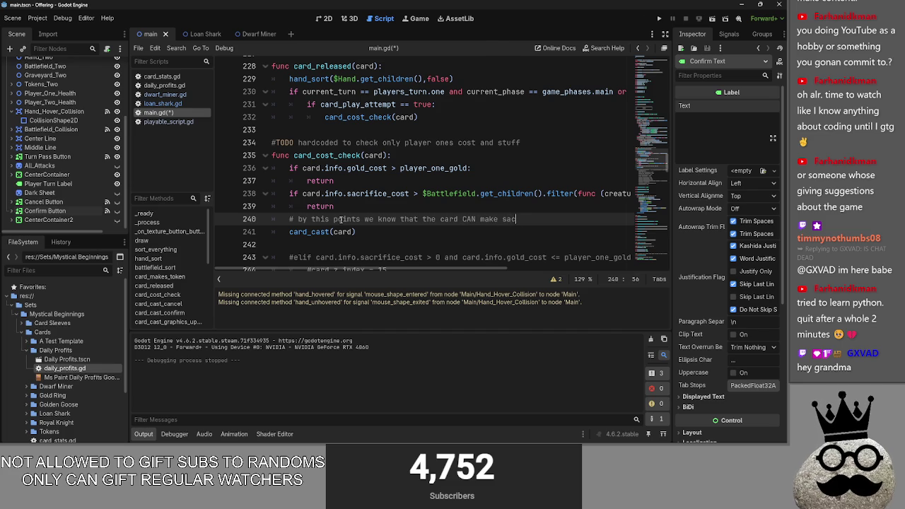
text(s and)
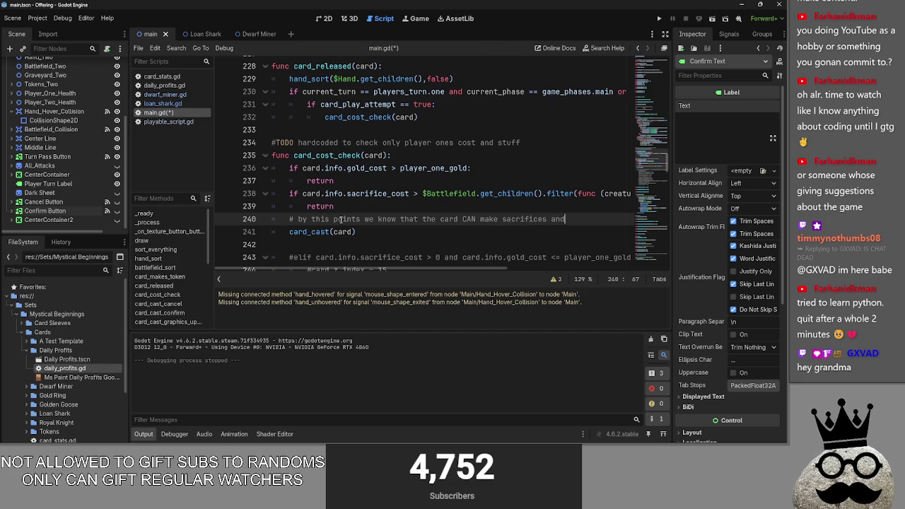
text( it CAN)
text( be pay)
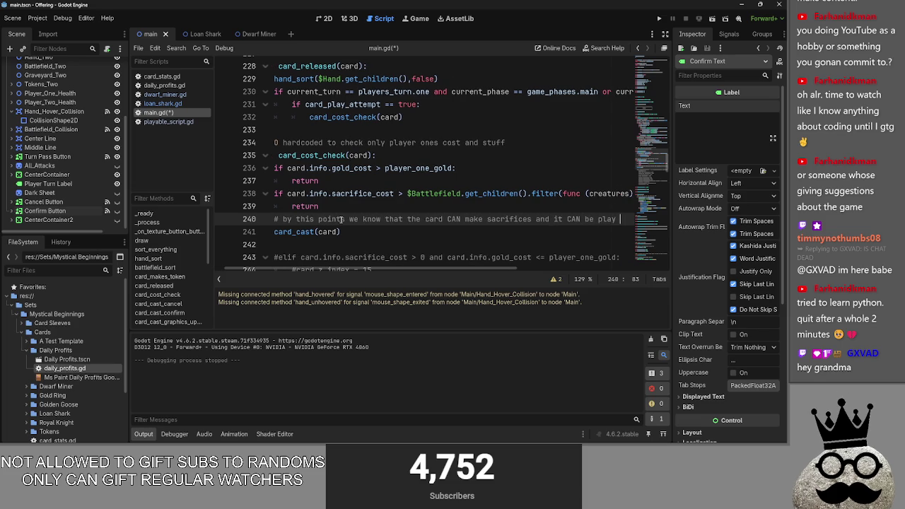
text(ed for with gold)
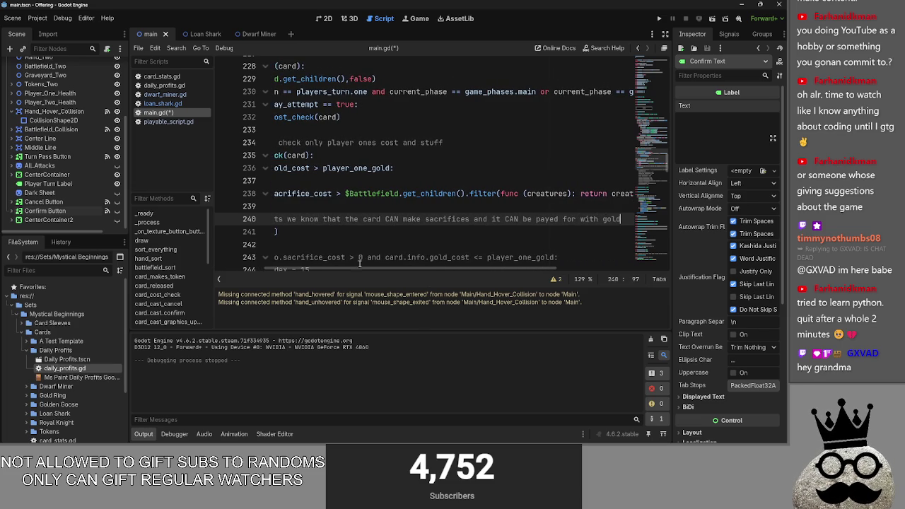
scroll(382, 277, left, 5)
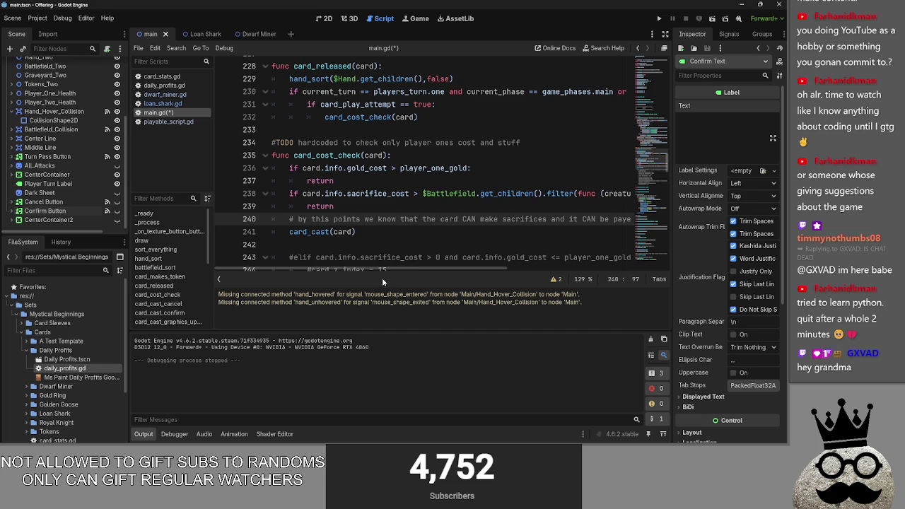
- Run the game, try the shark card, play the coin-making character card, then stop with F8
click(659, 19)
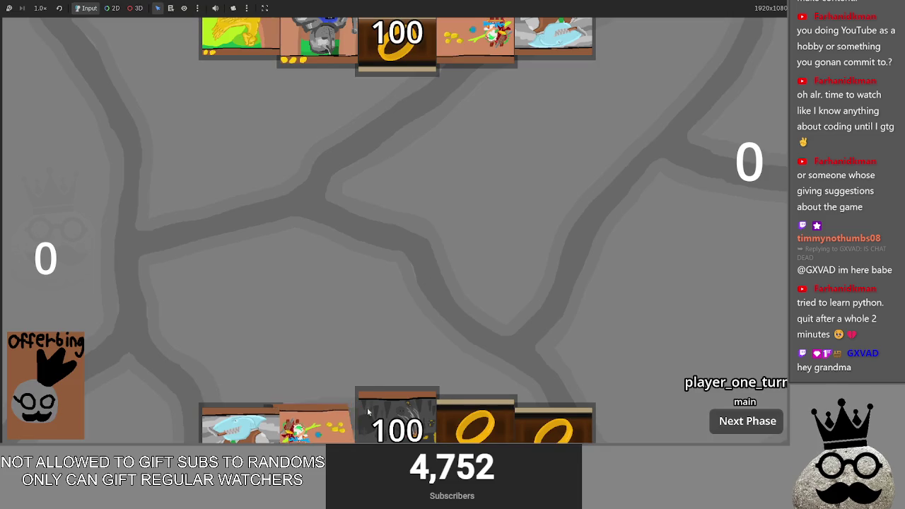
drag(268, 428, 337, 239)
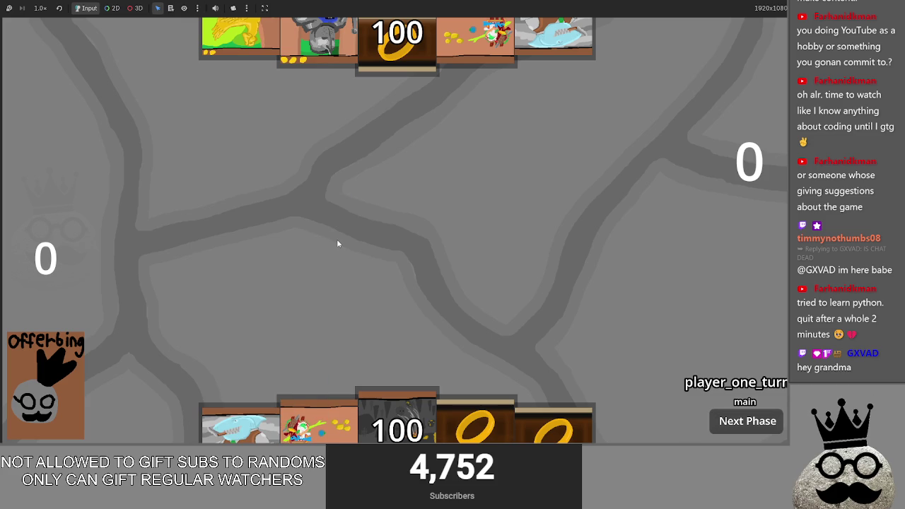
mouse_move(318, 424)
mouse_down()
mouse_move(392, 269)
mouse_move(429, 264)
mouse_move(400, 277)
mouse_move(402, 269)
mouse_up()
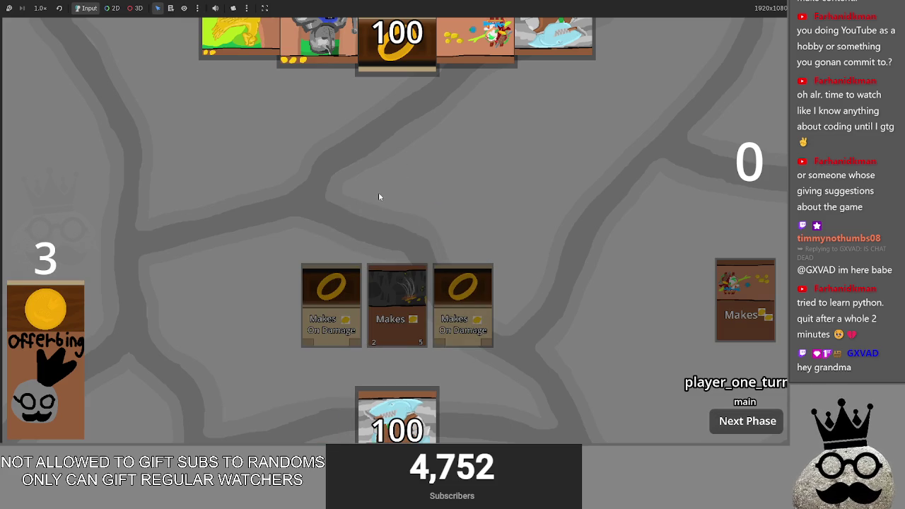
key(F8)
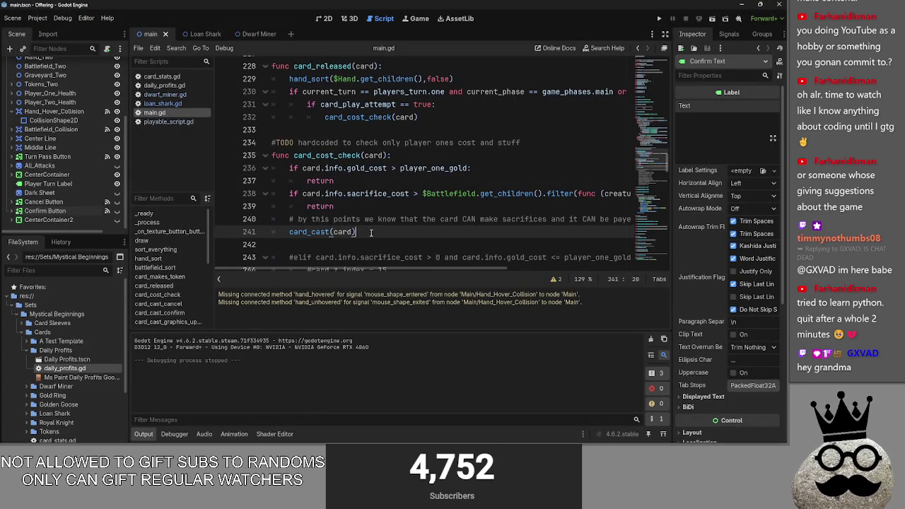
mouse_move(368, 267)
mouse_down()
mouse_move(546, 268)
mouse_move(230, 262)
mouse_up()
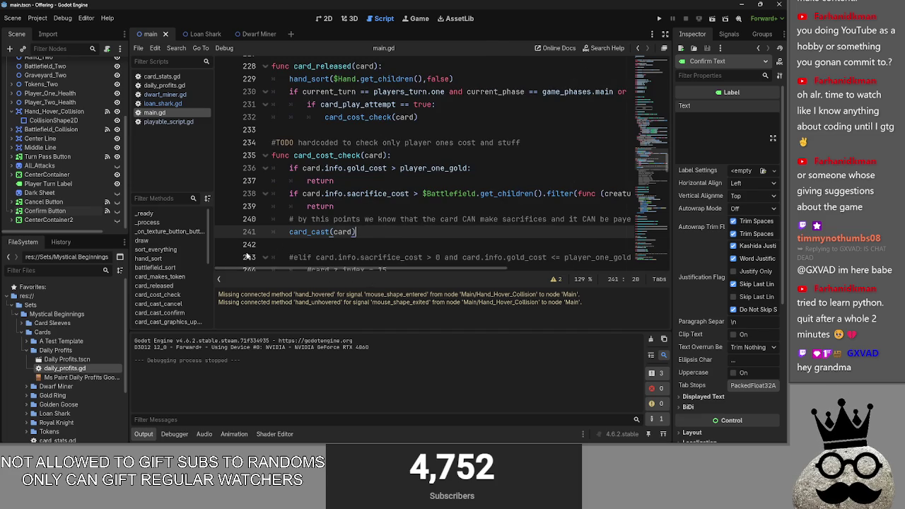
scroll(230, 261, down, 5)
scroll(560, 99, up, 2)
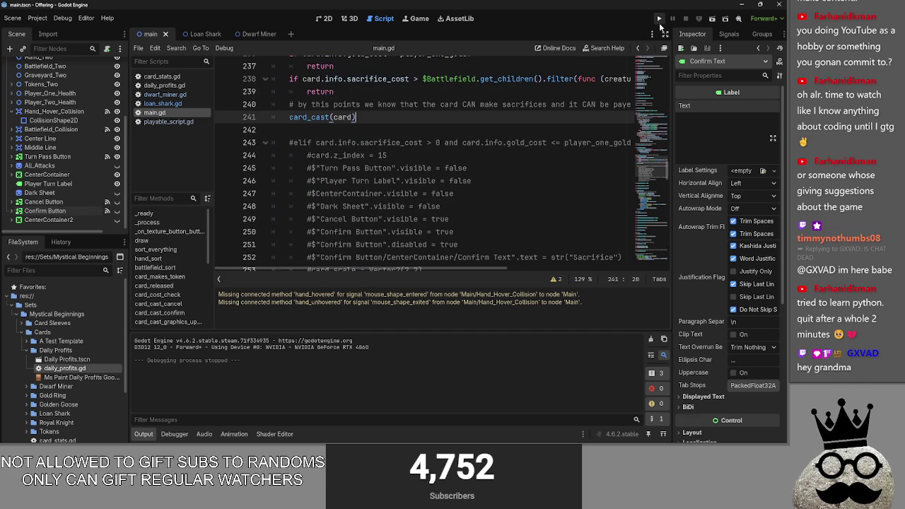
scroll(405, 232, down, 5)
drag(542, 181, 271, 154)
mouse_move(378, 194)
mouse_down()
mouse_move(272, 155)
mouse_move(289, 156)
mouse_up()
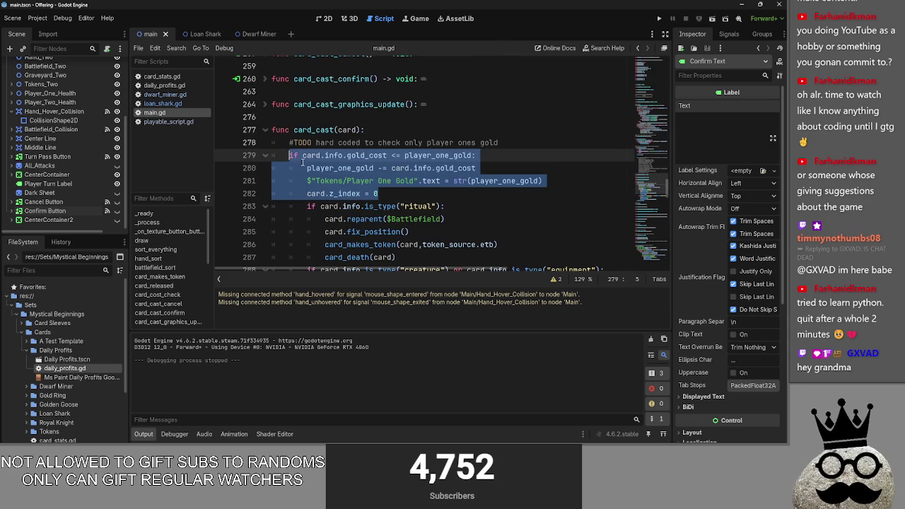
click(447, 196)
scroll(447, 201, up, 10)
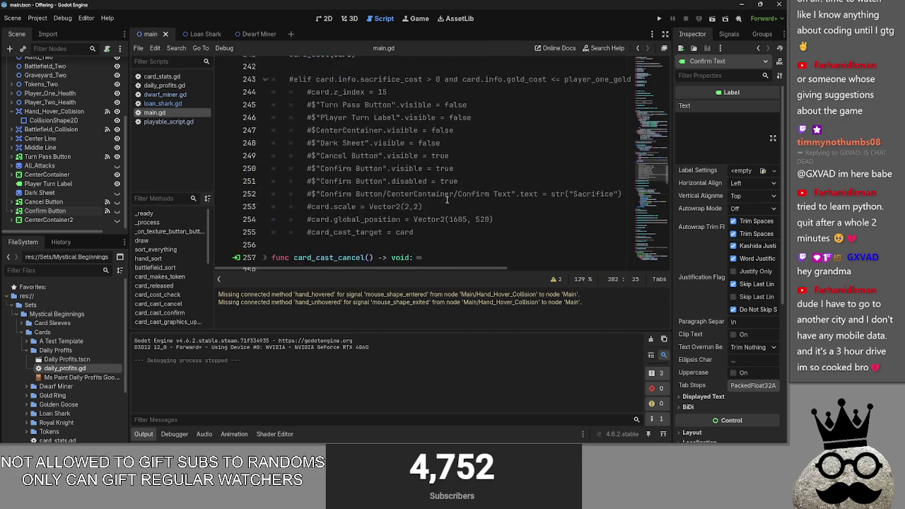
scroll(446, 200, down, 6)
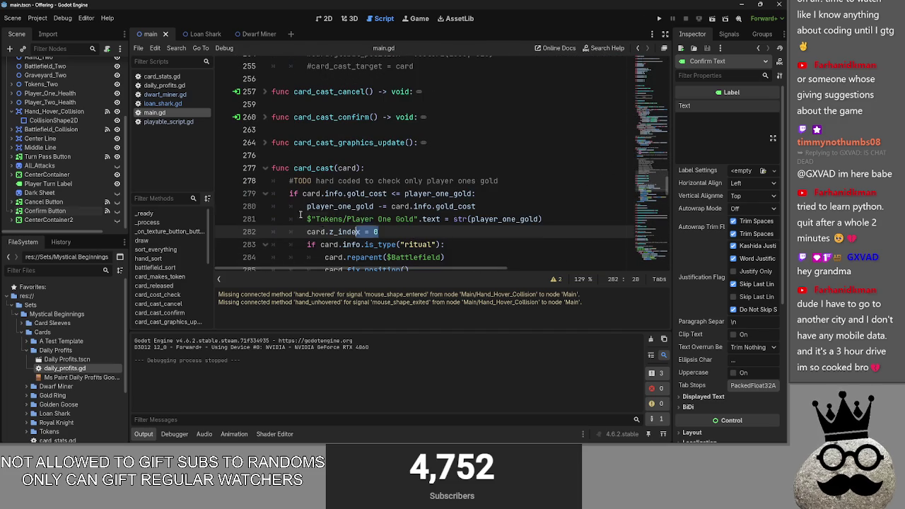
scroll(403, 230, down, 3)
scroll(397, 226, up, 1)
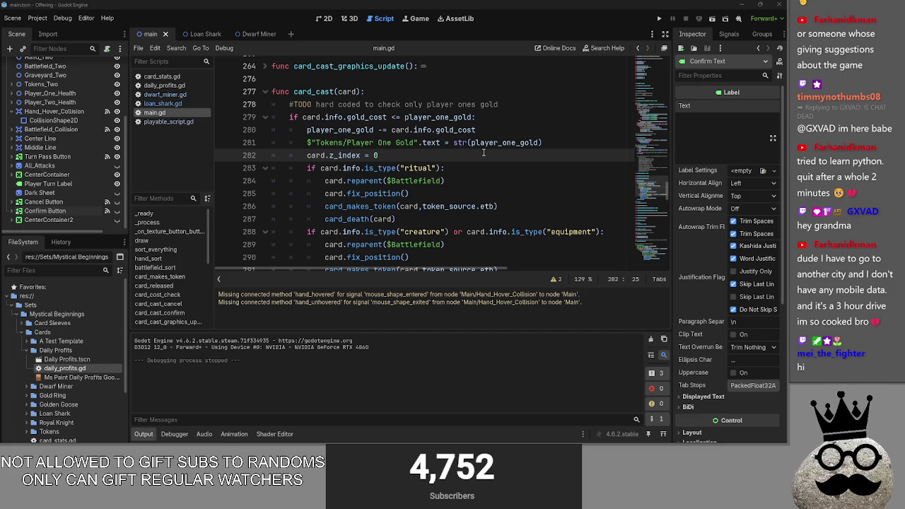
key(alt+Tab)
key(alt+Tab)
key(alt+Tab)
click(521, 162)
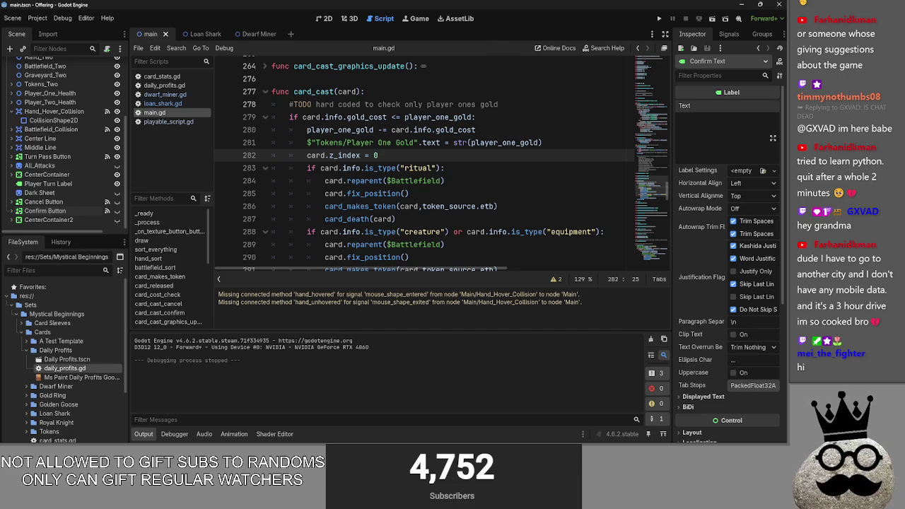
mouse_move(396, 156)
mouse_down()
mouse_move(290, 154)
mouse_move(283, 116)
mouse_up()
click(399, 168)
mouse_move(393, 156)
mouse_down()
mouse_move(311, 141)
mouse_move(304, 127)
mouse_move(339, 107)
mouse_move(289, 118)
mouse_up()
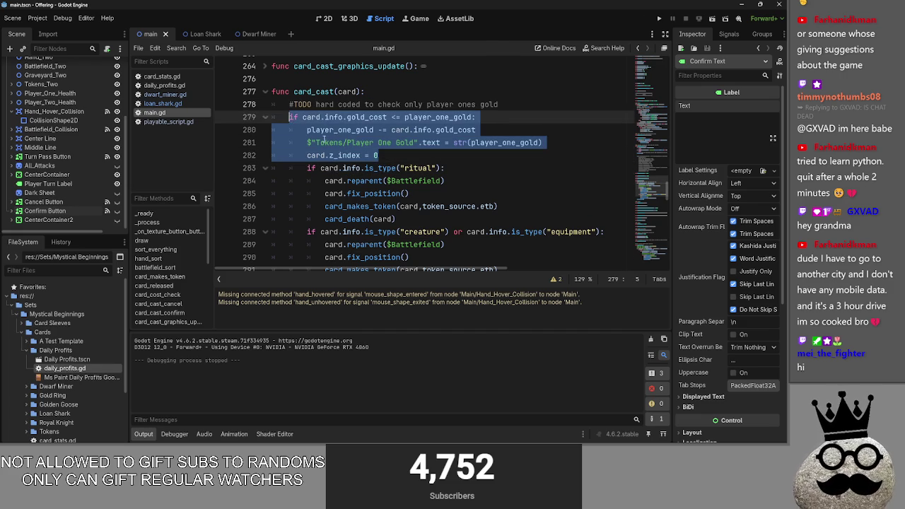
click(409, 154)
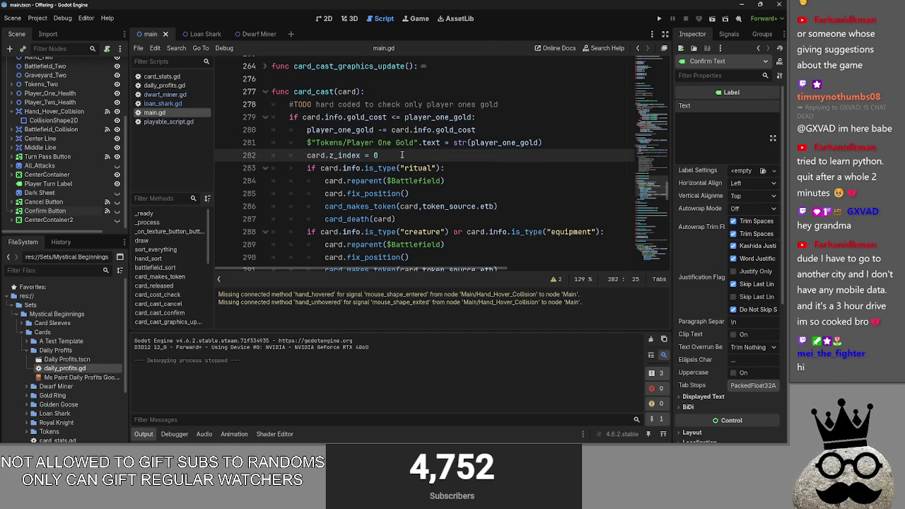
mouse_move(401, 154)
mouse_down()
mouse_move(304, 142)
mouse_move(290, 116)
mouse_up()
click(395, 155)
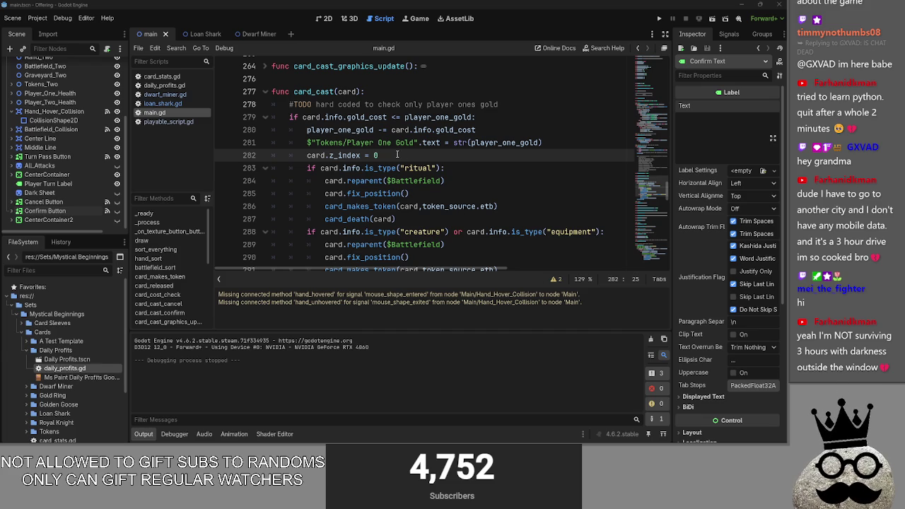
double_click(329, 155)
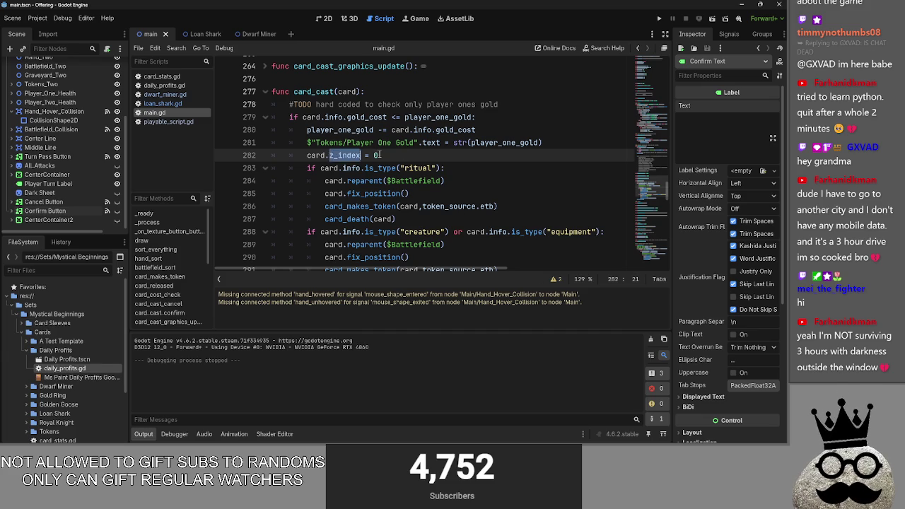
- Delete 'and it CAN be payed for with gold' from the line 240 comment
click(379, 155)
scroll(396, 162, up, 10)
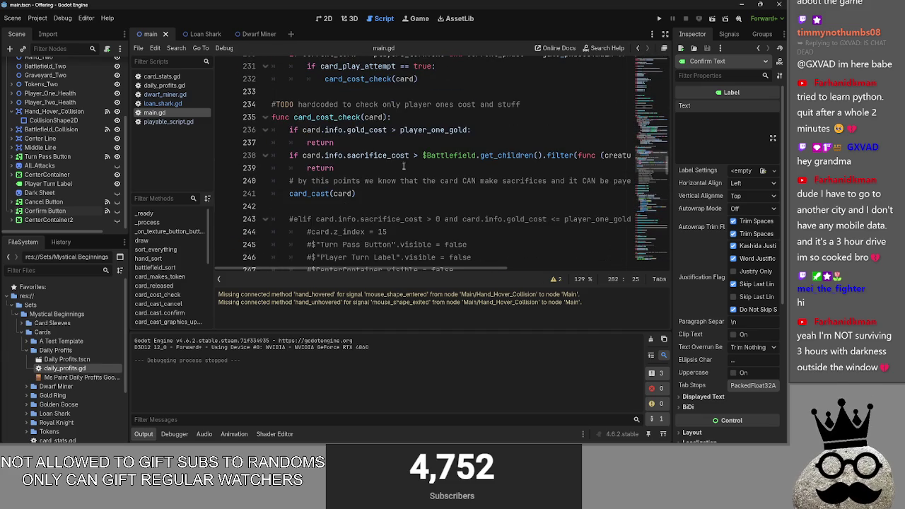
drag(289, 181, 579, 181)
click(579, 181)
mouse_move(489, 270)
mouse_down()
mouse_move(623, 277)
mouse_move(511, 271)
mouse_move(555, 271)
mouse_up()
double_click(570, 181)
drag(570, 181, 433, 181)
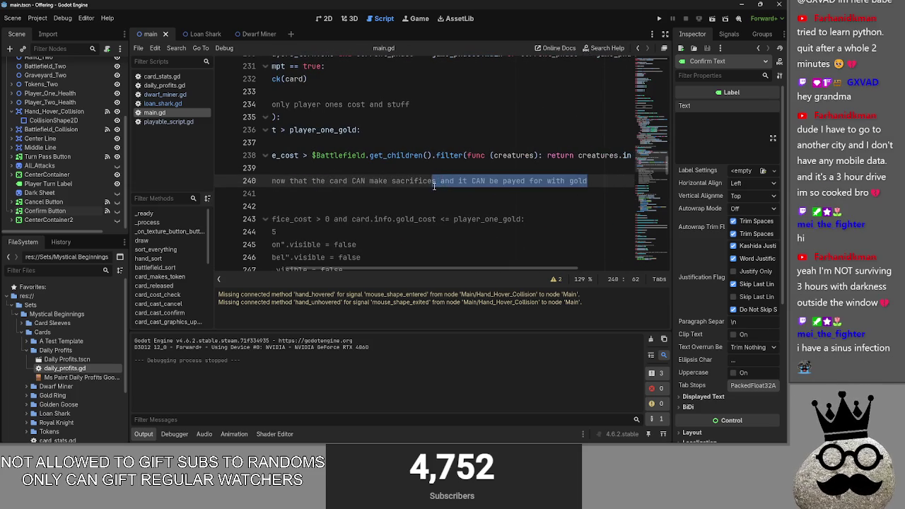
click(587, 182)
drag(586, 181, 438, 181)
key(BackSpace)
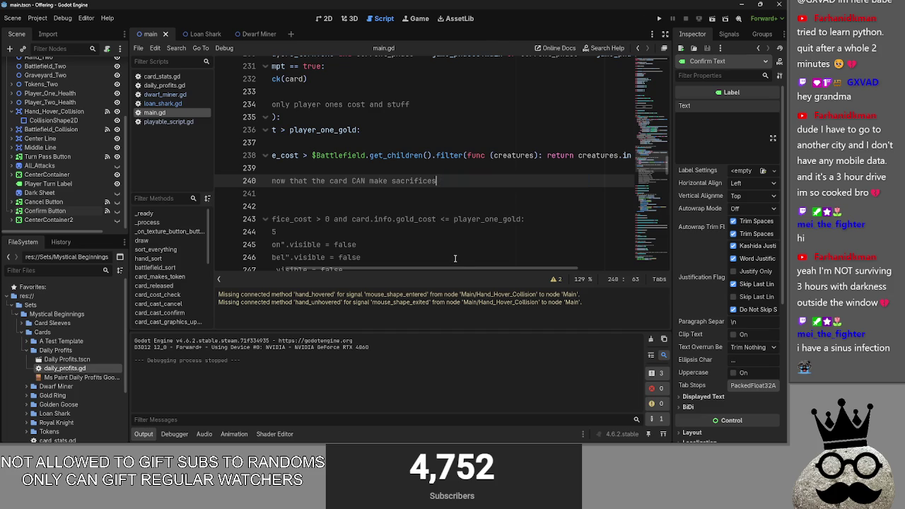
drag(442, 272, 283, 272)
scroll(391, 204, down, 8)
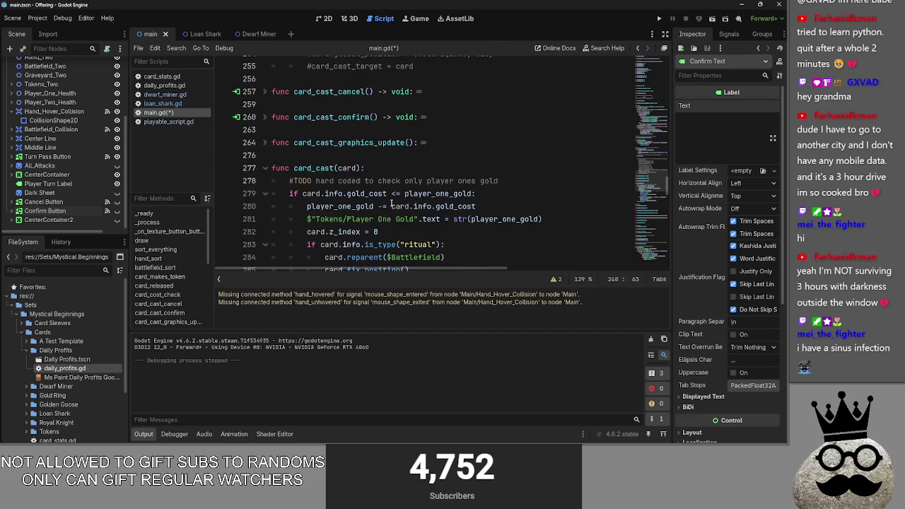
scroll(392, 203, up, 9)
drag(355, 193, 289, 193)
scroll(384, 185, down, 2)
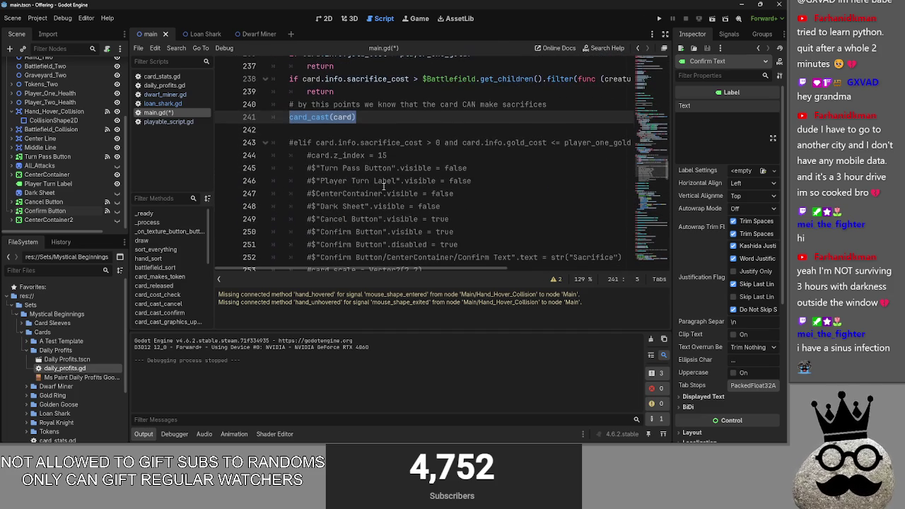
scroll(384, 185, up, 2)
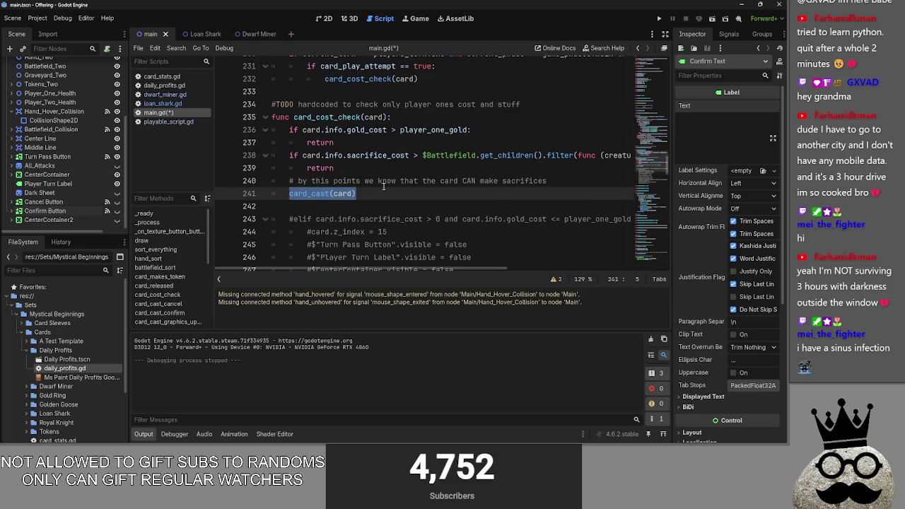
- Add a return line under the sacrifice check, followed by a blank line
click(375, 169)
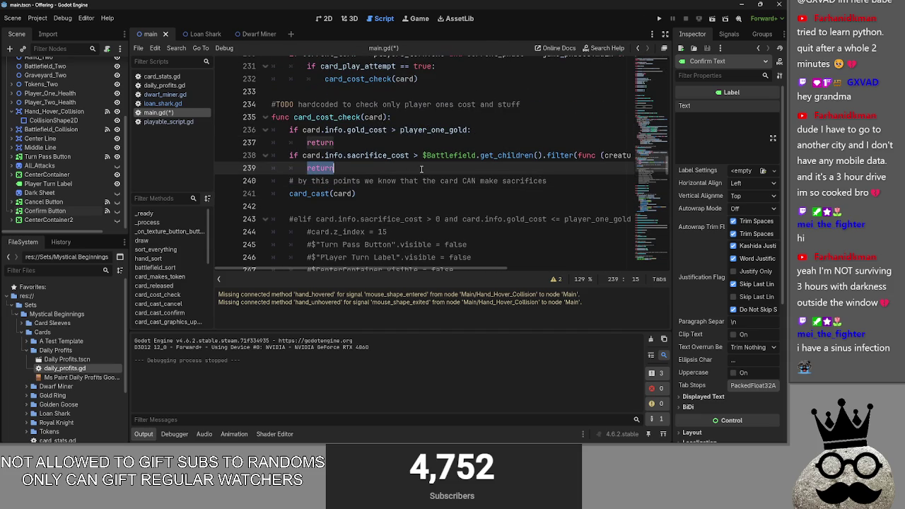
double_click(461, 257)
drag(483, 269, 662, 146)
click(634, 155)
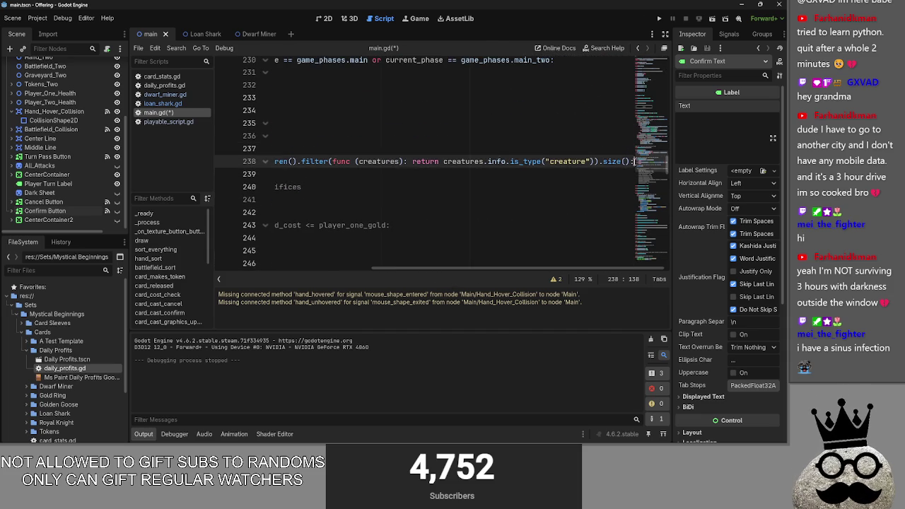
key(Return)
key(BackSpace)
key(BackSpace)
key(BackSpace)
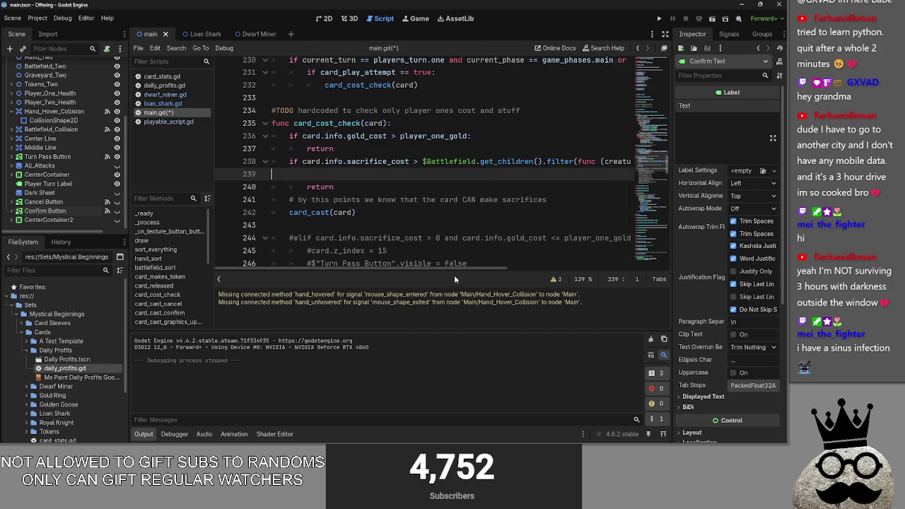
key(Return)
text(return)
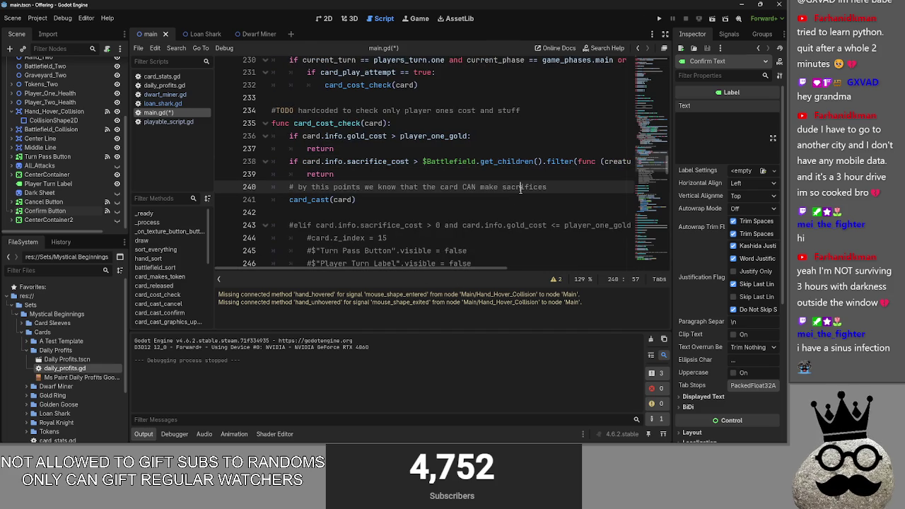
key(Return)
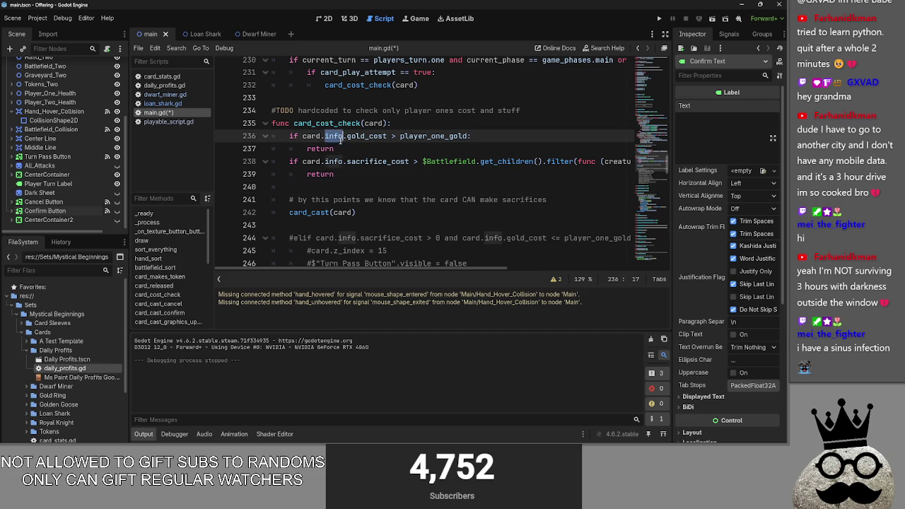
double_click(408, 137)
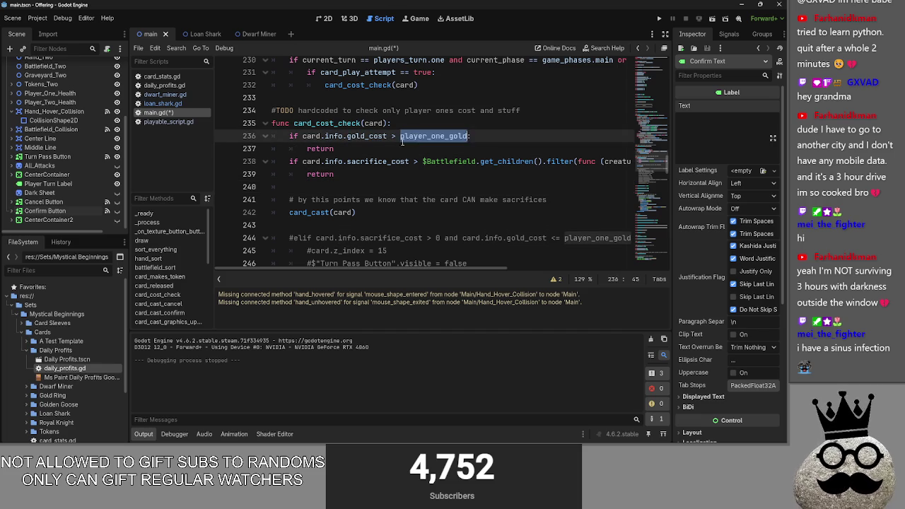
- Copy the sacrifice check and its return, and paste a duplicate directly below
click(356, 176)
drag(356, 176, 267, 136)
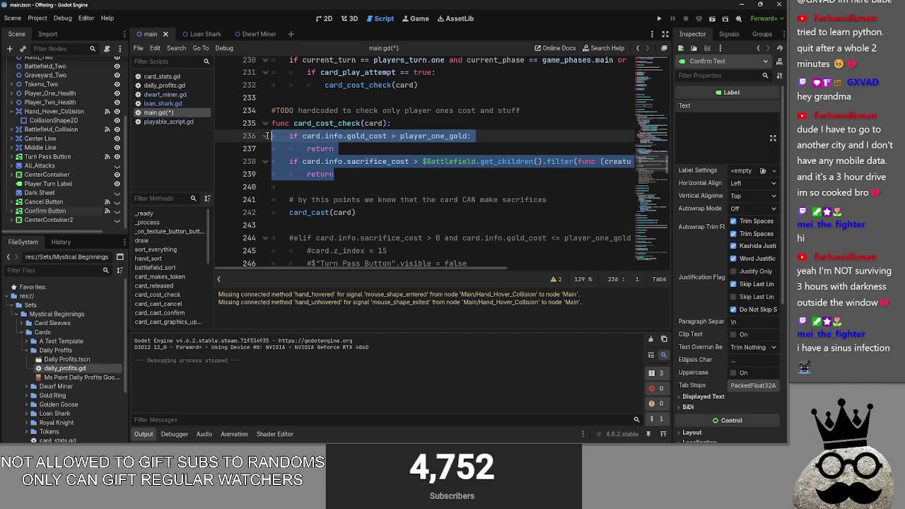
click(362, 162)
click(265, 136)
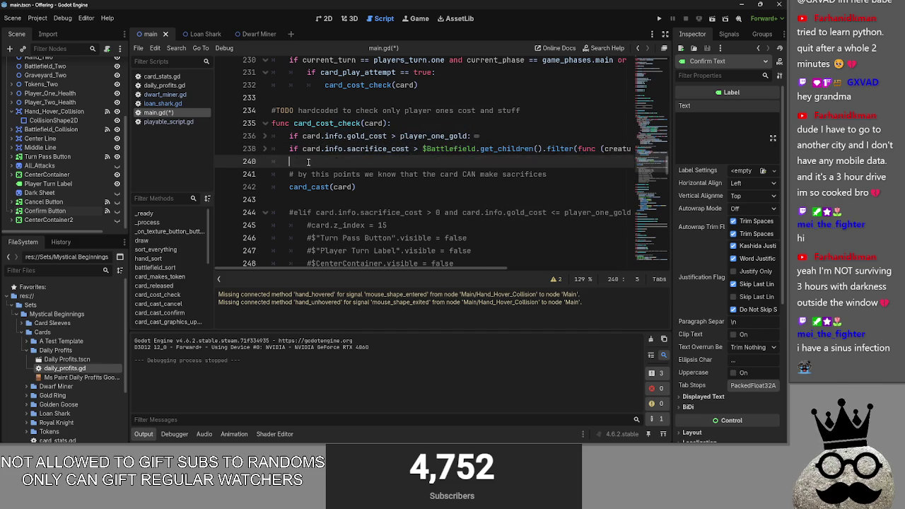
click(299, 162)
triple_click(304, 150)
mouse_move(305, 150)
mouse_down()
mouse_move(288, 148)
mouse_move(632, 148)
mouse_up()
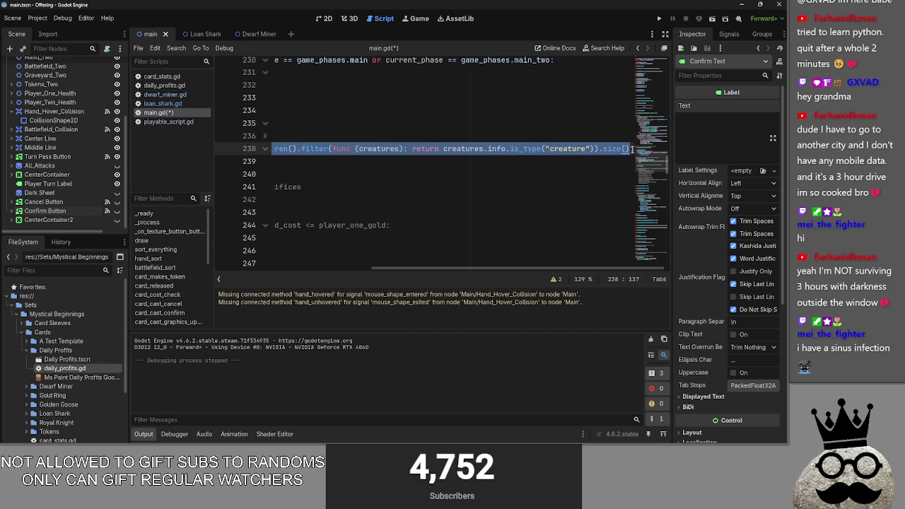
click(356, 163)
double_click(356, 163)
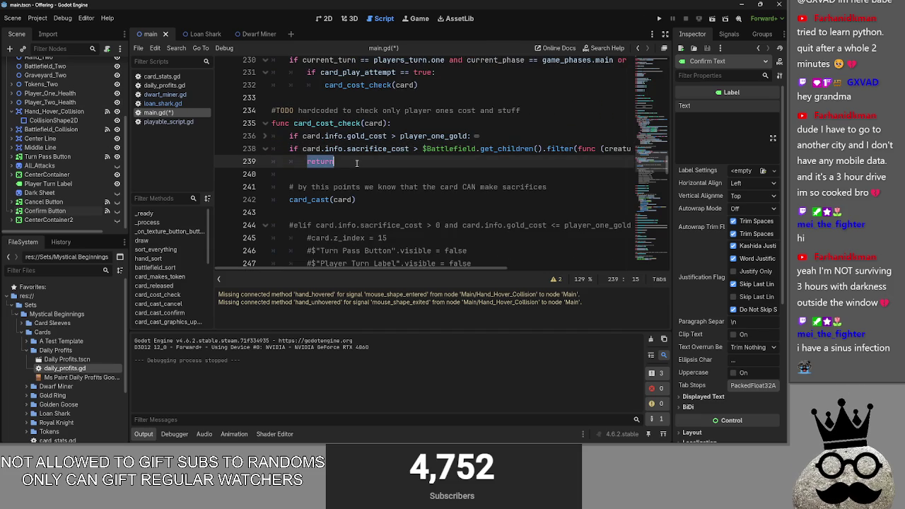
click(265, 137)
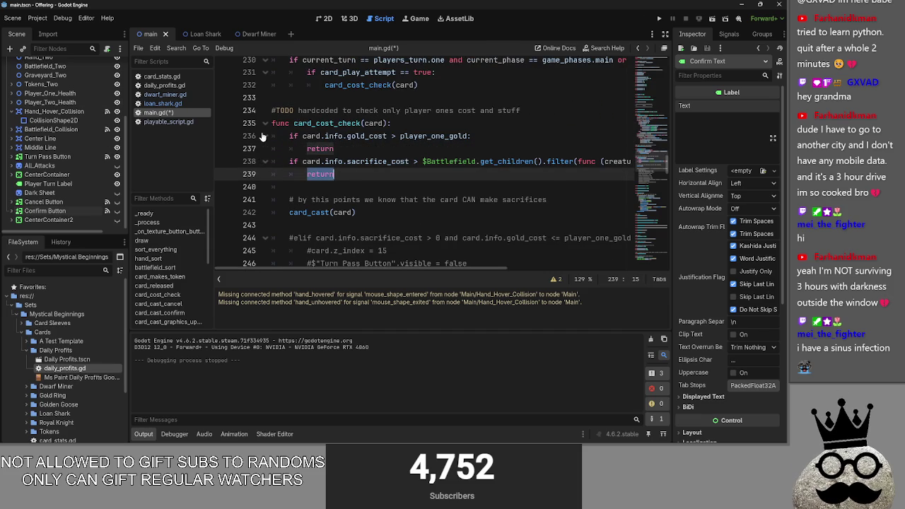
click(413, 162)
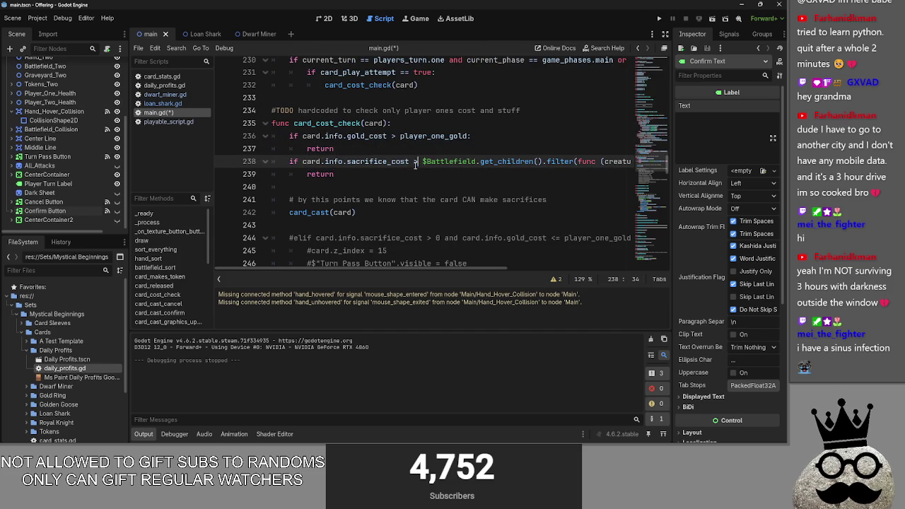
click(413, 176)
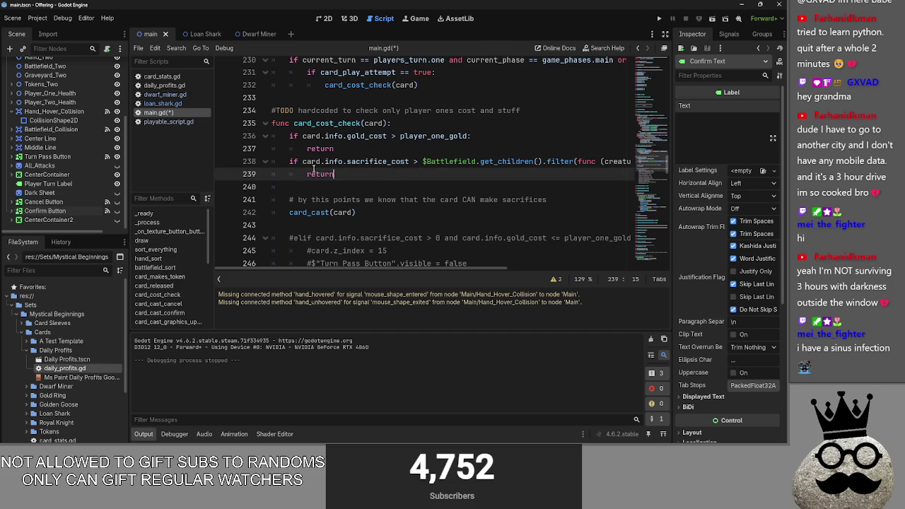
key(shift+Up)
key(ctrl+c)
key(Down)
key(Down)
key(ctrl+v)
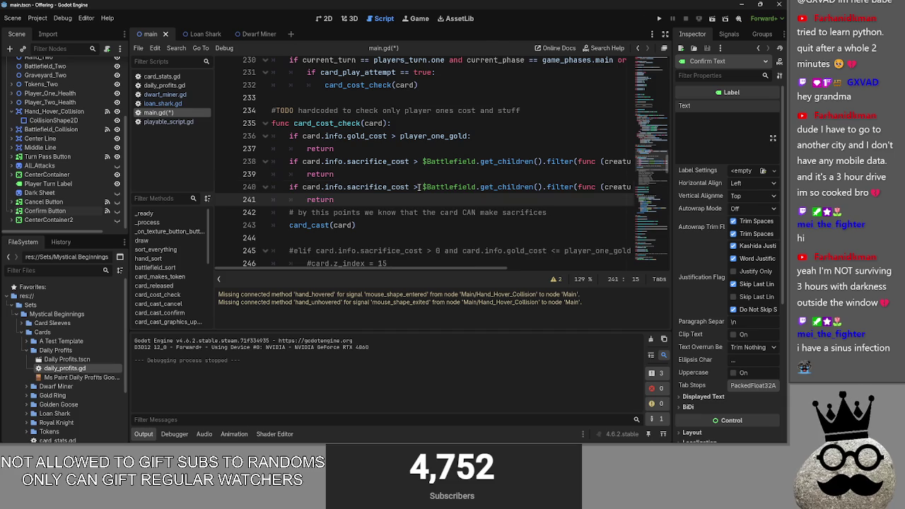
- Change '>' to '<=' in the duplicated sacrifice check
click(415, 187)
key(shift+Right)
text(<=)
key(Down)
drag(290, 187, 334, 199)
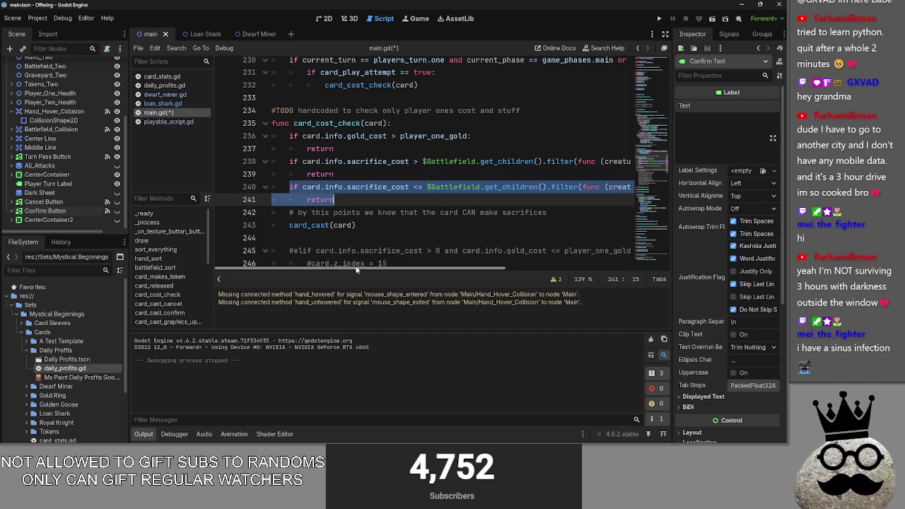
mouse_move(332, 267)
mouse_down()
mouse_move(467, 268)
mouse_move(236, 259)
mouse_up()
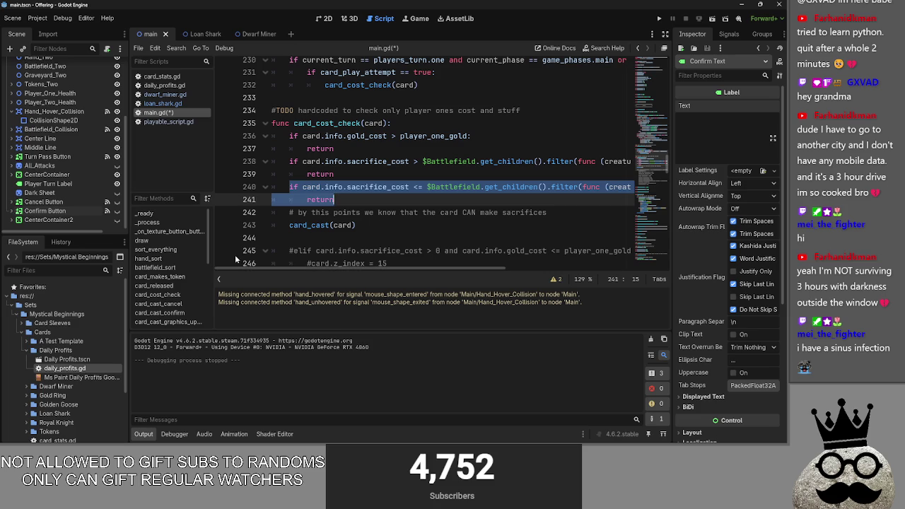
drag(401, 264, 400, 262)
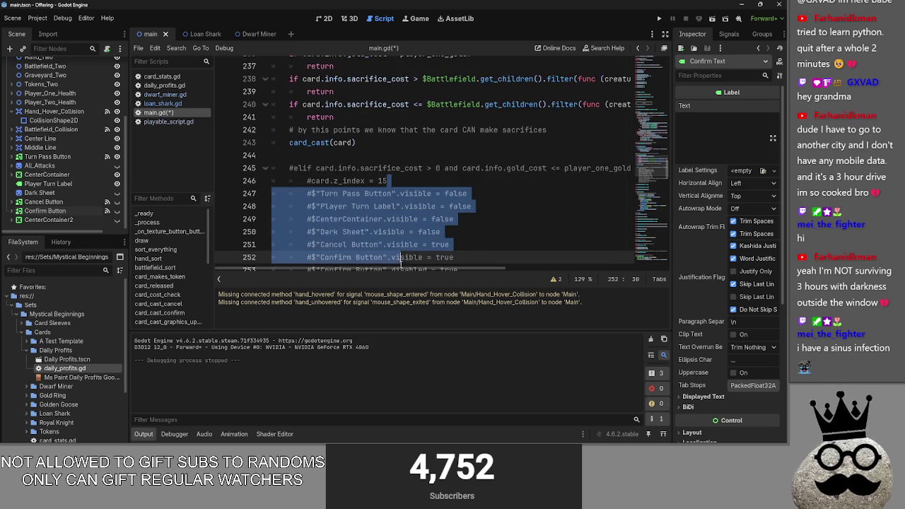
- Replace return with pass on line 241 under the <= sacrifice check
scroll(401, 261, up, 3)
click(333, 206)
double_click(334, 193)
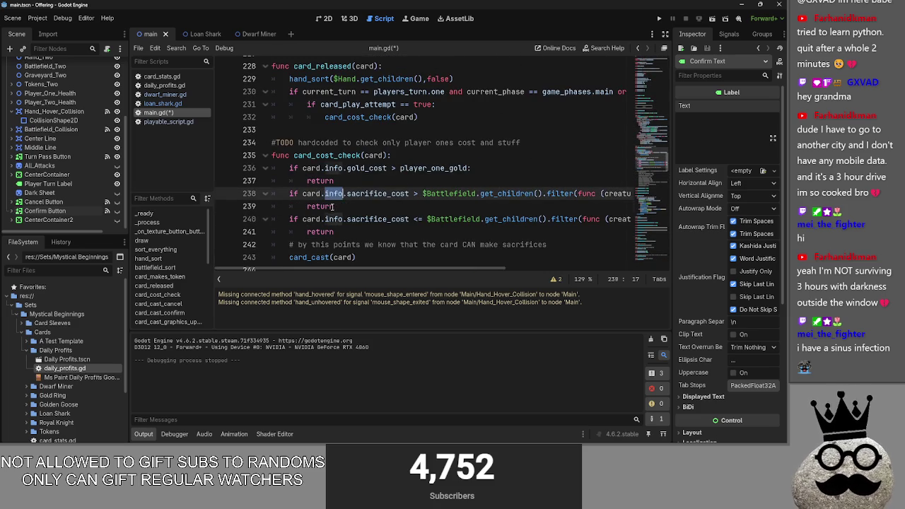
click(333, 206)
click(343, 233)
double_click(320, 206)
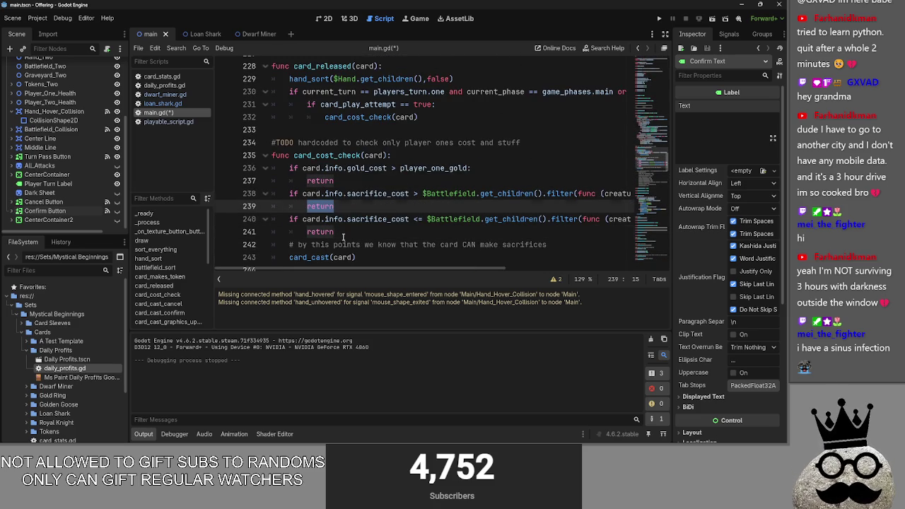
click(342, 233)
key(ctrl+BackSpace)
text(pass)
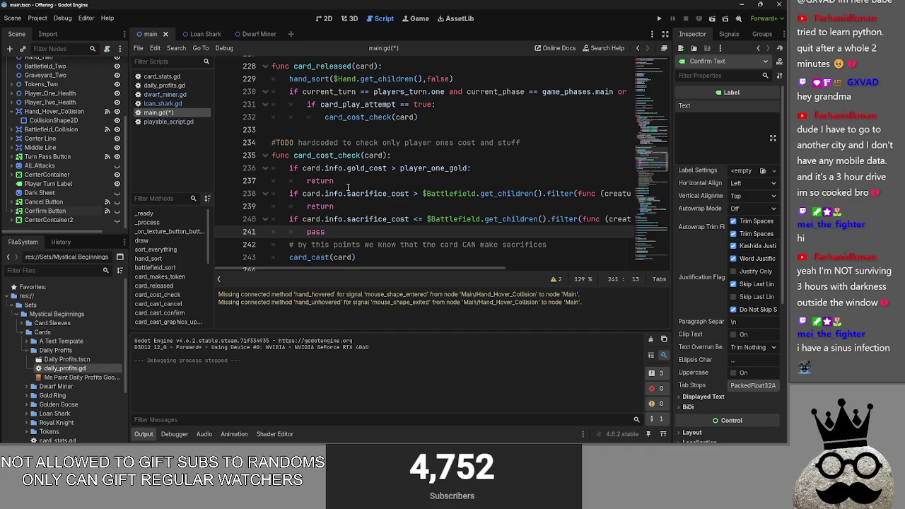
- Paste a copy of the gold-cost check on a new line below the original
click(375, 185)
click(374, 186)
key(Return)
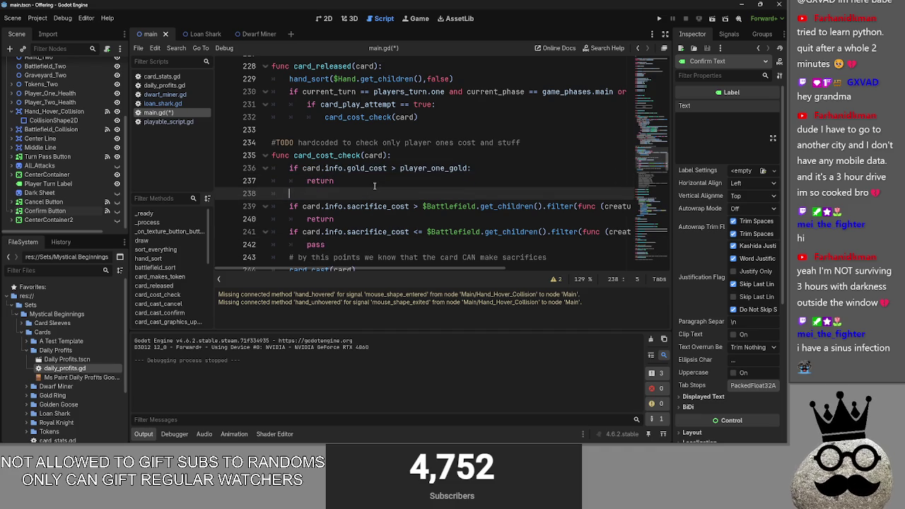
text(if card.info.gold_cost > player_one_gold: 		return)
drag(334, 206, 273, 189)
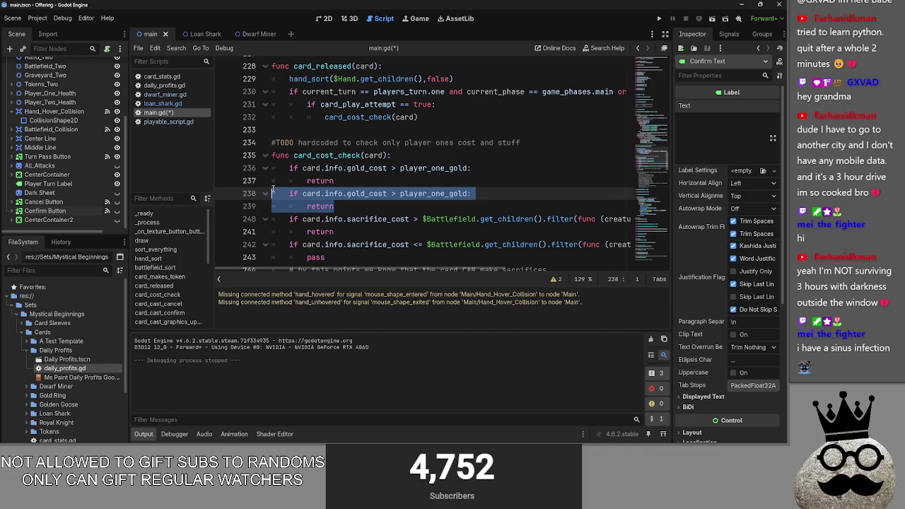
drag(388, 207, 289, 194)
click(344, 206)
- Inspect card_cast's gold check and fold the card_cast function
scroll(344, 205, down, 10)
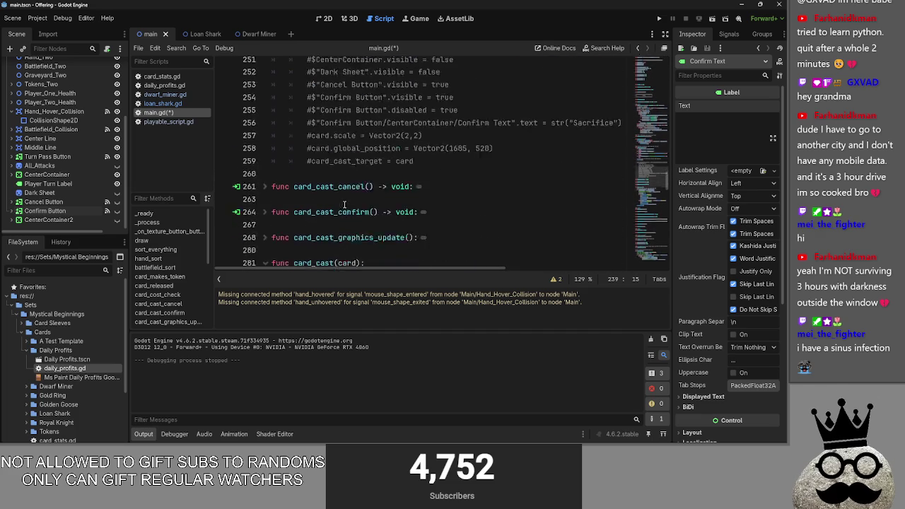
click(337, 181)
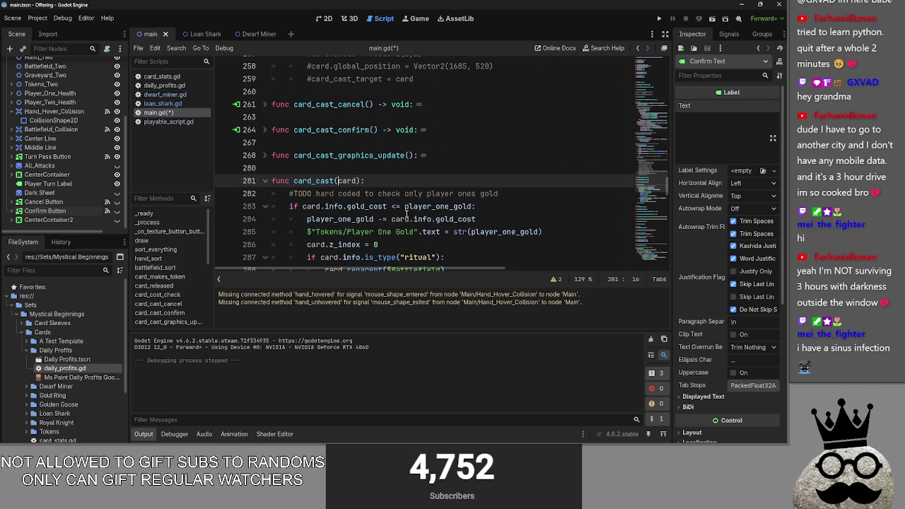
click(547, 231)
double_click(547, 231)
click(567, 232)
drag(567, 231, 287, 207)
click(265, 181)
scroll(342, 215, up, 5)
scroll(342, 215, up, 5)
scroll(344, 221, down, 3)
scroll(343, 221, up, 3)
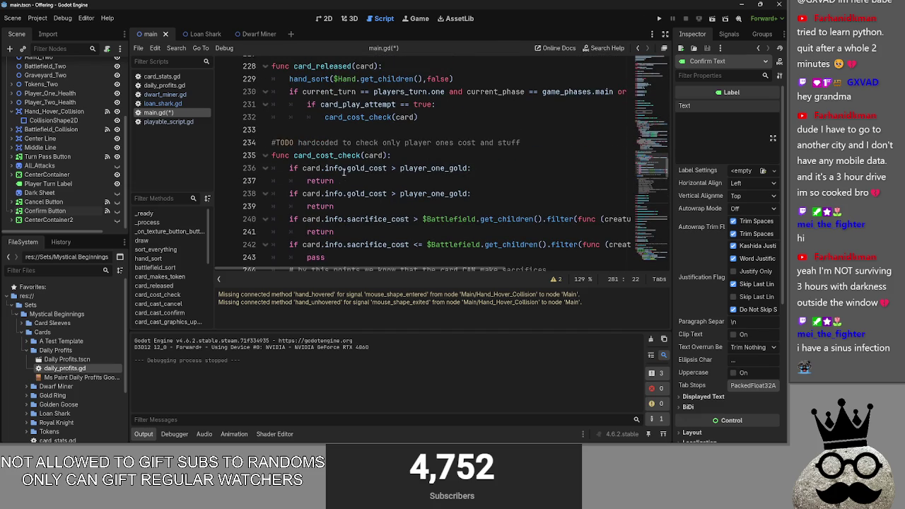
scroll(340, 206, down, 10)
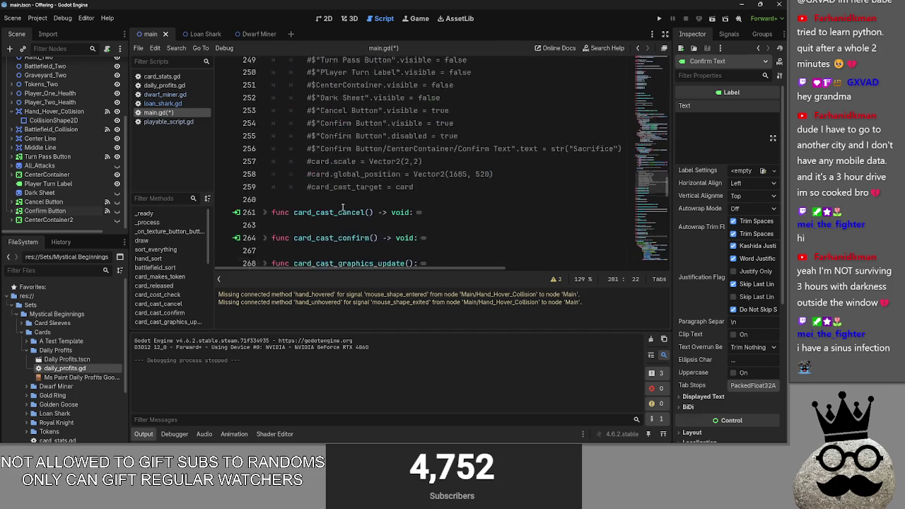
click(265, 143)
click(265, 143)
click(266, 143)
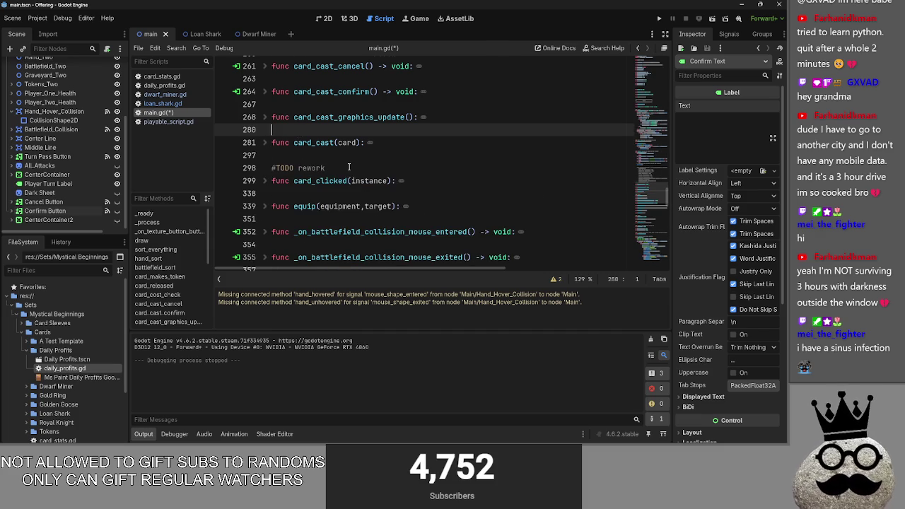
scroll(375, 204, up, 10)
scroll(374, 204, up, 3)
scroll(356, 223, down, 2)
drag(357, 228, 337, 141)
click(344, 142)
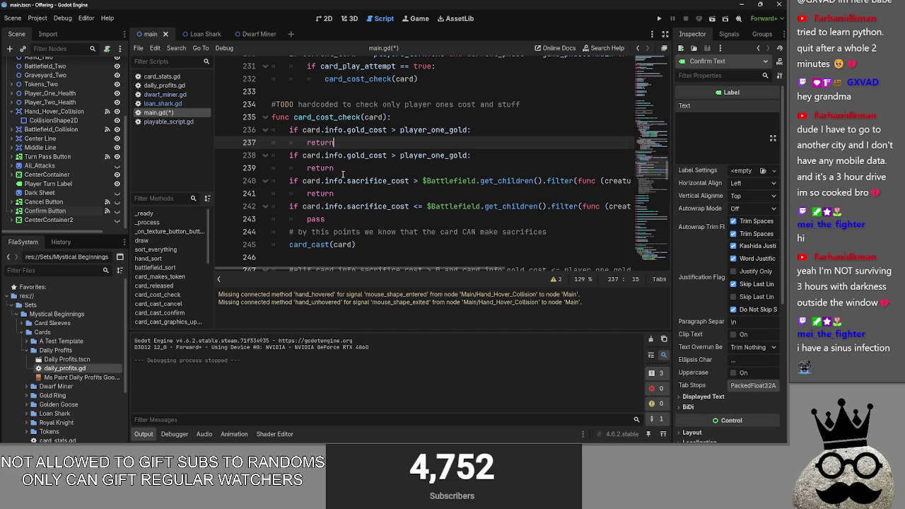
- Delete the duplicated gold-cost check lines
drag(343, 168, 271, 159)
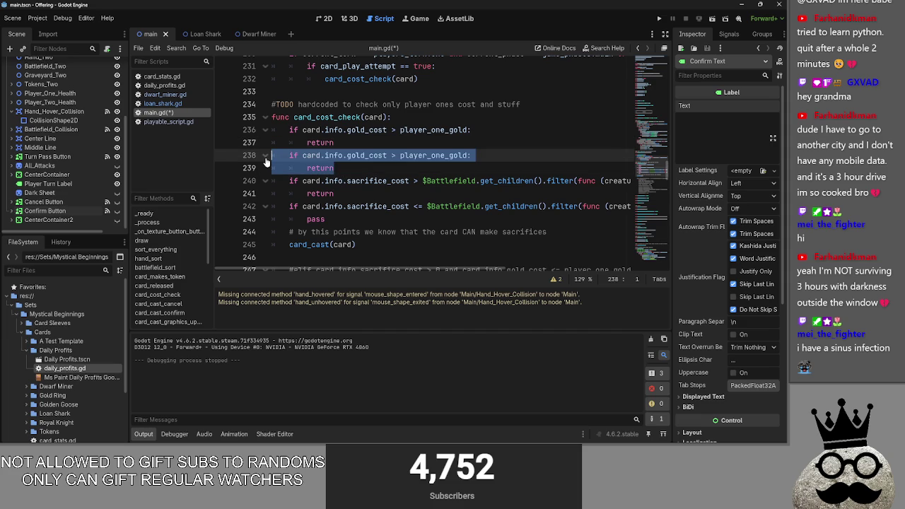
key(BackSpace)
key(BackSpace)
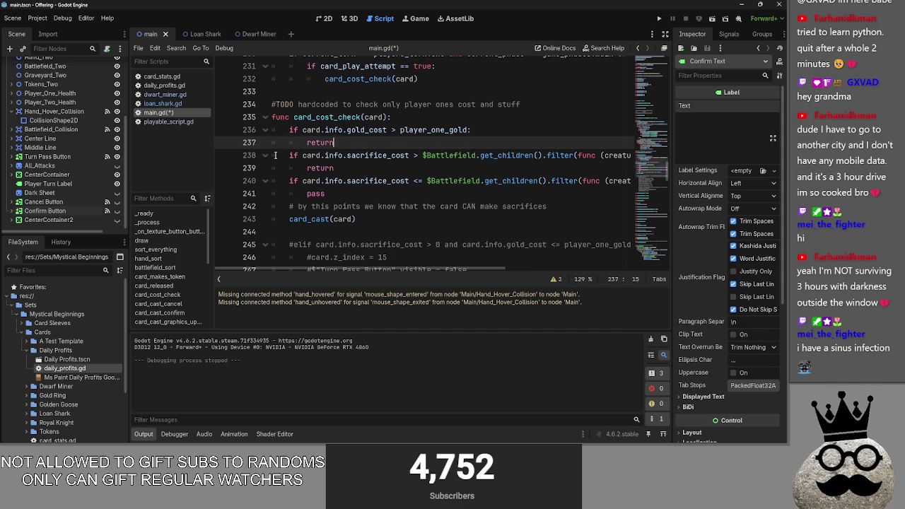
click(367, 155)
click(364, 143)
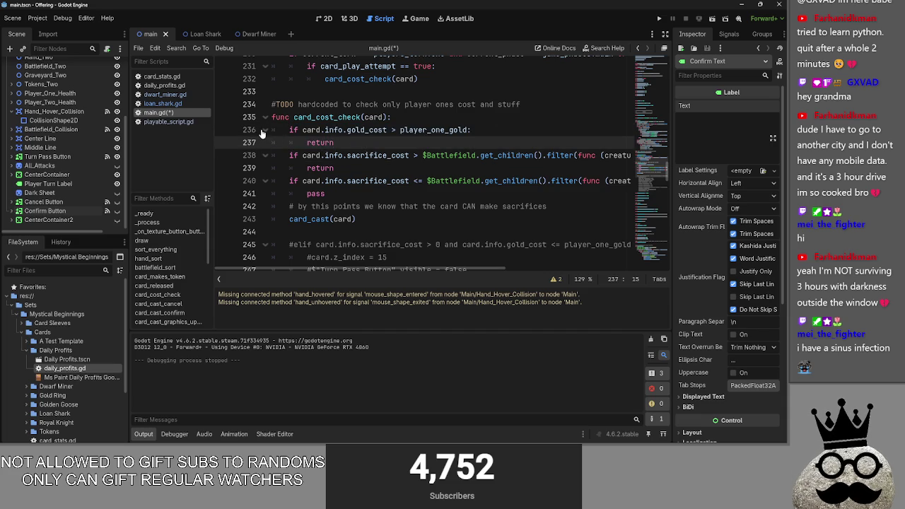
- Delete the 'CAN make sacrifices' comment on line 242, leaving a blank line
double_click(315, 193)
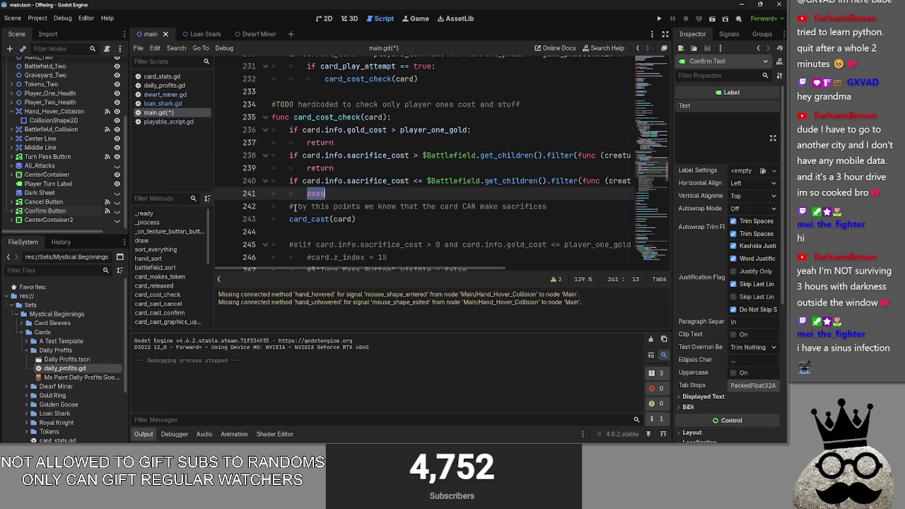
click(295, 206)
key(End)
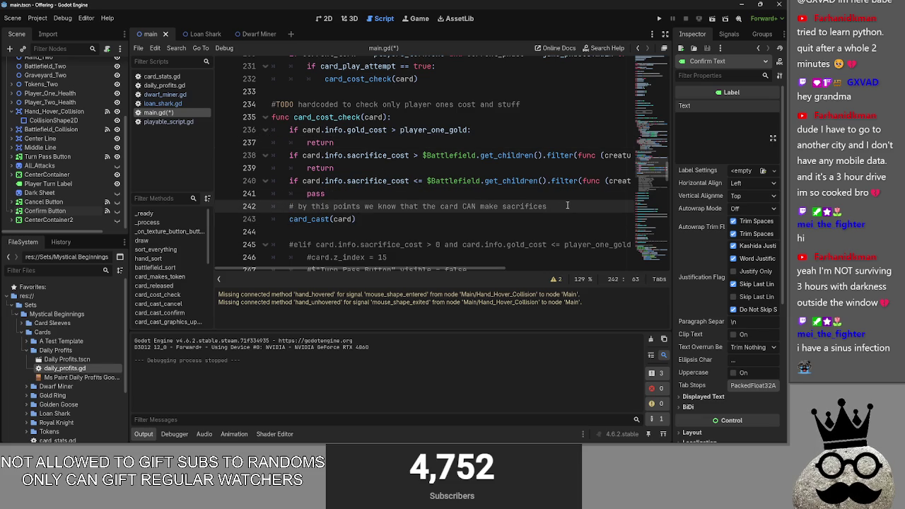
drag(566, 207, 261, 203)
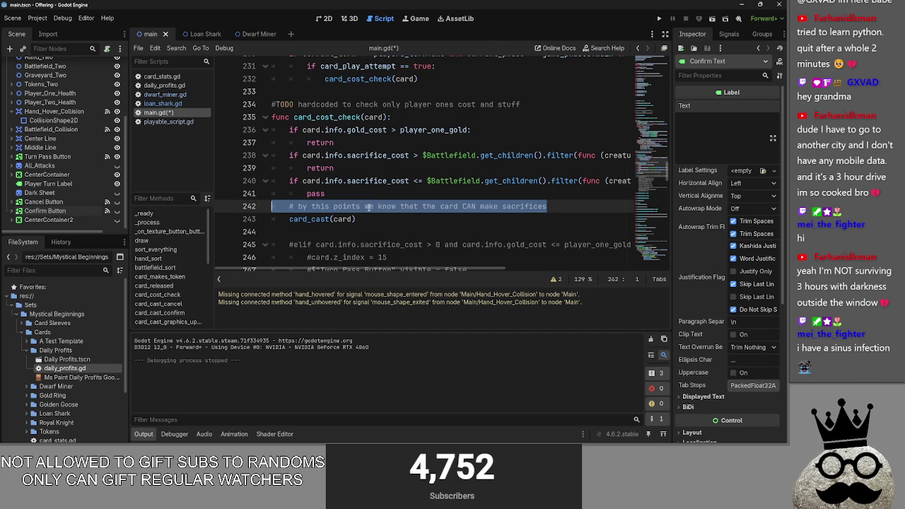
key(BackSpace)
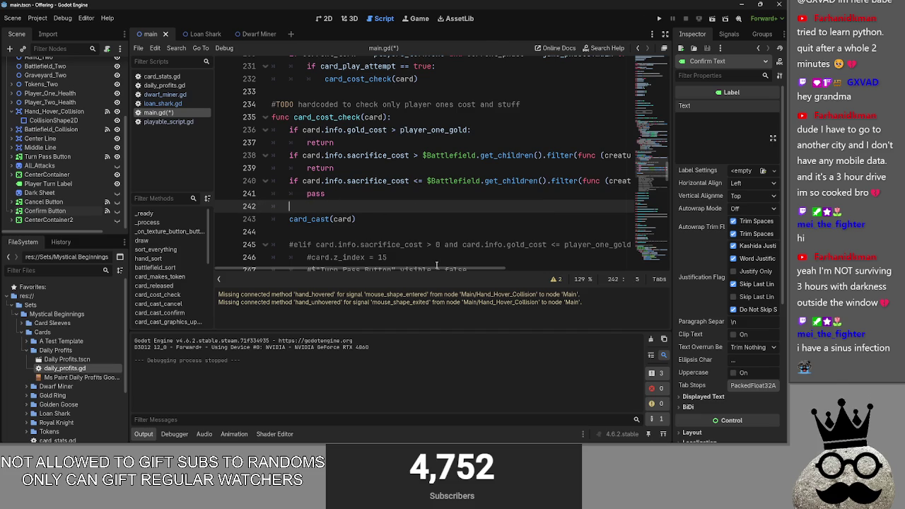
mouse_move(436, 269)
mouse_down()
mouse_move(598, 270)
mouse_move(443, 270)
mouse_up()
click(346, 193)
mouse_move(308, 182)
mouse_down()
mouse_move(639, 182)
mouse_move(124, 178)
mouse_up()
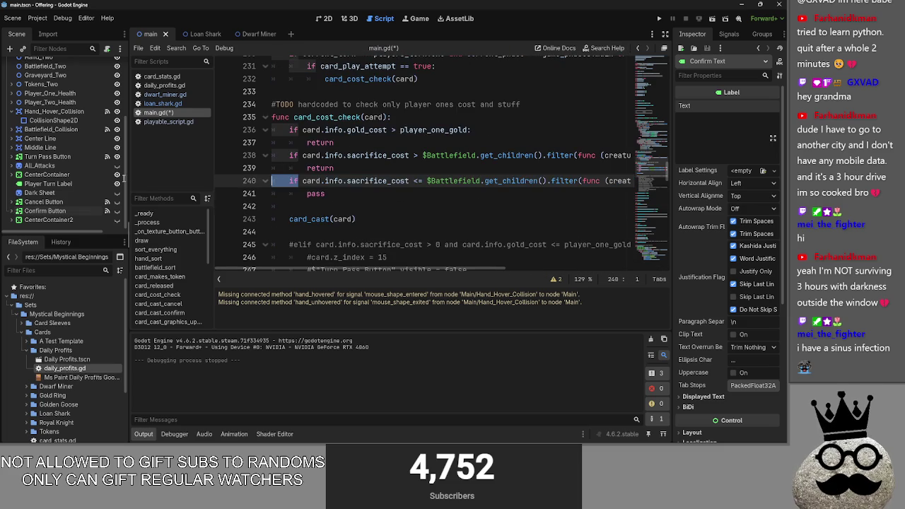
- Extend line 240's condition with 'and card.info.sacrifice_cost == 0'
drag(302, 181, 347, 181)
click(346, 181)
click(422, 181)
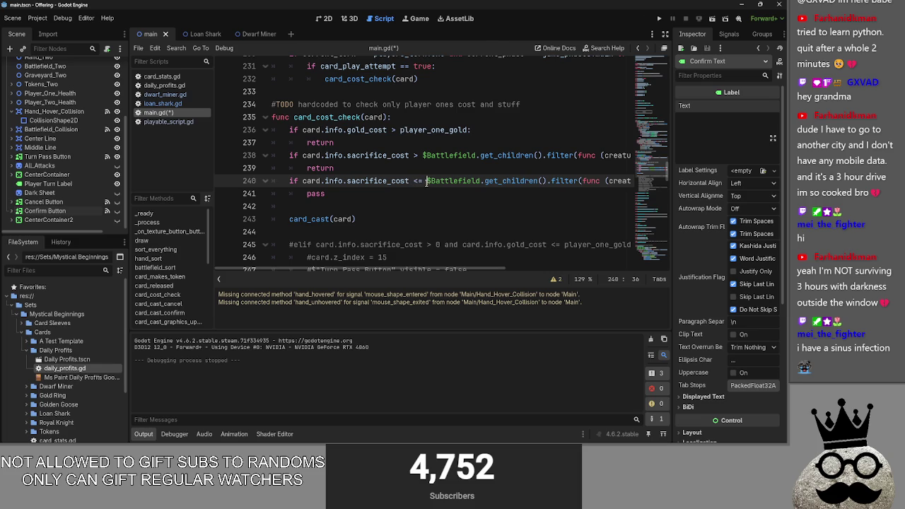
scroll(259, 269, right, 5)
scroll(260, 268, left, 5)
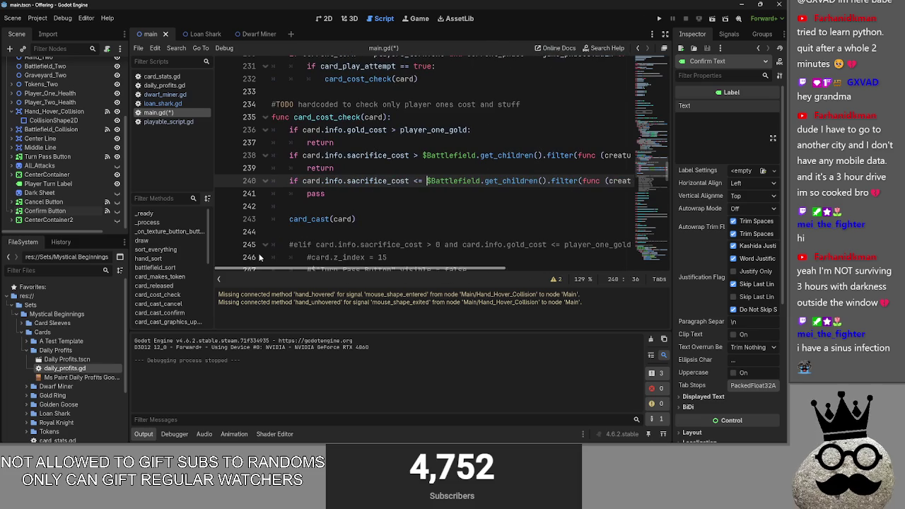
key(Left)
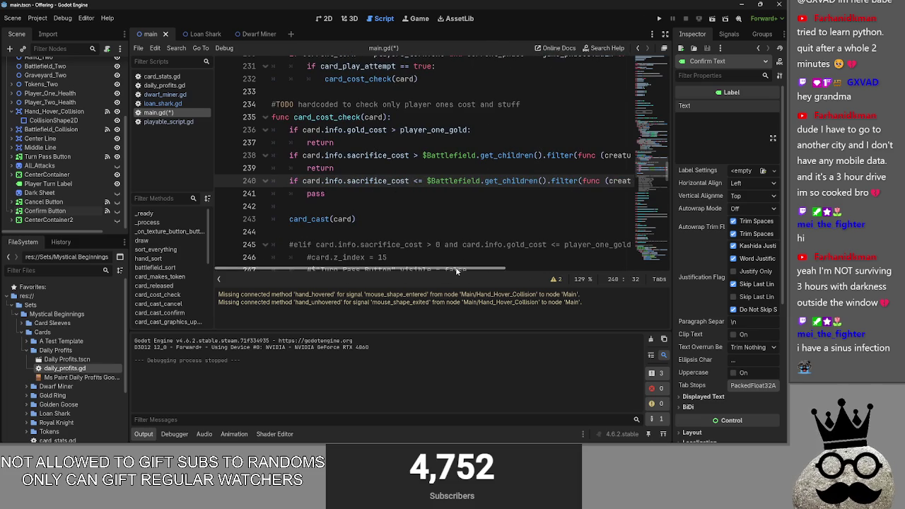
scroll(495, 222, right, 6)
click(627, 181)
text(and)
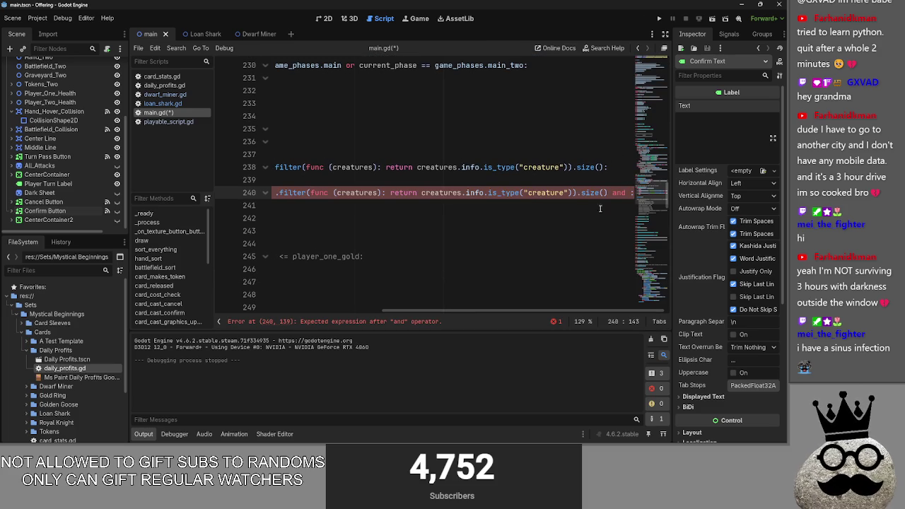
scroll(325, 256, left, 6)
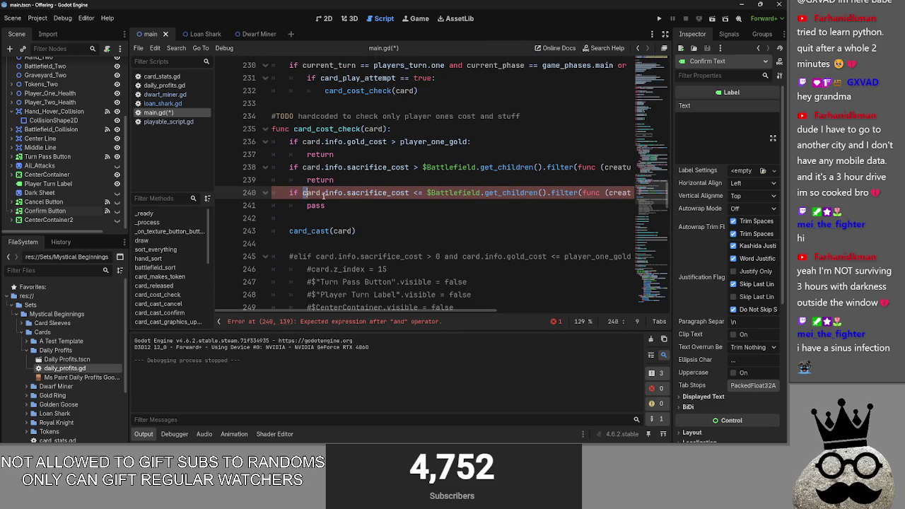
drag(304, 192, 409, 192)
key(ctrl+c)
scroll(439, 311, right, 5)
click(630, 193)
key(ctrl+v)
text(== 0)
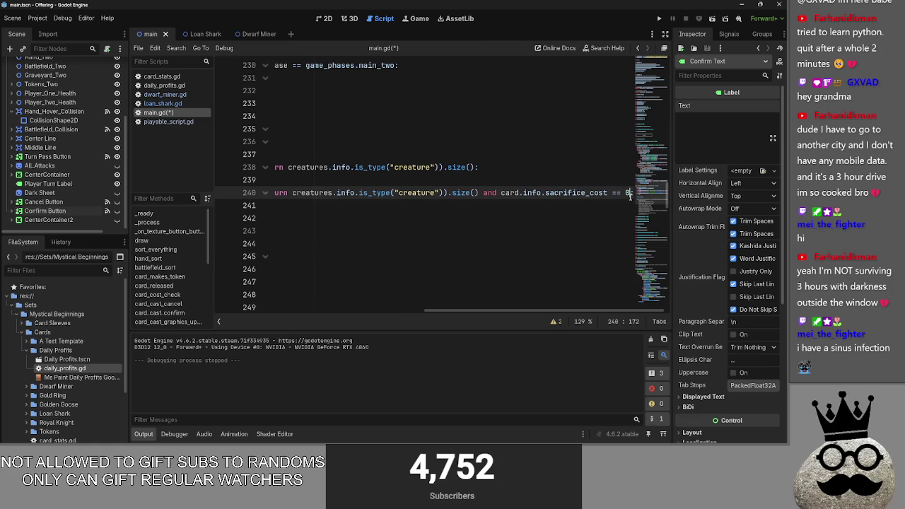
scroll(459, 311, left, 5)
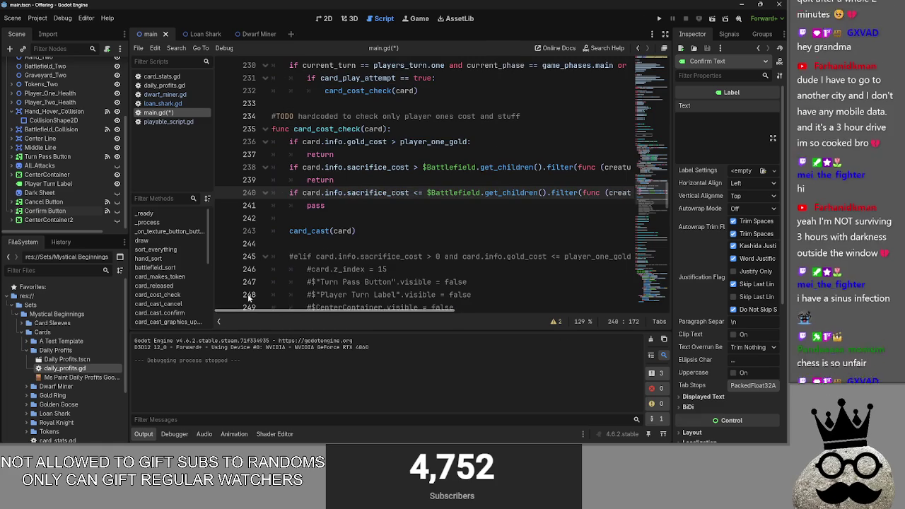
click(289, 193)
drag(289, 192, 640, 193)
scroll(504, 312, left, 5)
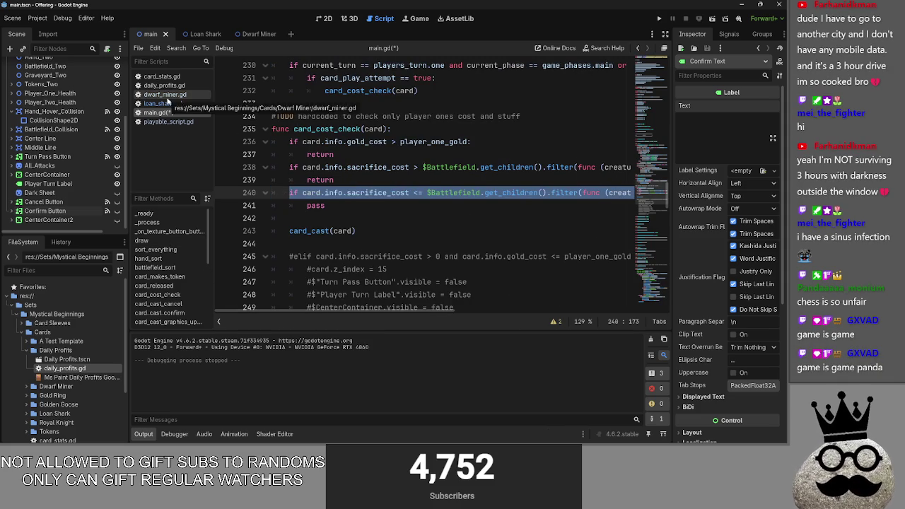
- Remove the blank line after pass so card_cast(card) follows directly
click(378, 201)
scroll(283, 268, right, 5)
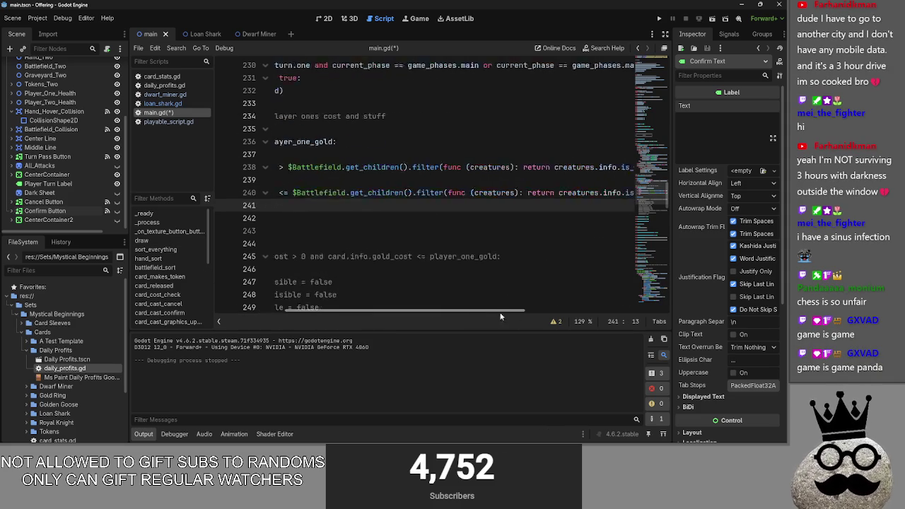
scroll(253, 293, left, 5)
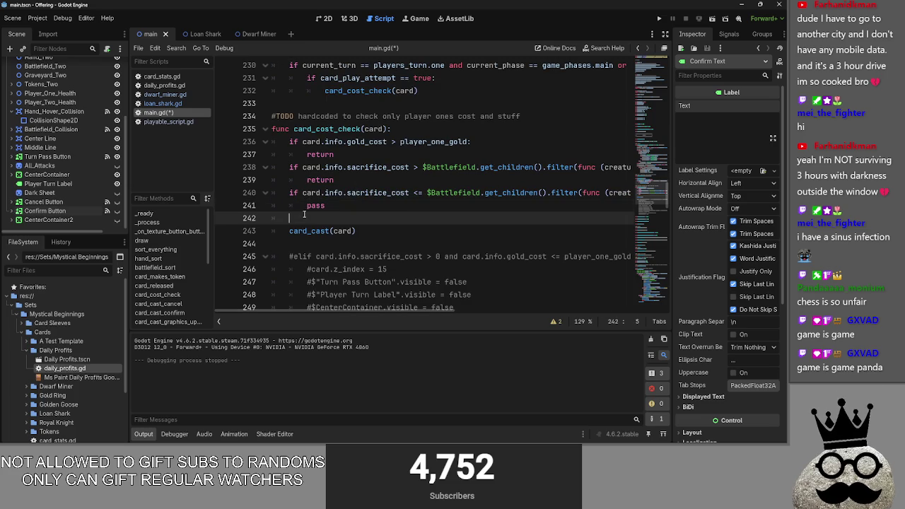
key(BackSpace)
key(Delete)
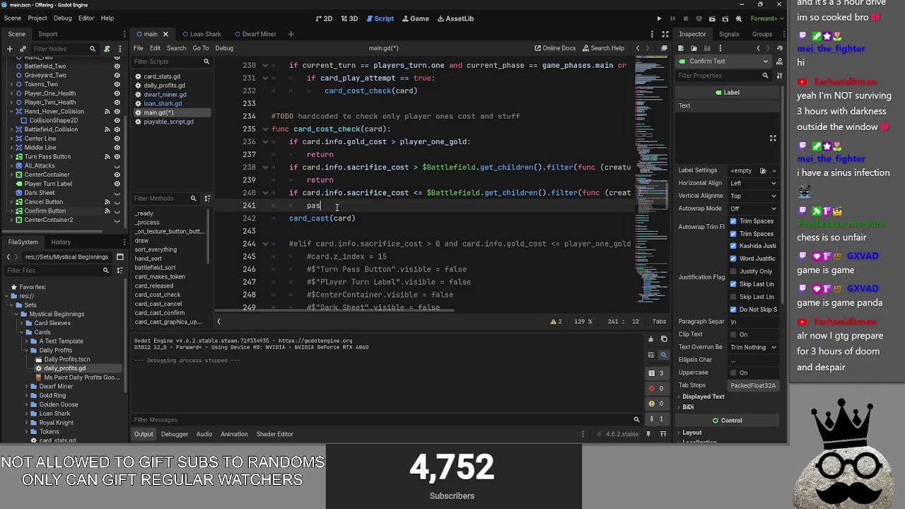
text(s)
drag(307, 179, 349, 184)
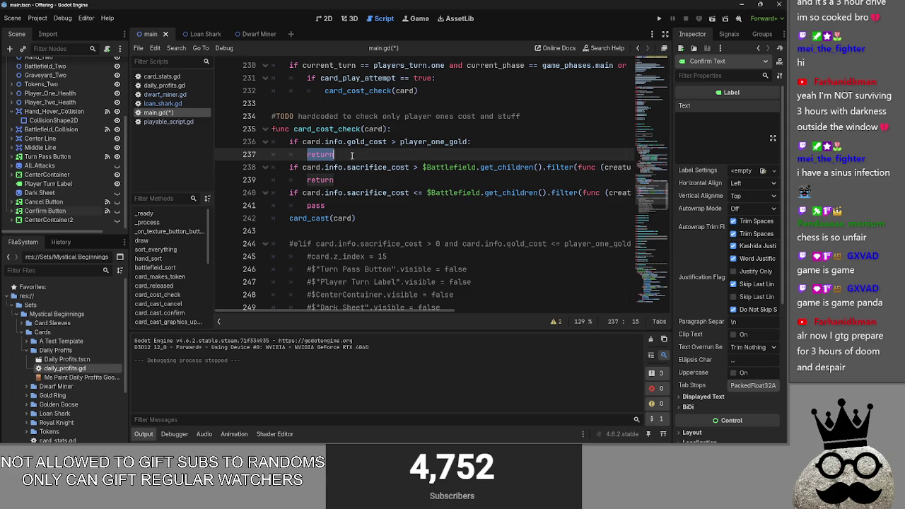
- Add an else: line directly after the pass on line 241 in main.gd
drag(307, 205, 348, 205)
mouse_move(432, 312)
mouse_down()
mouse_move(621, 310)
mouse_move(410, 309)
mouse_up()
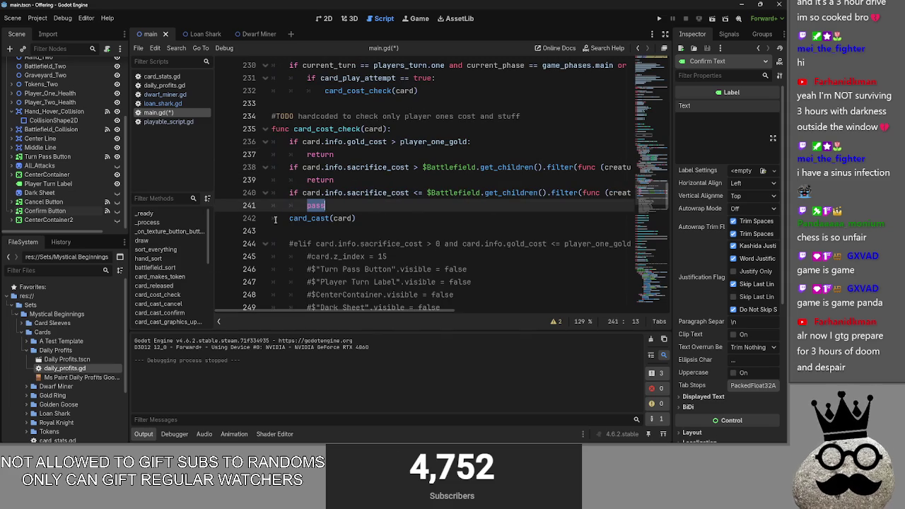
click(371, 206)
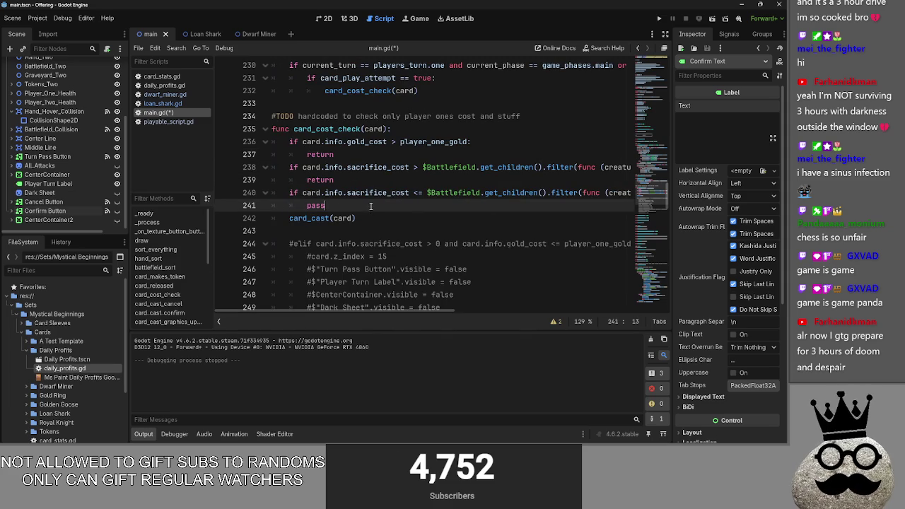
click(378, 218)
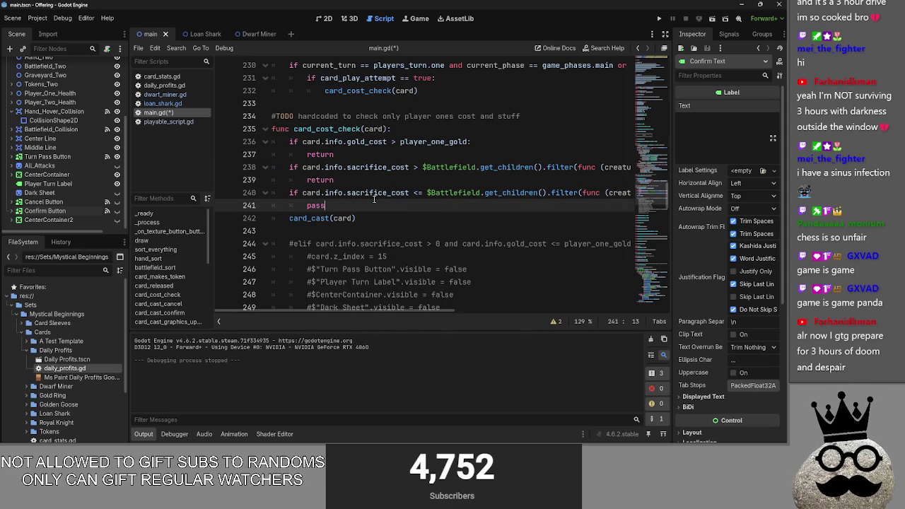
key(Up)
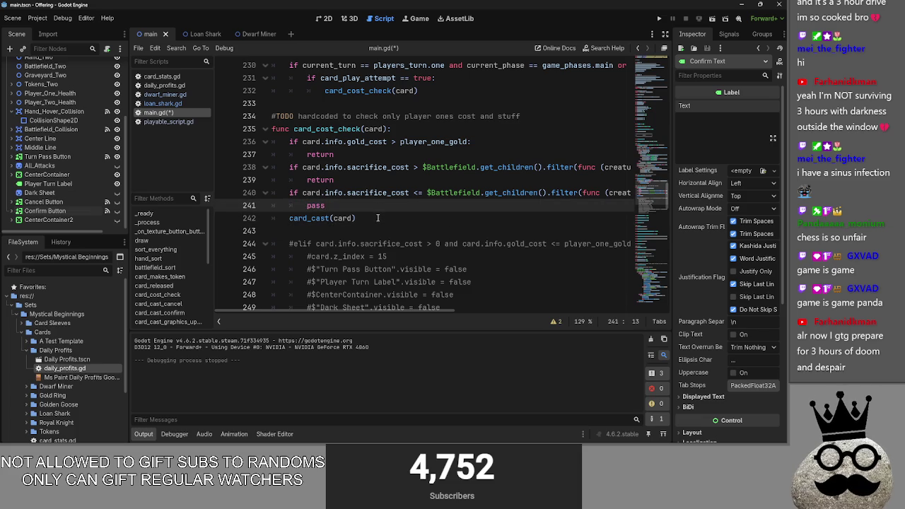
scroll(383, 305, right, 5)
scroll(383, 306, left, 5)
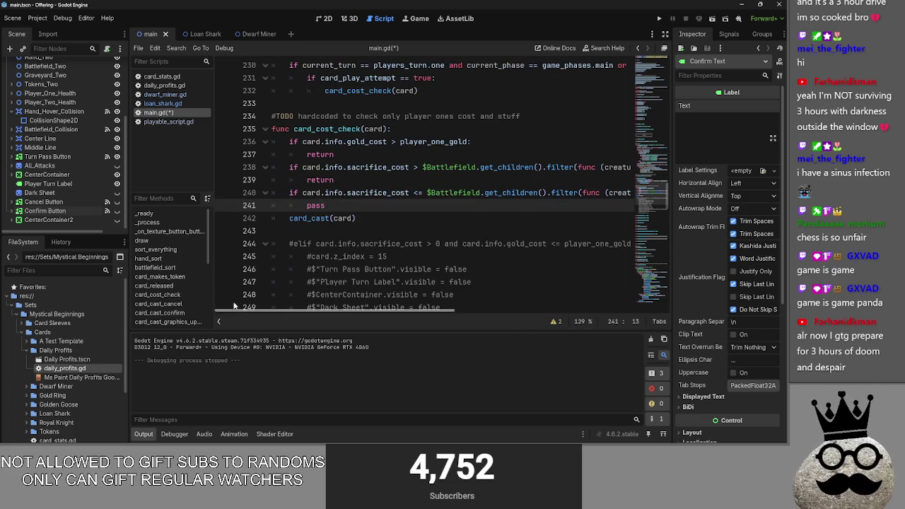
mouse_move(283, 192)
mouse_down()
mouse_move(636, 202)
mouse_move(504, 192)
mouse_move(639, 192)
mouse_move(281, 193)
mouse_up()
click(278, 199)
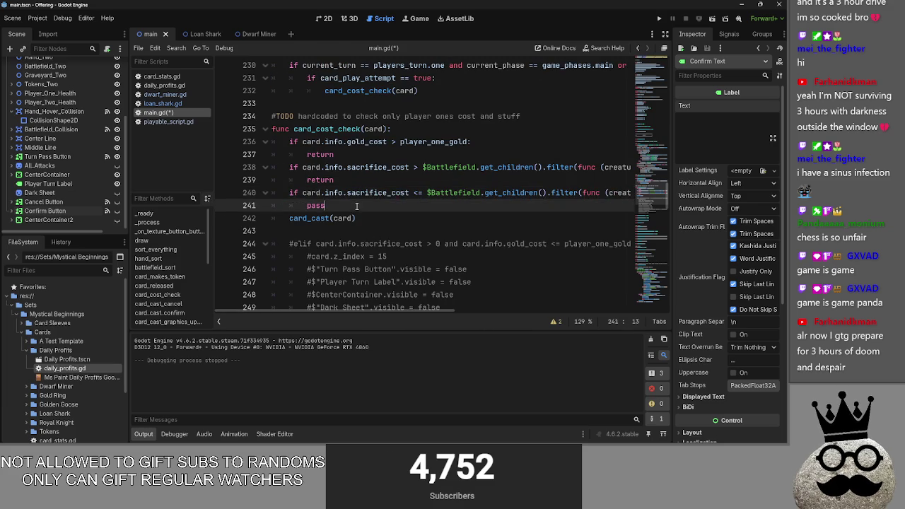
key(Right)
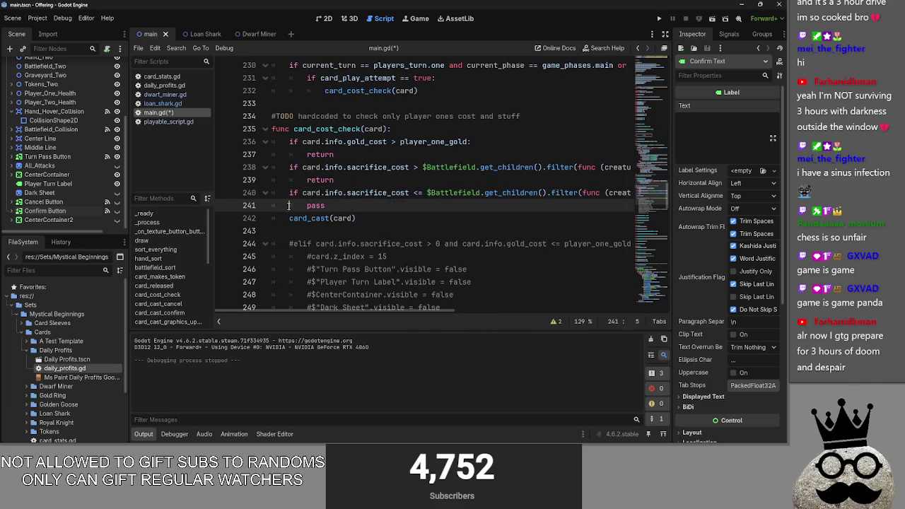
click(324, 205)
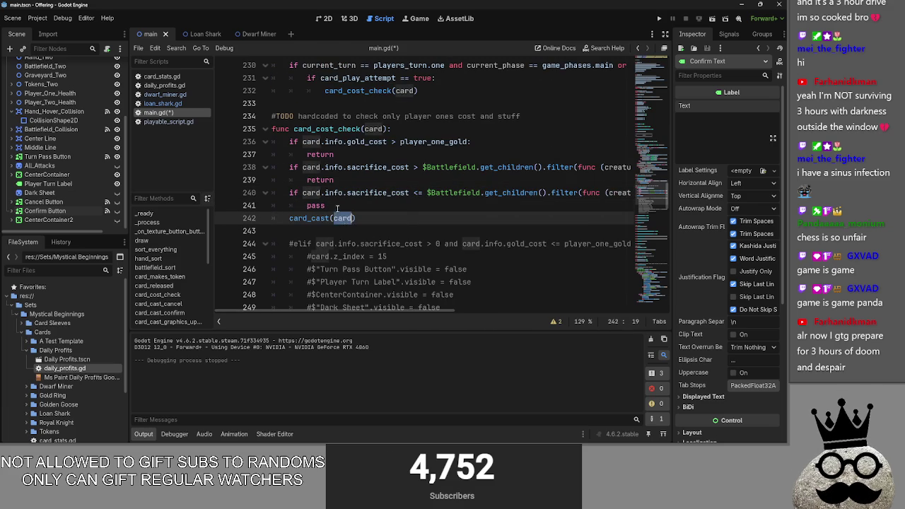
key(Return)
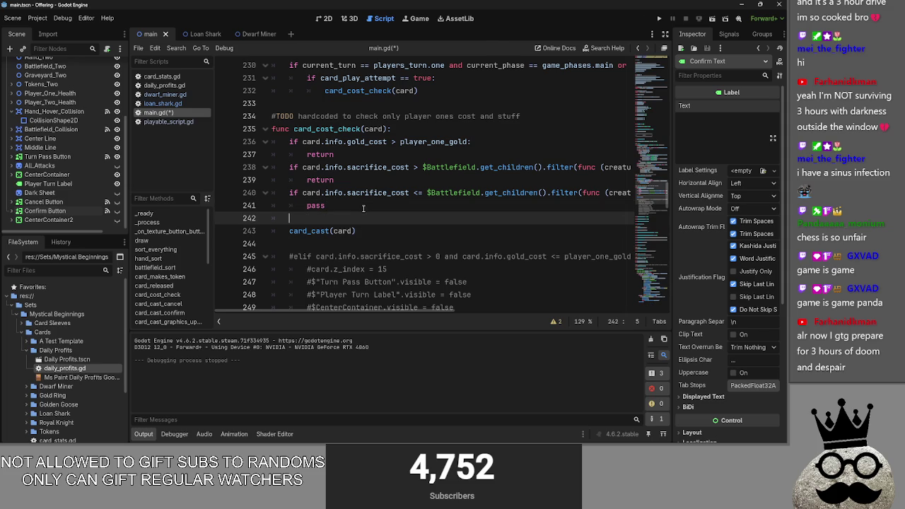
text(else:)
- Indent card_cast(card) under the new else: and delete the pass statement
click(289, 232)
key(Tab)
click(371, 206)
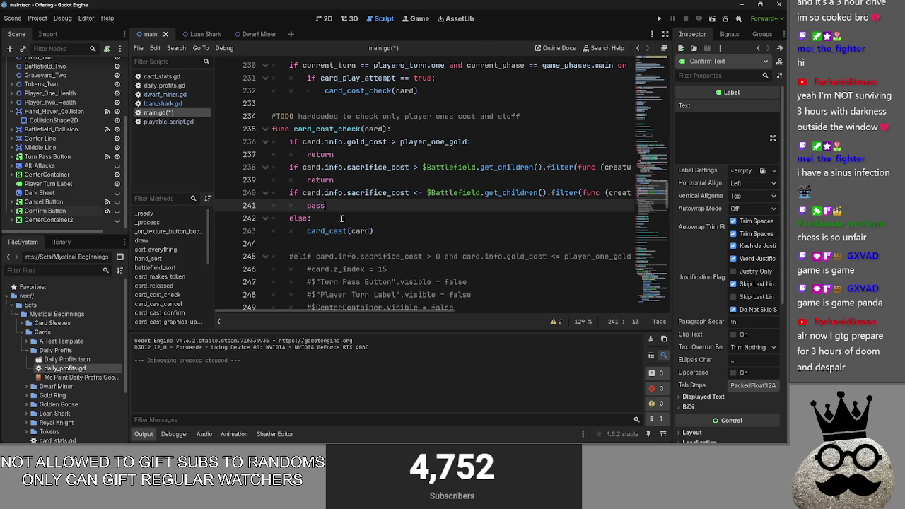
key(shift+Left)
key(shift+Left)
key(shift+Left)
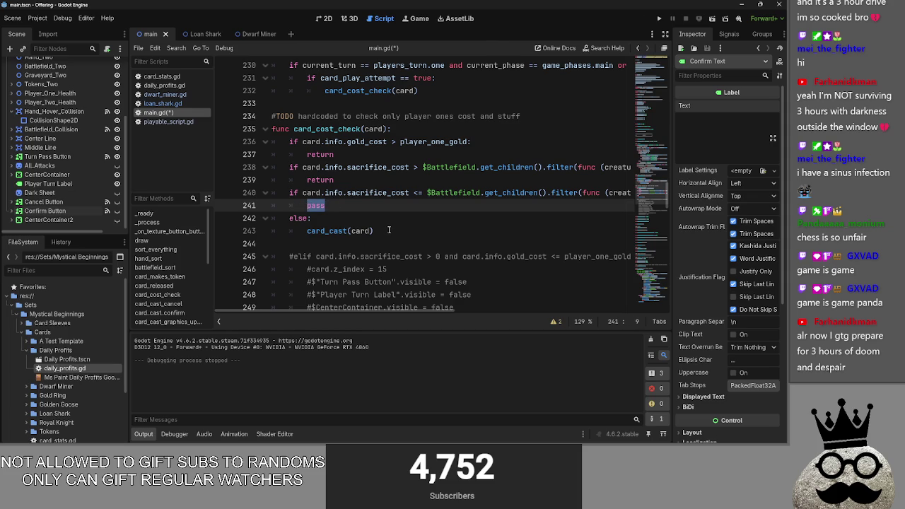
key(BackSpace)
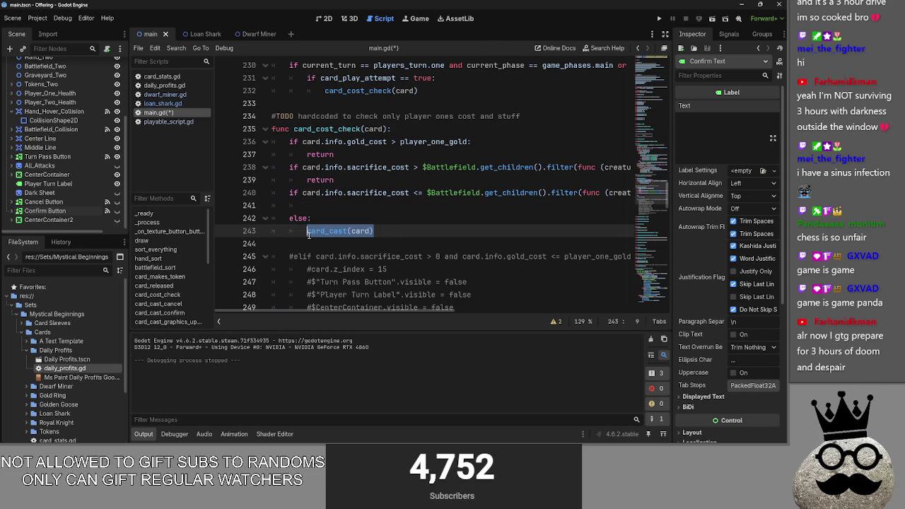
click(332, 205)
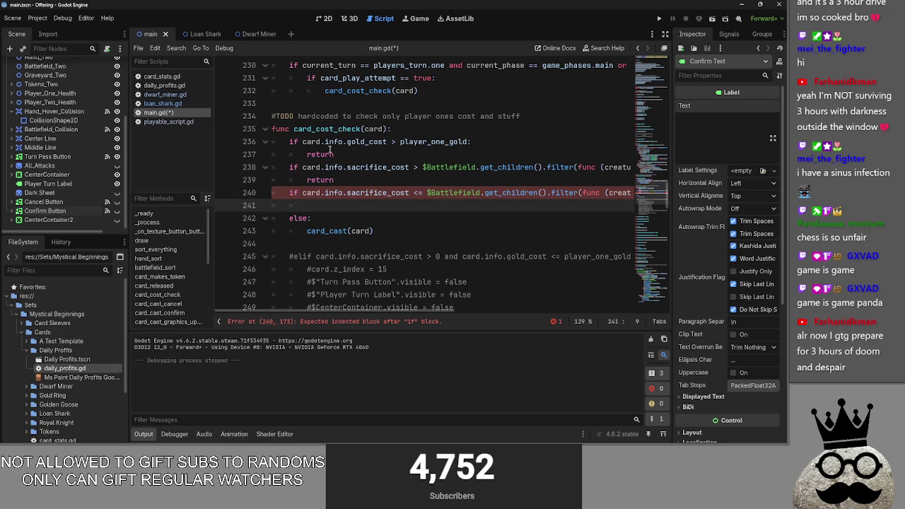
key(super)
key(alt+Tab)
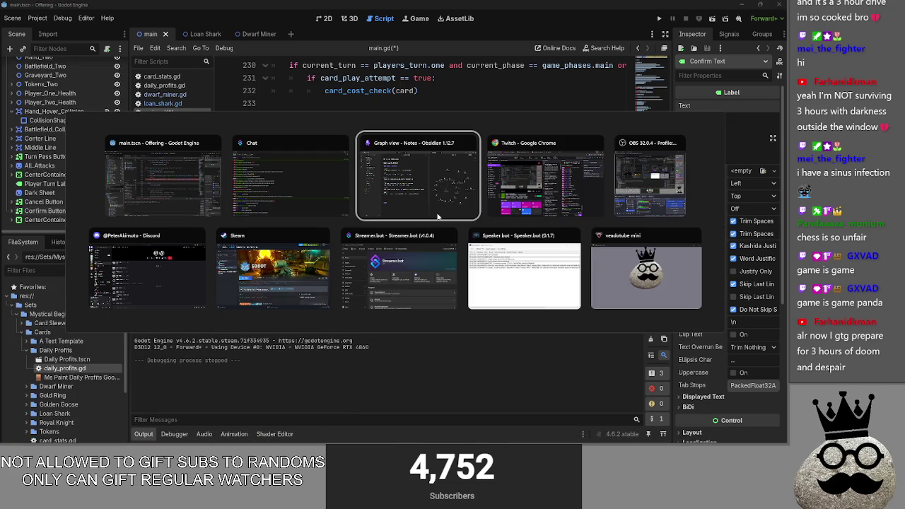
- Fill the whole Paint canvas with grey
key(Tab)
key(Tab)
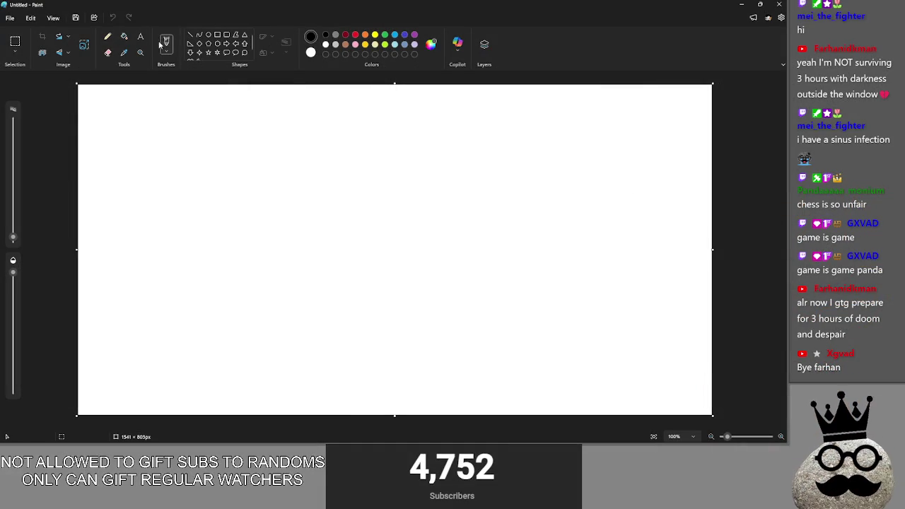
click(336, 41)
click(124, 36)
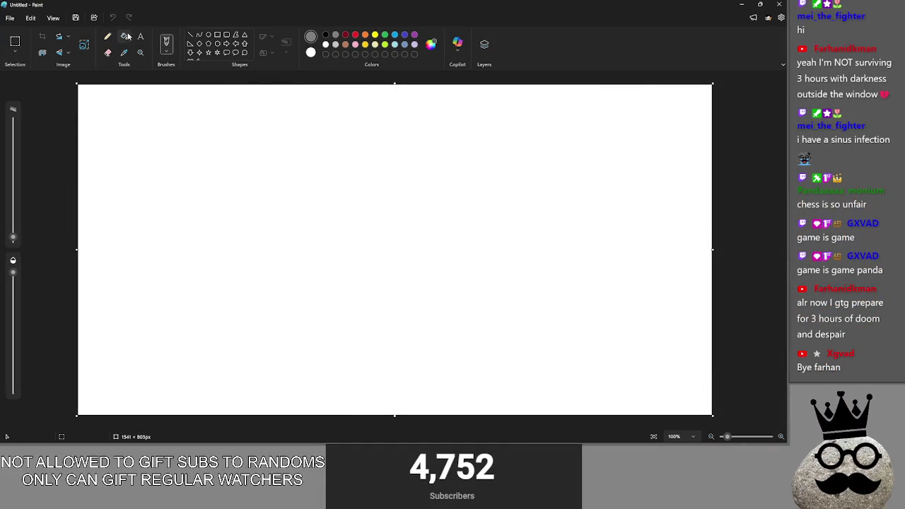
click(297, 127)
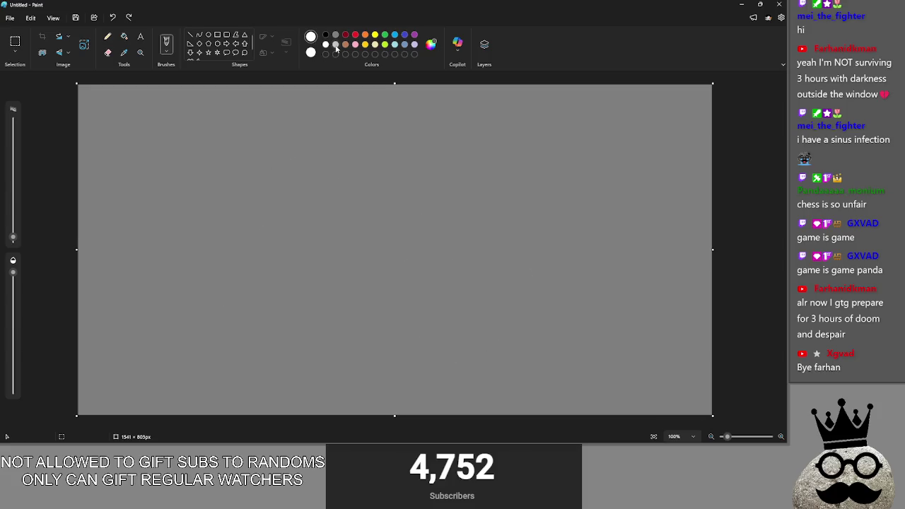
- Hand-write the 'Cast Check' heading at the top of the canvas
key(alt+Tab)
key(alt+Tab)
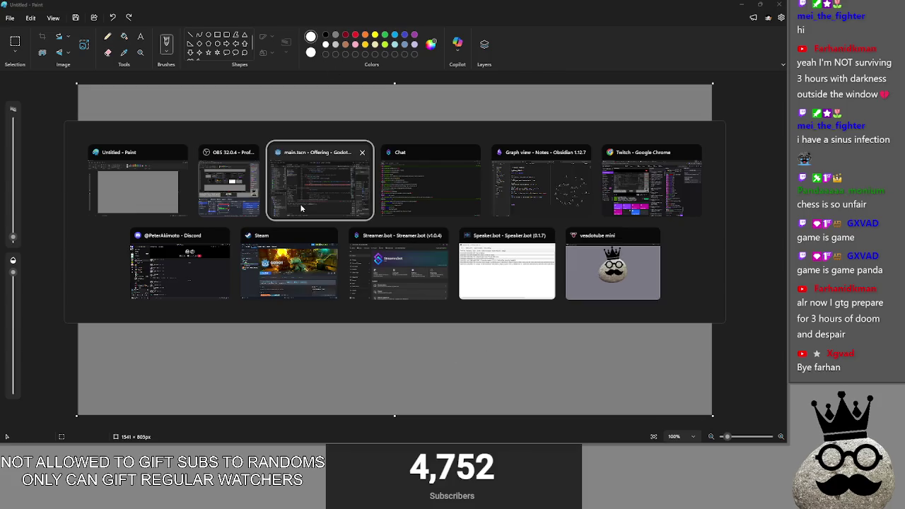
click(346, 200)
key(alt+Tab)
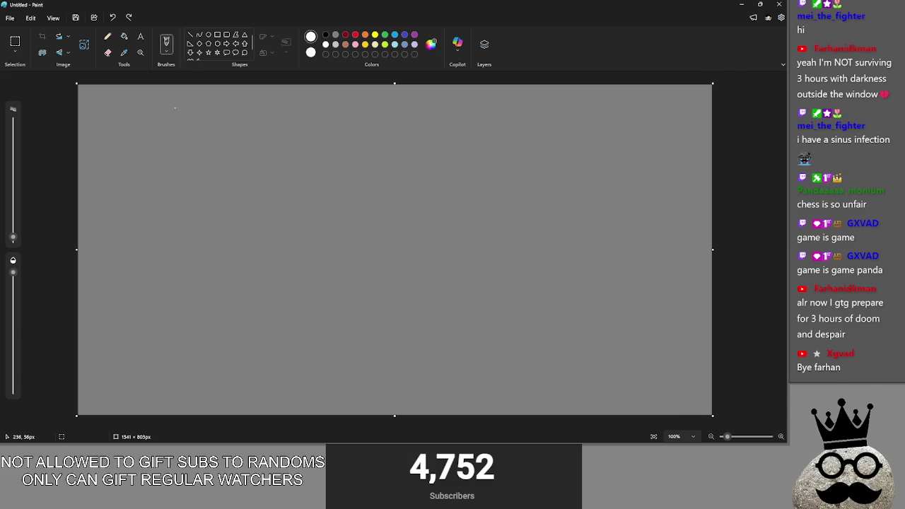
key(alt+Tab)
key(alt+Tab)
mouse_move(130, 94)
mouse_down()
mouse_move(127, 120)
mouse_move(121, 101)
mouse_move(136, 120)
mouse_move(189, 112)
mouse_move(316, 126)
mouse_up()
key(ctrl+z)
click(189, 116)
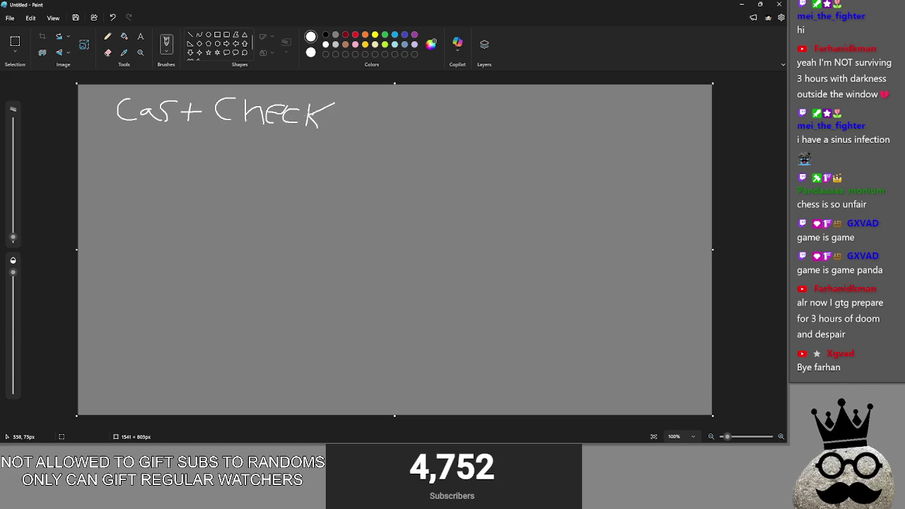
- Checking the cost code, write 'If' and draw a yellow gold coin after it
key(alt+Tab)
click(350, 178)
drag(350, 178, 284, 144)
click(354, 178)
mouse_move(123, 153)
mouse_down()
mouse_move(124, 179)
mouse_move(140, 147)
mouse_up()
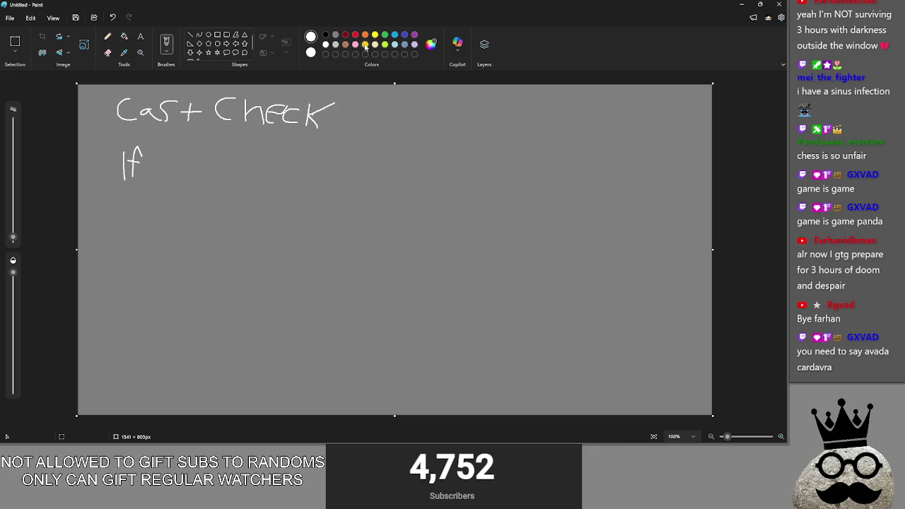
click(366, 45)
mouse_move(170, 151)
mouse_down()
mouse_move(173, 167)
mouse_move(223, 177)
mouse_up()
- Write 'Cost' in white after the coin and underline the whole line
click(325, 45)
mouse_move(234, 177)
mouse_down()
mouse_move(245, 166)
mouse_move(233, 176)
mouse_move(295, 170)
mouse_up()
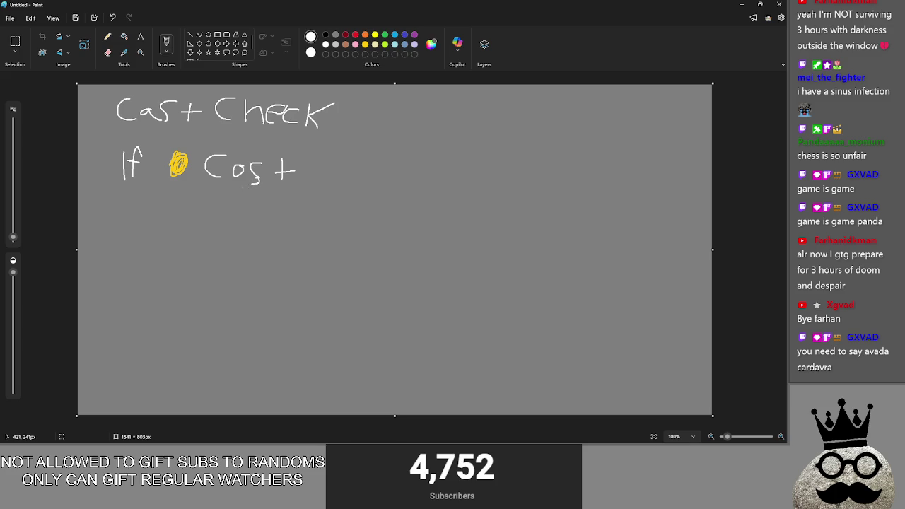
drag(120, 188, 302, 184)
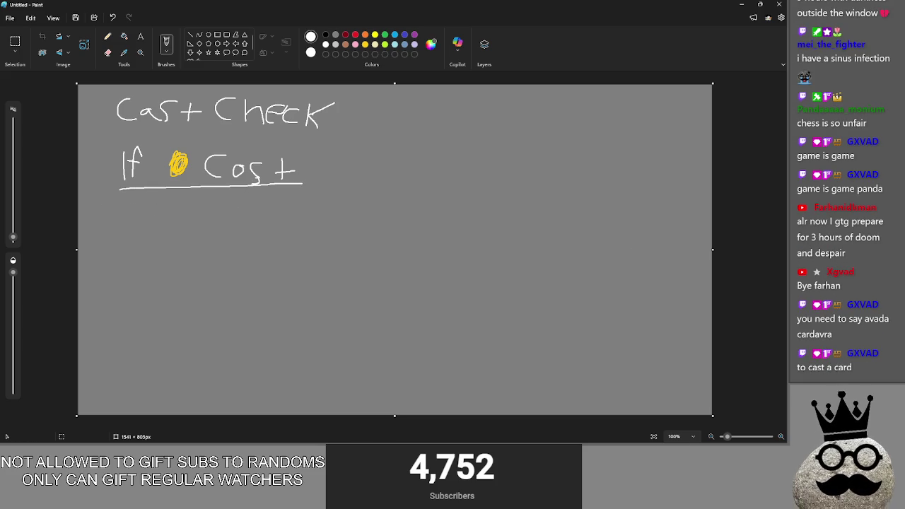
key(alt+Tab)
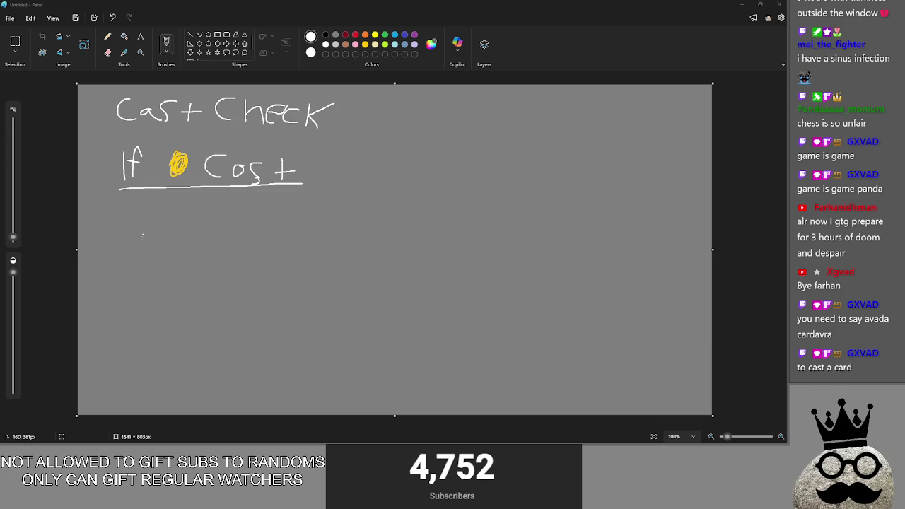
- Outline the 'If gold Cost' line, undoing extra outline attempts
mouse_move(111, 147)
mouse_down()
mouse_move(294, 141)
mouse_move(303, 186)
mouse_up()
drag(111, 149, 114, 192)
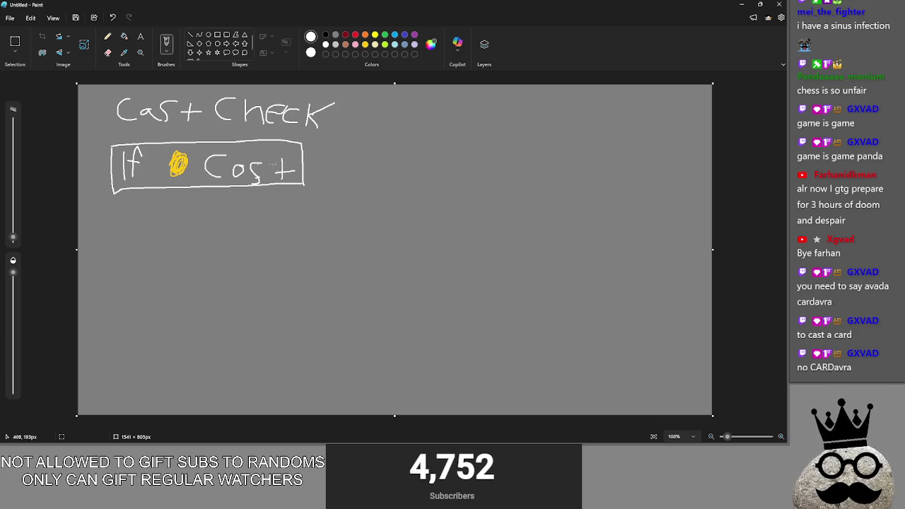
click(265, 166)
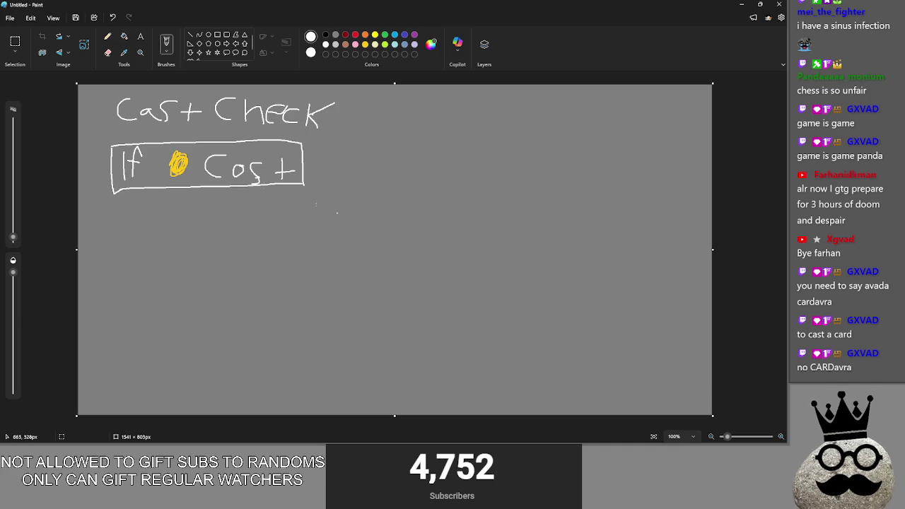
key(alt+Tab)
key(alt+Tab)
key(Tab)
key(Tab)
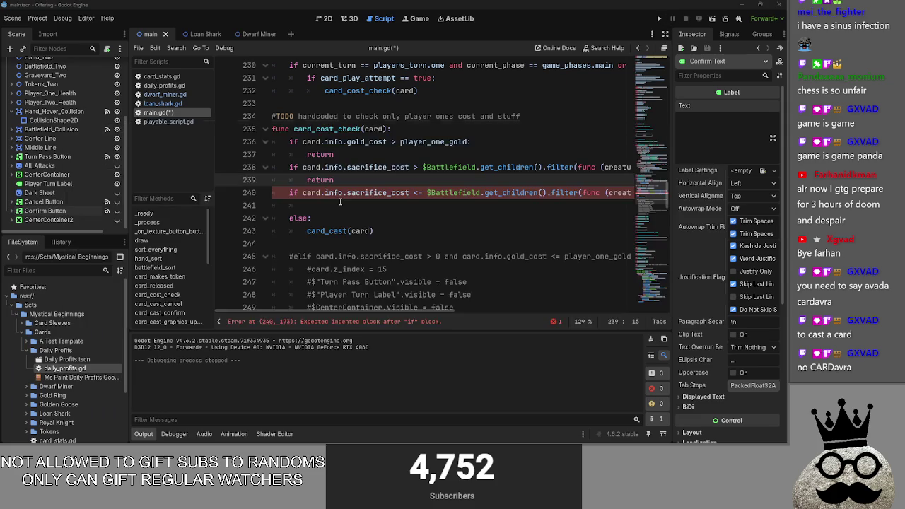
key(alt+Tab)
click(340, 204)
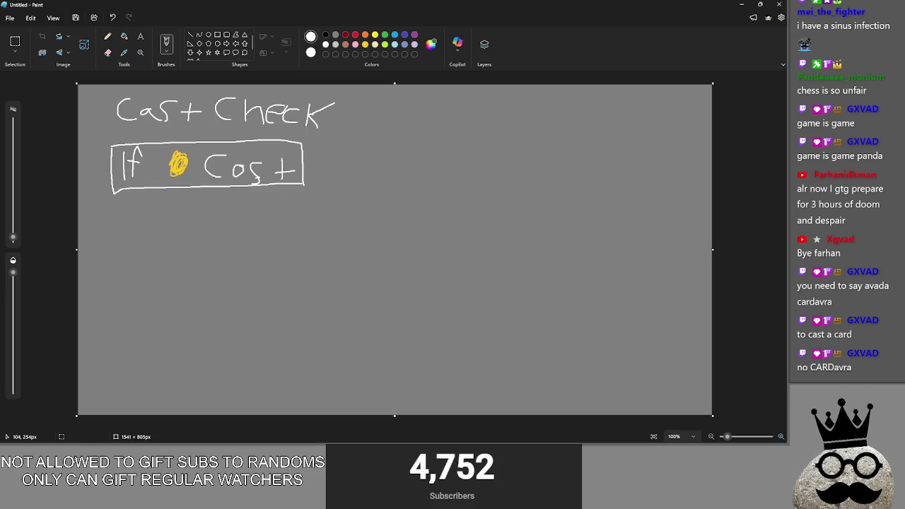
mouse_move(96, 140)
mouse_down()
mouse_move(277, 133)
mouse_move(311, 198)
mouse_move(119, 199)
mouse_move(103, 188)
mouse_move(99, 141)
mouse_up()
key(ctrl+z)
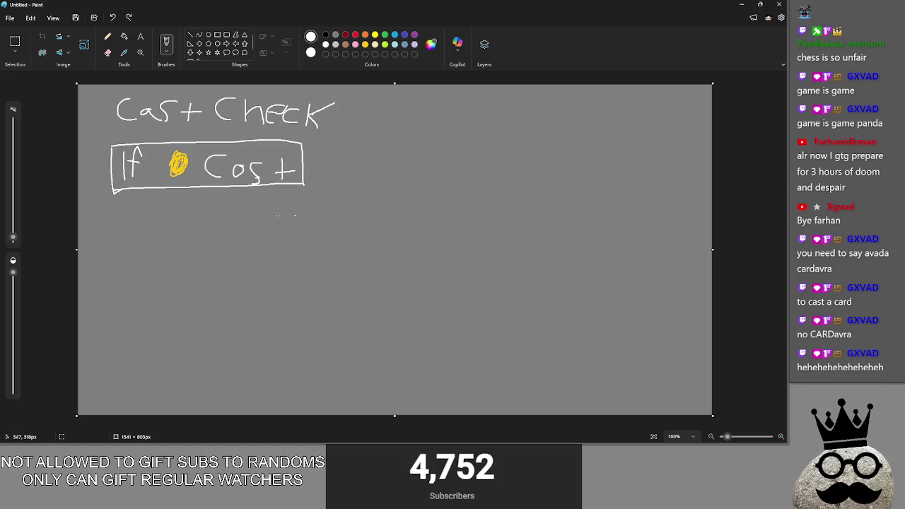
key(ctrl+z)
key(ctrl+z)
key(ctrl+z)
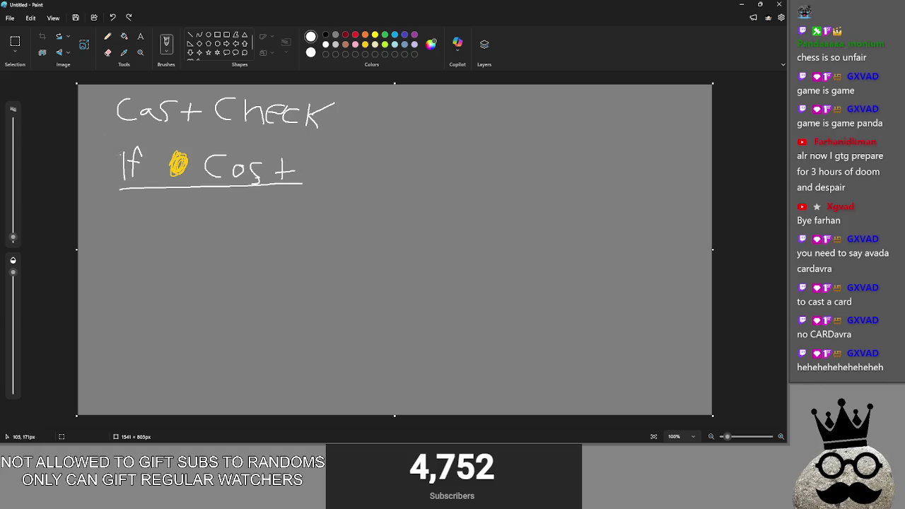
mouse_move(116, 143)
mouse_down()
mouse_move(314, 144)
mouse_move(310, 193)
mouse_move(119, 193)
mouse_move(117, 145)
mouse_up()
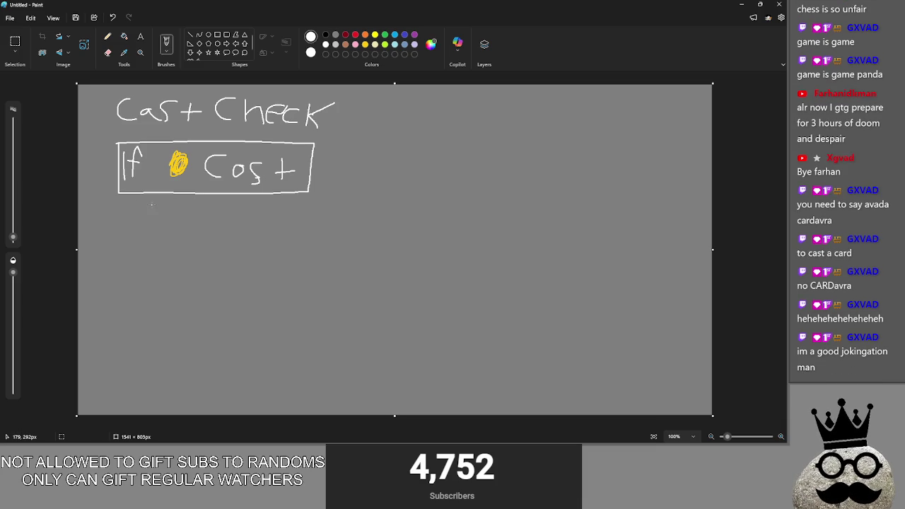
- Draw a downward arrow to a second box below the first
mouse_move(205, 206)
mouse_down()
mouse_move(203, 240)
mouse_move(222, 222)
mouse_move(184, 225)
mouse_up()
mouse_move(108, 144)
mouse_down()
mouse_move(258, 128)
mouse_move(328, 177)
mouse_move(203, 209)
mouse_move(99, 149)
mouse_move(108, 137)
mouse_up()
key(ctrl+z)
mouse_move(120, 259)
mouse_down()
mouse_move(306, 260)
mouse_move(301, 310)
mouse_move(137, 316)
mouse_move(118, 263)
mouse_move(130, 308)
mouse_move(154, 277)
mouse_move(163, 287)
mouse_move(184, 278)
mouse_up()
- Draw a dark red sacrifice symbol in the lower box and write 'Cost' after it in white
click(345, 34)
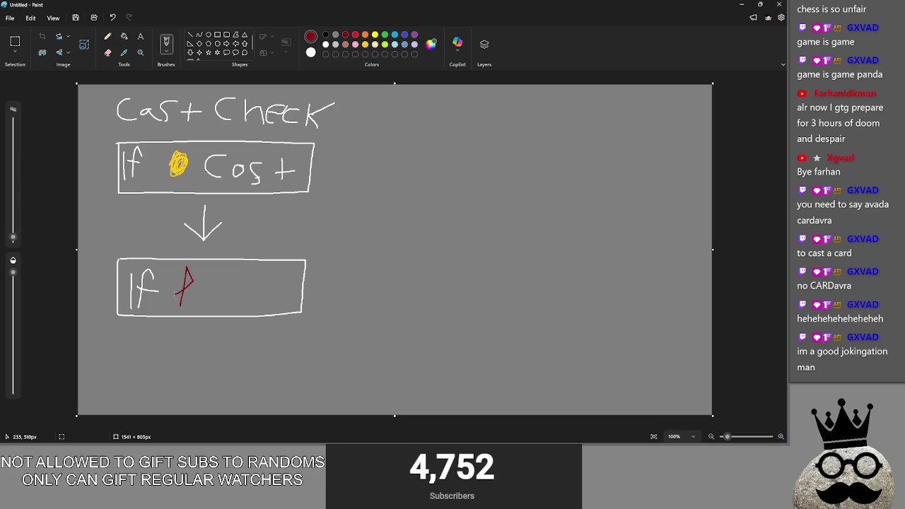
drag(185, 269, 184, 289)
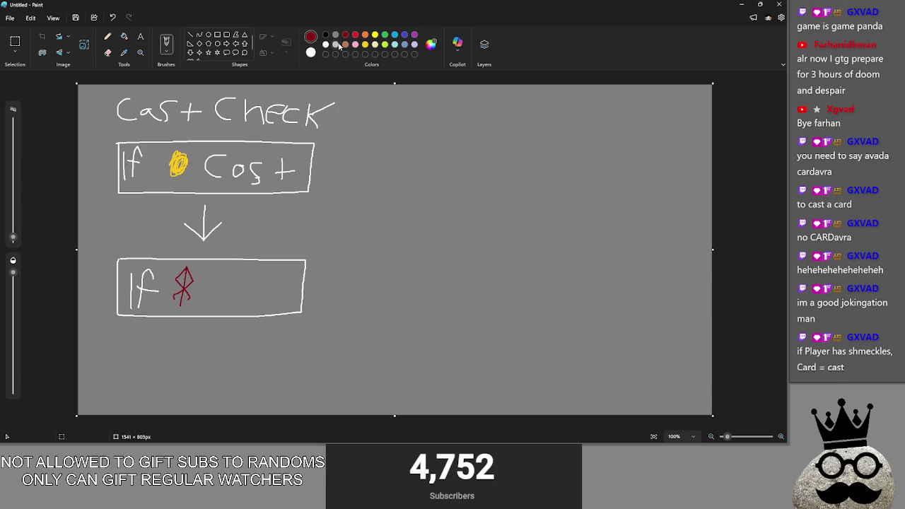
click(325, 44)
mouse_move(226, 275)
mouse_down()
mouse_move(207, 279)
mouse_move(217, 297)
mouse_move(236, 289)
mouse_move(240, 303)
mouse_move(280, 294)
mouse_up()
key(alt+Tab)
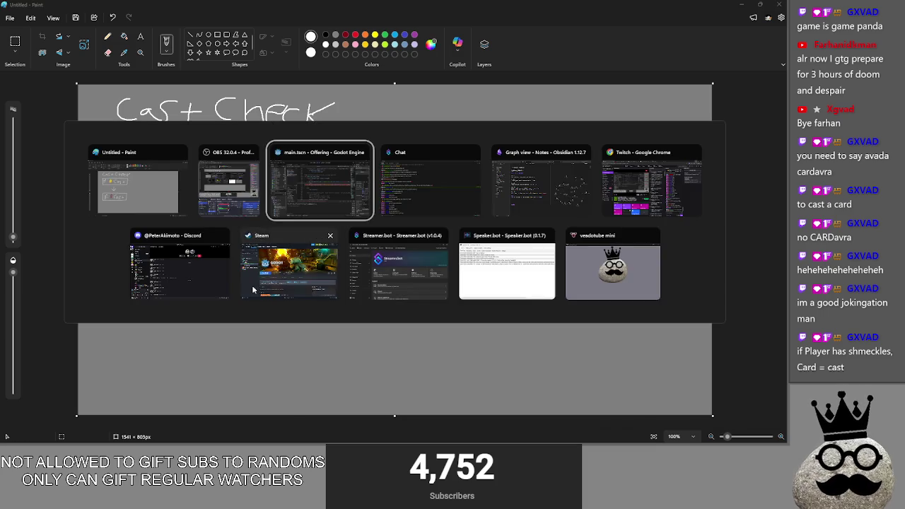
click(194, 33)
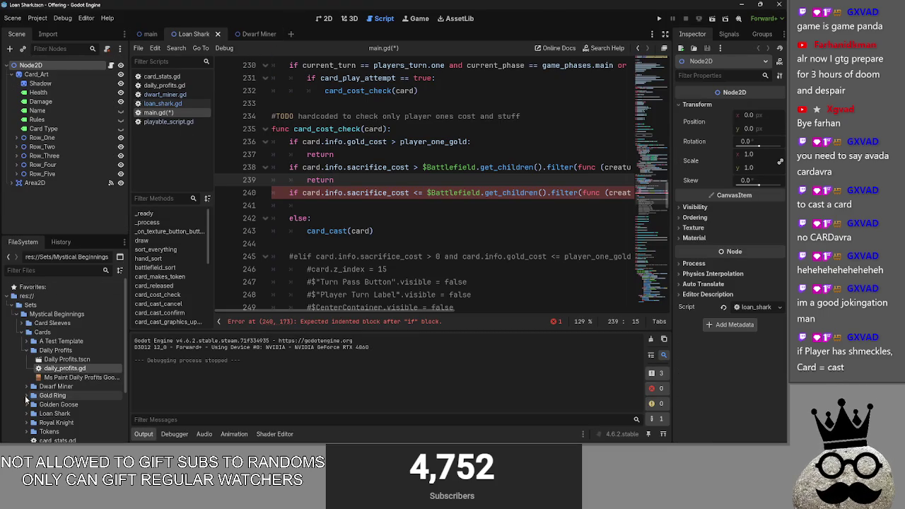
- Open Royal Knight.tscn from the Royal Knight folder and view it in the 2D workspace
click(28, 350)
click(28, 395)
double_click(85, 428)
click(323, 18)
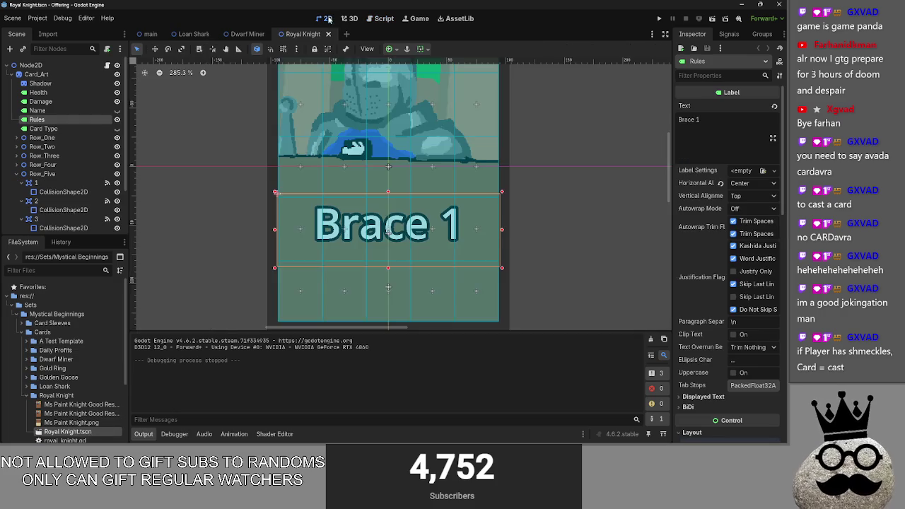
scroll(473, 197, down, 5)
key(alt+Tab)
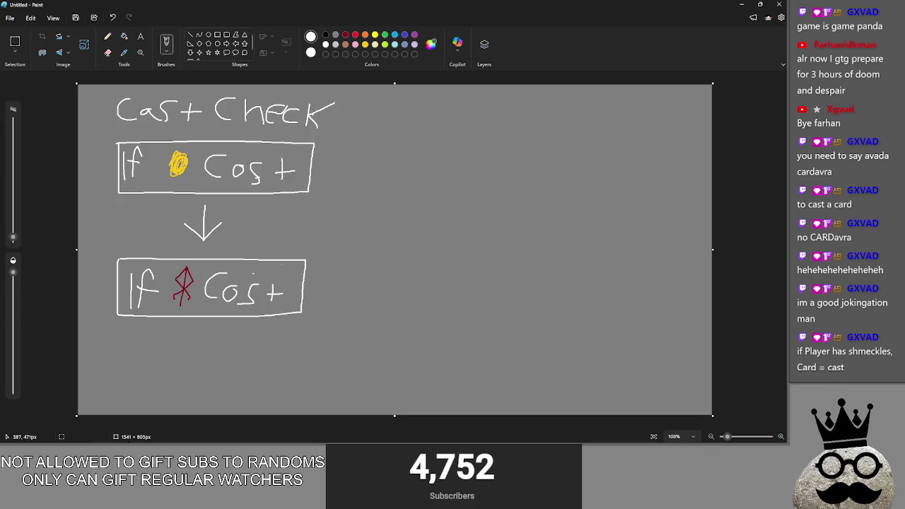
key(alt+Tab)
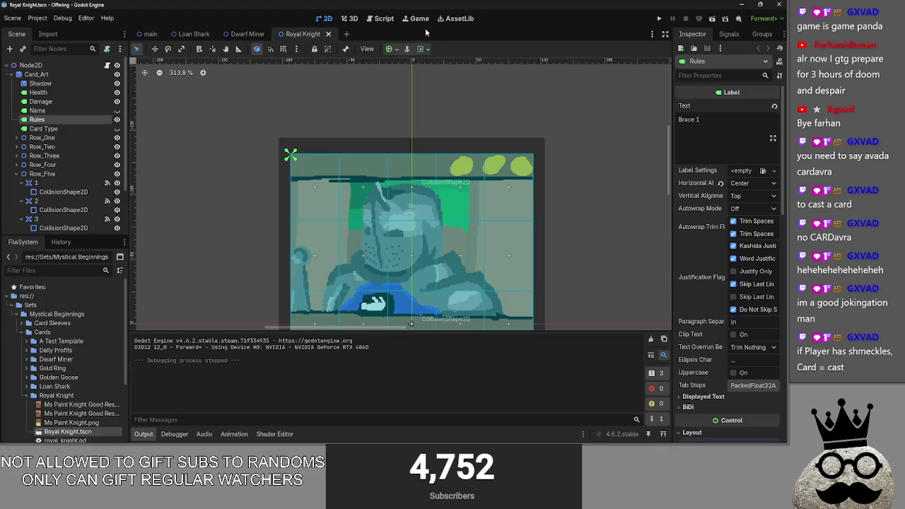
key(alt+Tab)
key(alt+Tab)
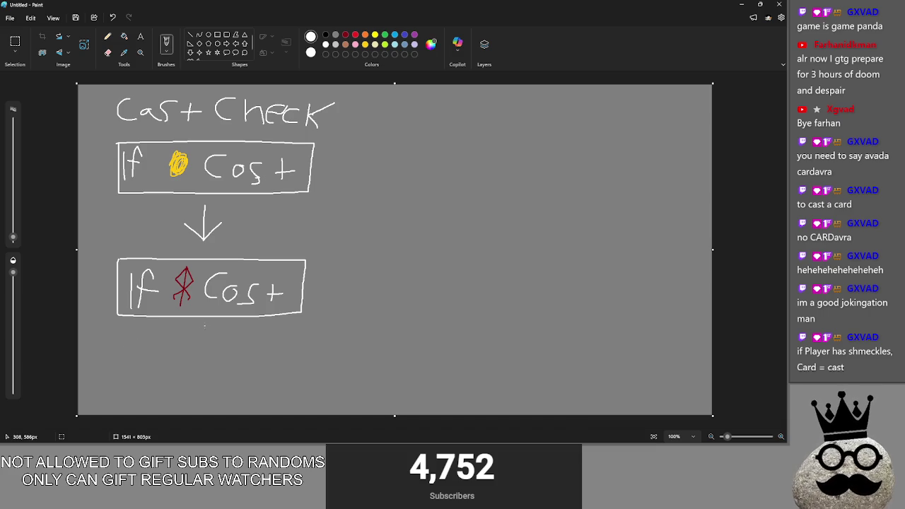
- Draw an arrow down to a 'Select' box containing a dark red sacrifice symbol
mouse_move(204, 325)
mouse_down()
mouse_move(204, 343)
mouse_move(225, 344)
mouse_move(179, 340)
mouse_up()
mouse_move(116, 376)
mouse_down()
mouse_move(289, 368)
mouse_move(292, 404)
mouse_move(115, 411)
mouse_move(116, 378)
mouse_move(124, 397)
mouse_move(204, 404)
mouse_up()
drag(204, 393, 213, 393)
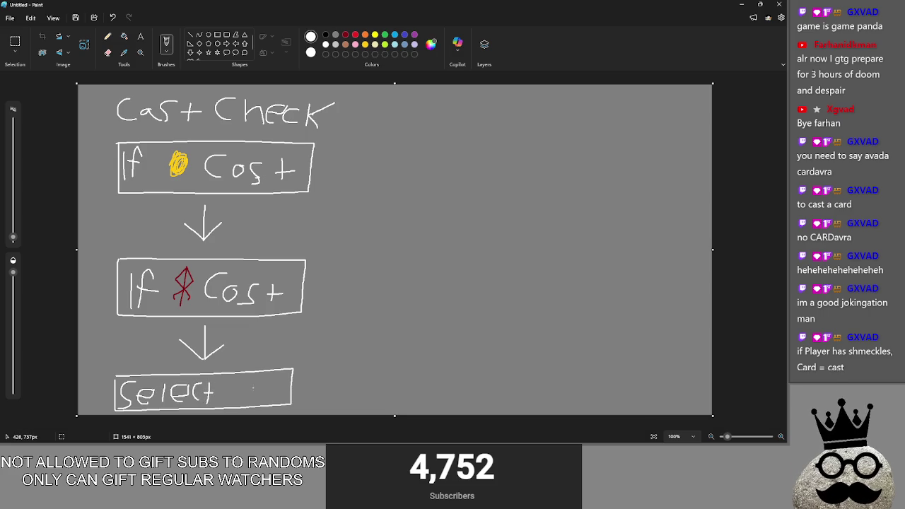
click(345, 34)
drag(267, 399, 264, 383)
click(325, 44)
- Draw a right arrow to a 'Confirm' box marked with the sacrifice symbol
mouse_move(313, 386)
mouse_down()
mouse_move(387, 385)
mouse_move(359, 405)
mouse_up()
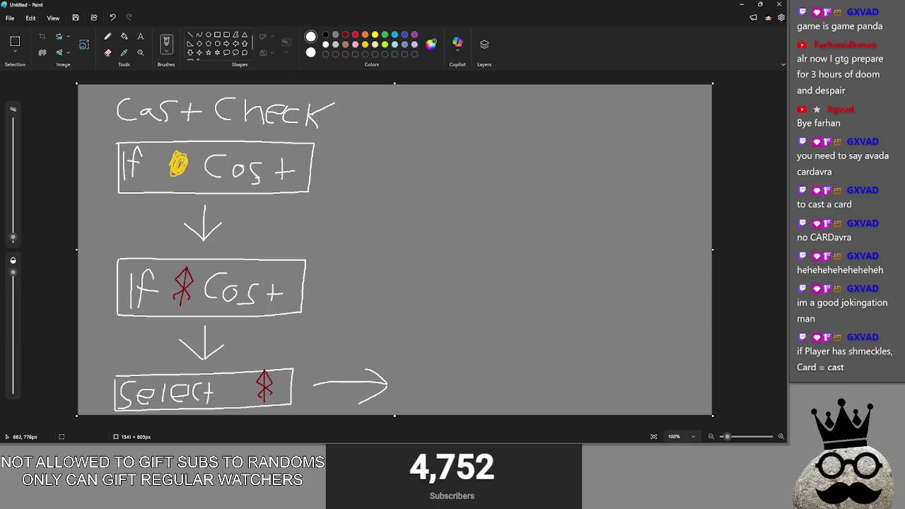
drag(433, 378, 428, 397)
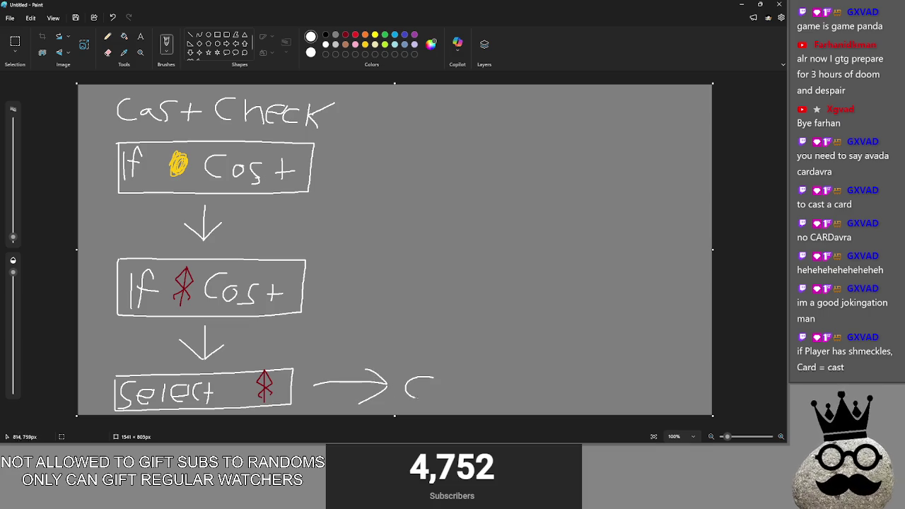
key(ctrl+z)
mouse_move(403, 369)
mouse_down()
mouse_move(402, 392)
mouse_move(524, 400)
mouse_move(524, 358)
mouse_move(408, 365)
mouse_move(411, 392)
mouse_move(435, 394)
mouse_move(441, 377)
mouse_move(450, 381)
mouse_up()
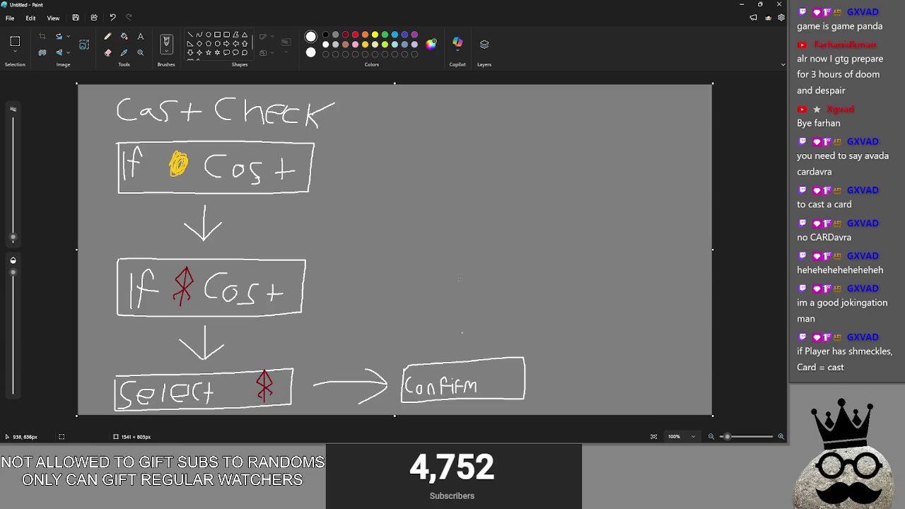
click(345, 34)
drag(495, 386, 502, 377)
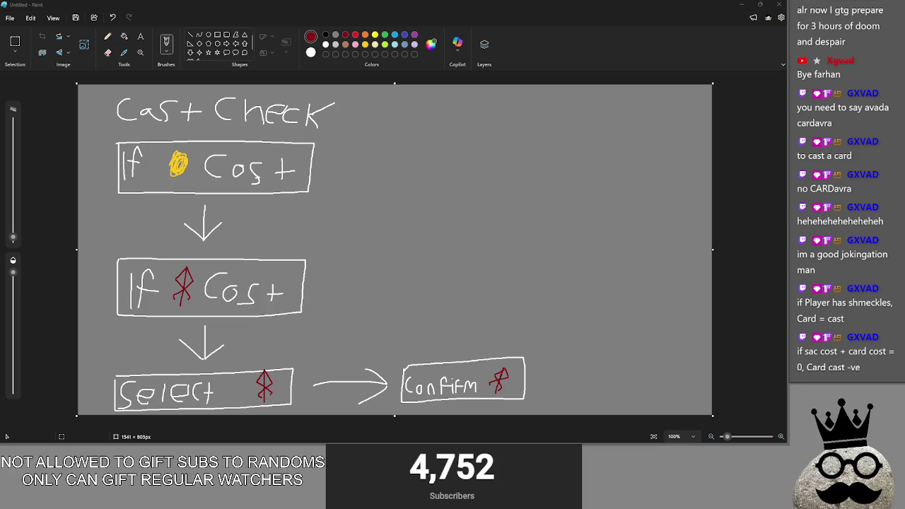
key(alt+Tab)
- Minimise Paint and review the sacrifice check and card_cast(card) lines 238–243
click(740, 5)
drag(349, 182, 271, 167)
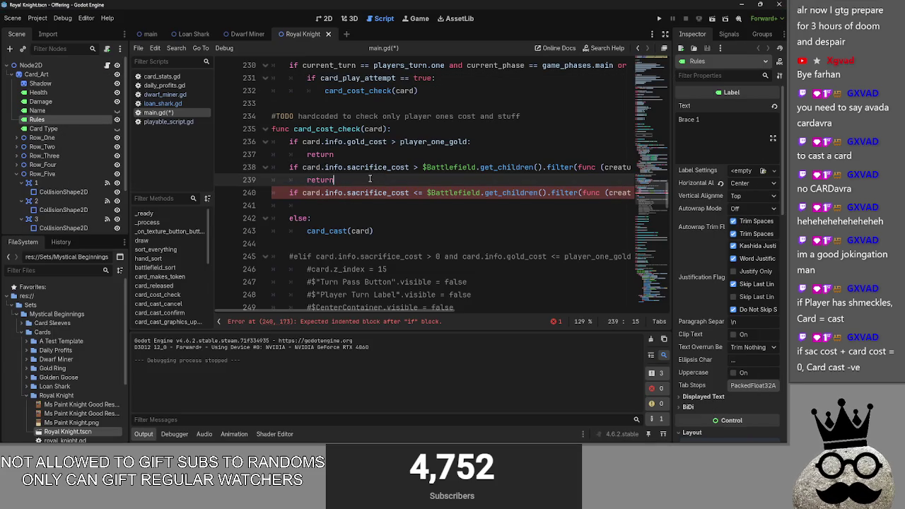
click(347, 167)
click(341, 205)
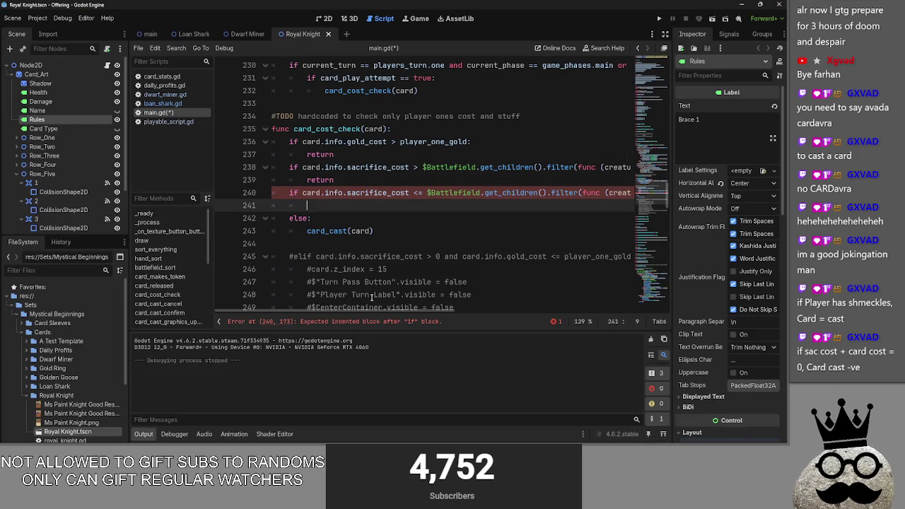
scroll(369, 309, right, 2)
key(alt+Tab)
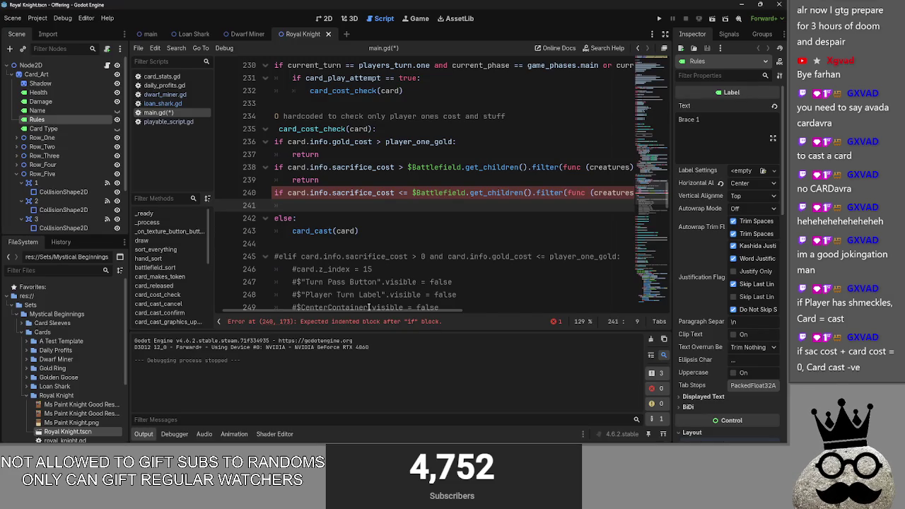
mouse_move(362, 313)
mouse_down()
mouse_move(565, 313)
mouse_move(278, 309)
mouse_up()
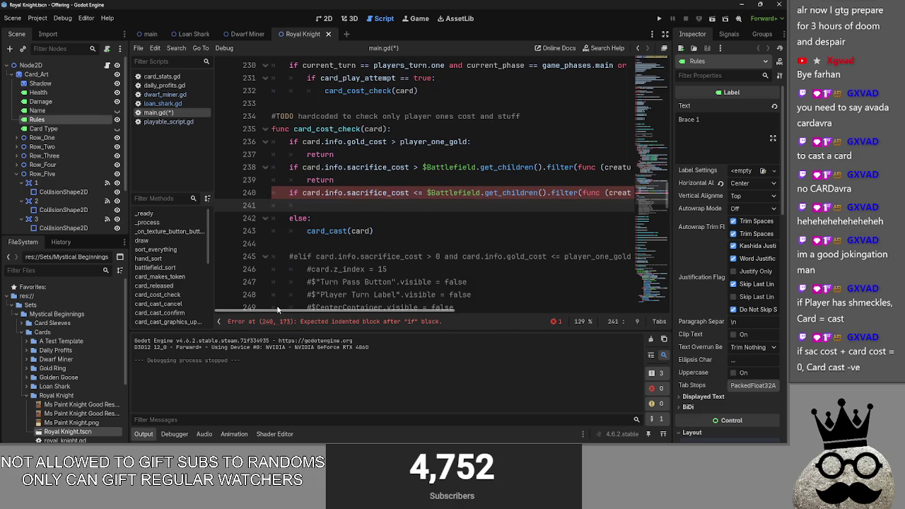
click(388, 232)
drag(388, 232, 257, 218)
scroll(397, 232, up, 1)
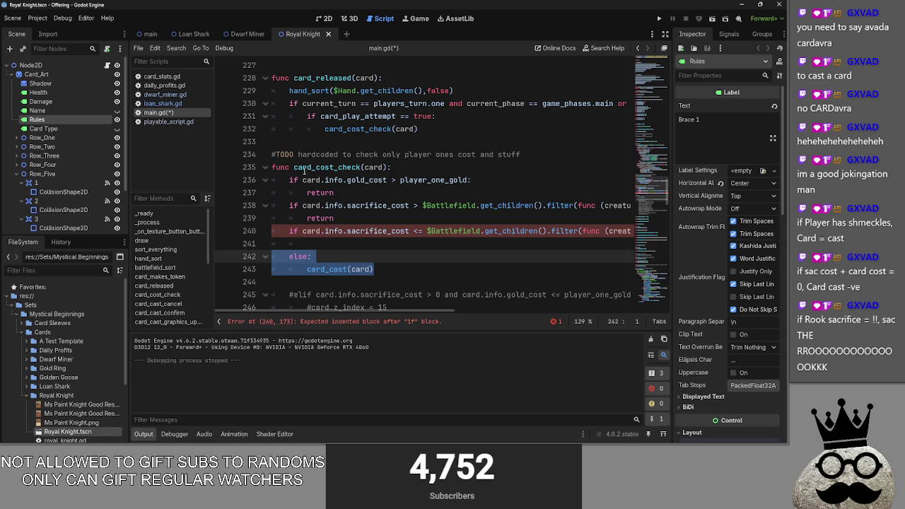
- Select the else branch, then compare the card_cost_check definition with its call on line 232
click(304, 171)
mouse_move(374, 270)
mouse_down()
mouse_move(353, 255)
mouse_move(389, 245)
mouse_up()
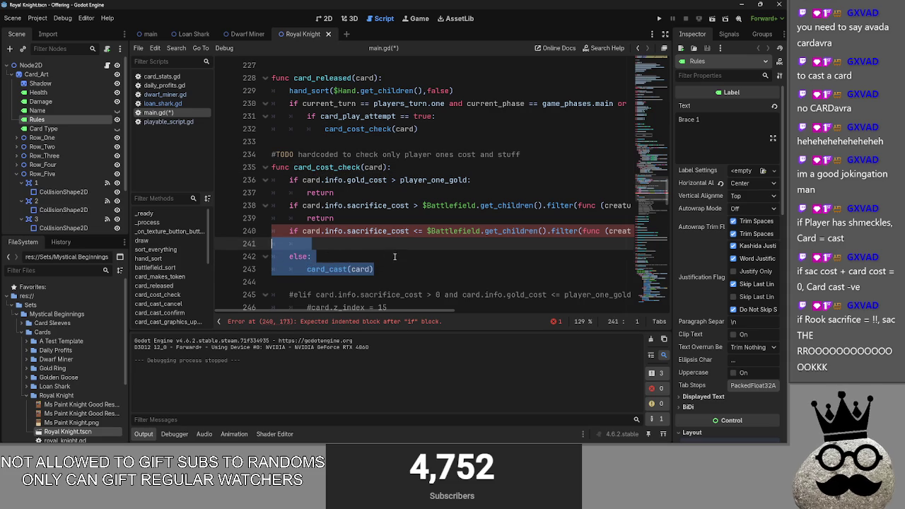
click(394, 256)
click(450, 130)
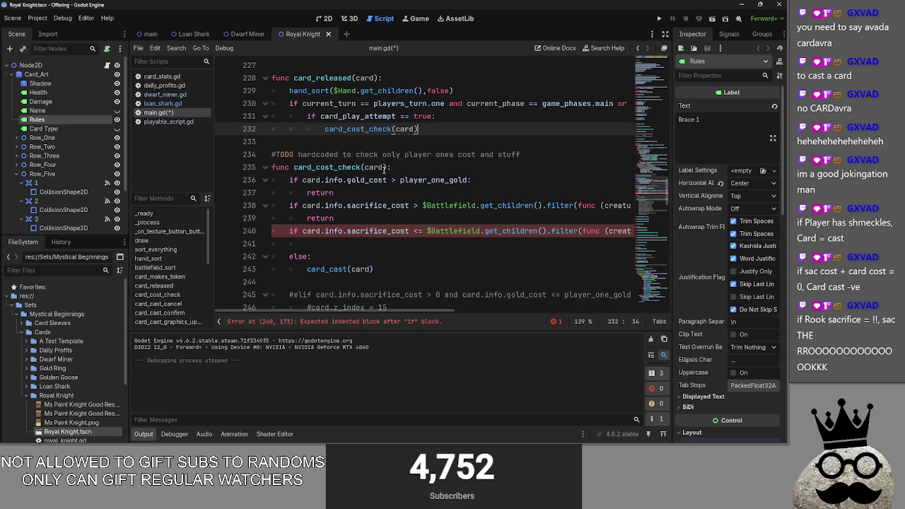
click(383, 168)
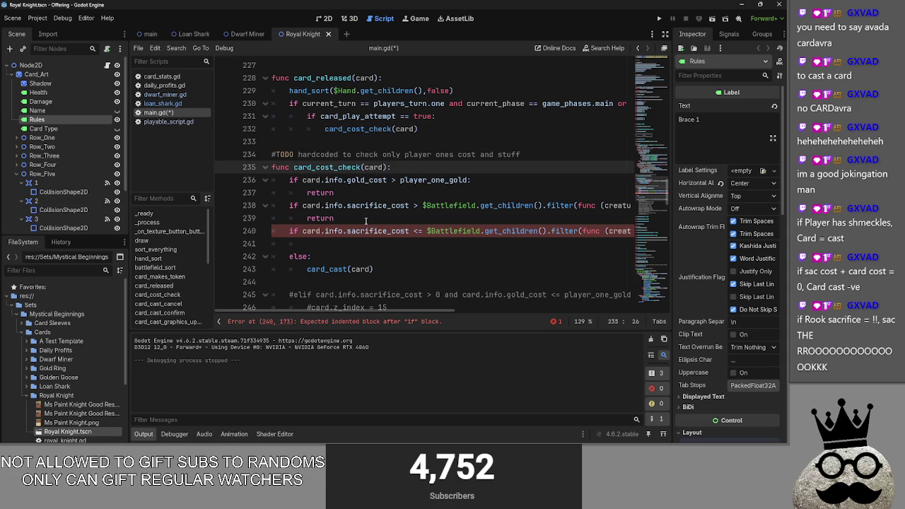
click(427, 128)
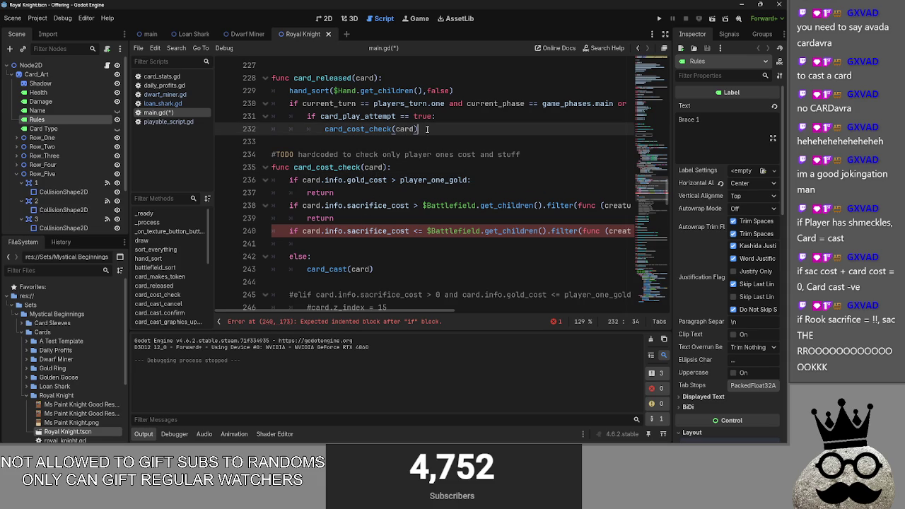
scroll(389, 243, down, 5)
scroll(353, 234, up, 5)
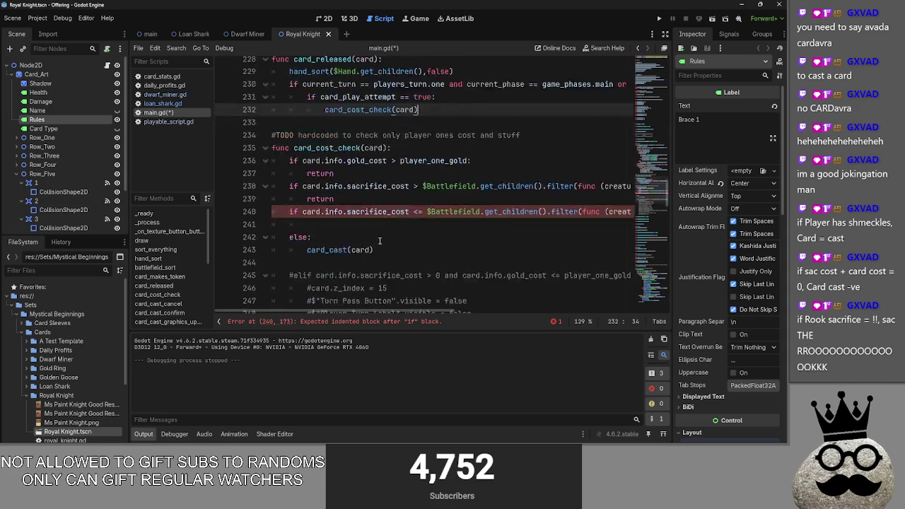
- Scroll down to the folded card_cast function and expand it
click(321, 224)
click(325, 258)
scroll(325, 262, down, 4)
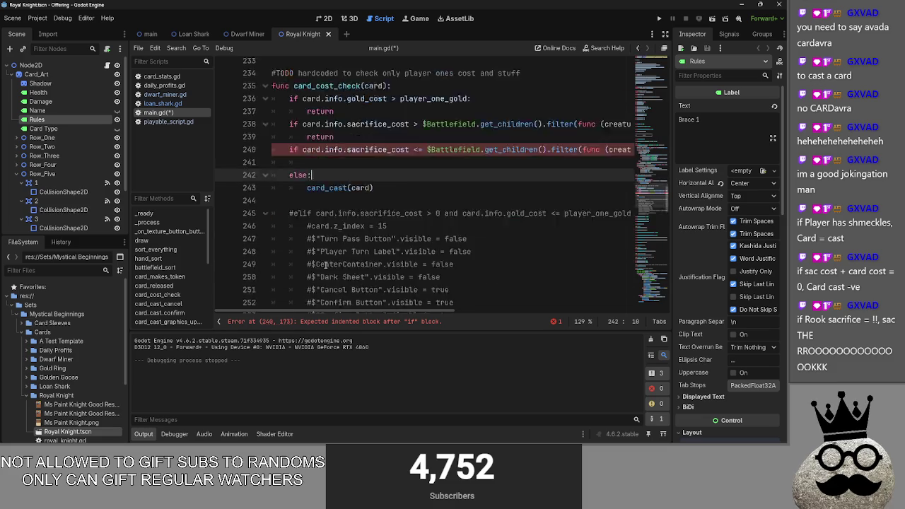
scroll(309, 256, down, 3)
scroll(304, 255, down, 2)
scroll(299, 253, up, 3)
scroll(299, 253, up, 5)
scroll(283, 233, down, 3)
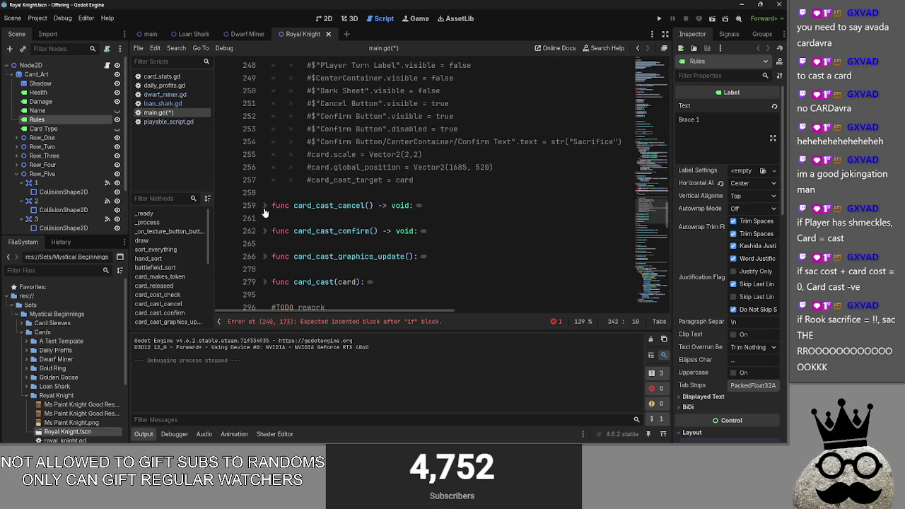
click(262, 282)
scroll(264, 258, down, 4)
scroll(259, 234, up, 2)
click(258, 201)
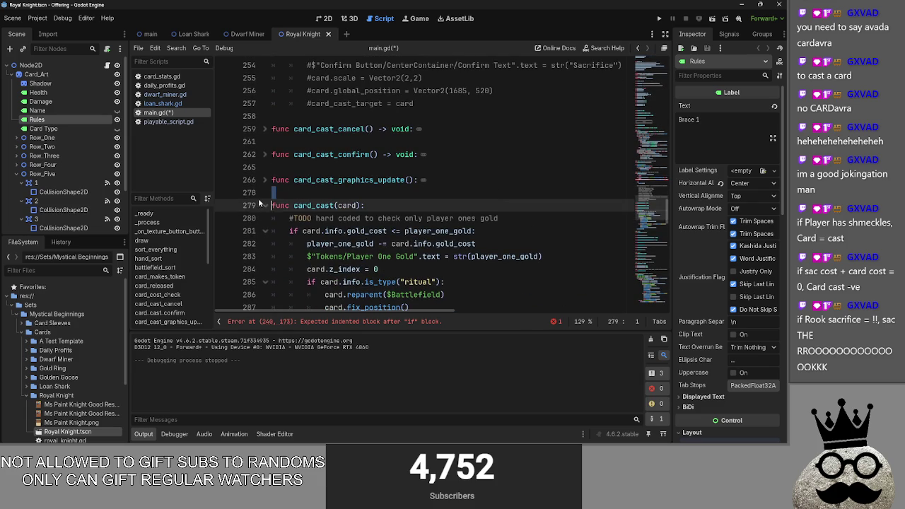
click(265, 205)
scroll(314, 247, up, 1)
scroll(314, 248, up, 5)
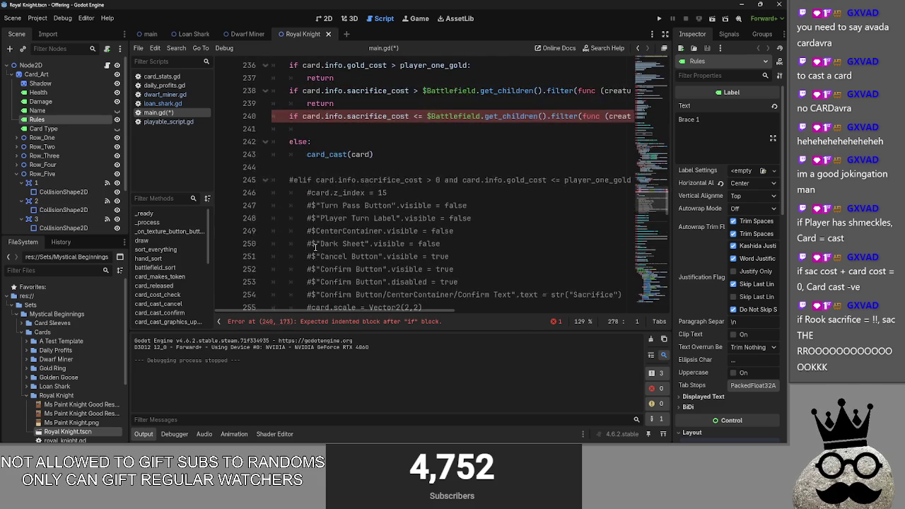
click(353, 172)
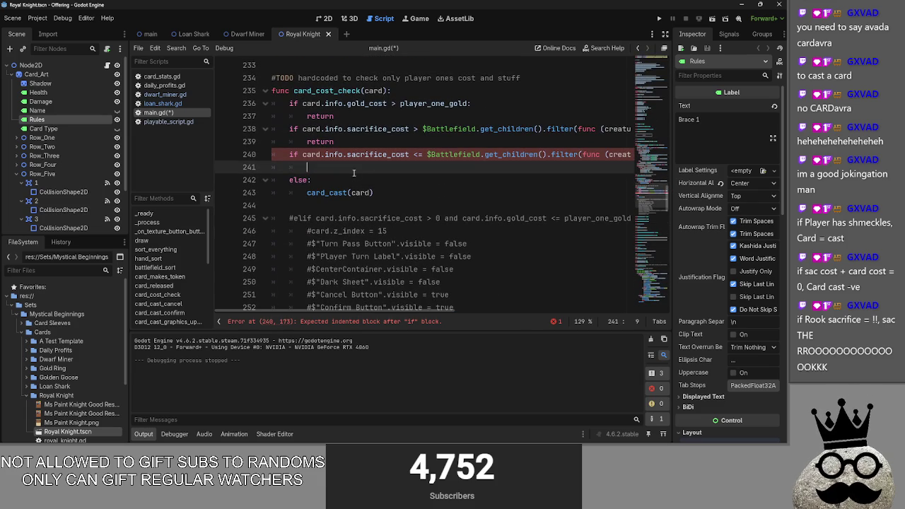
drag(404, 197, 279, 169)
click(383, 195)
mouse_move(388, 196)
mouse_down()
mouse_move(282, 180)
mouse_move(272, 167)
mouse_up()
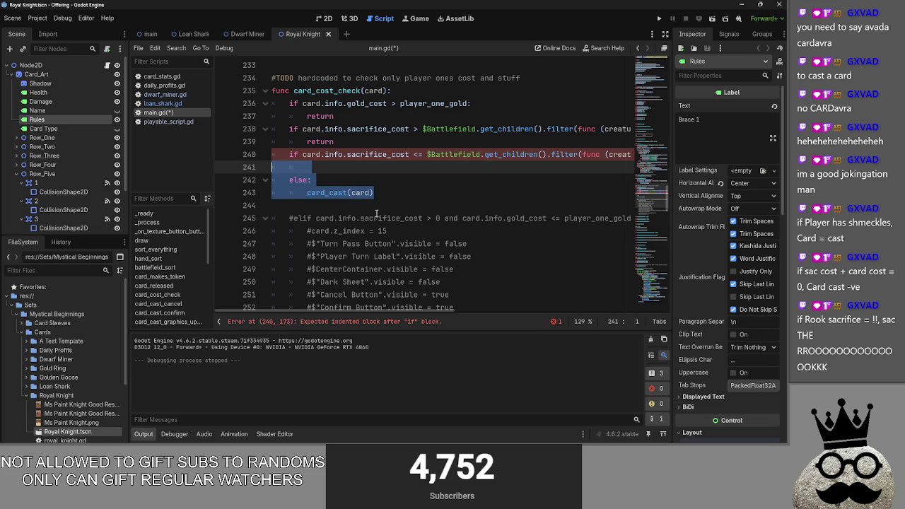
click(368, 179)
click(326, 171)
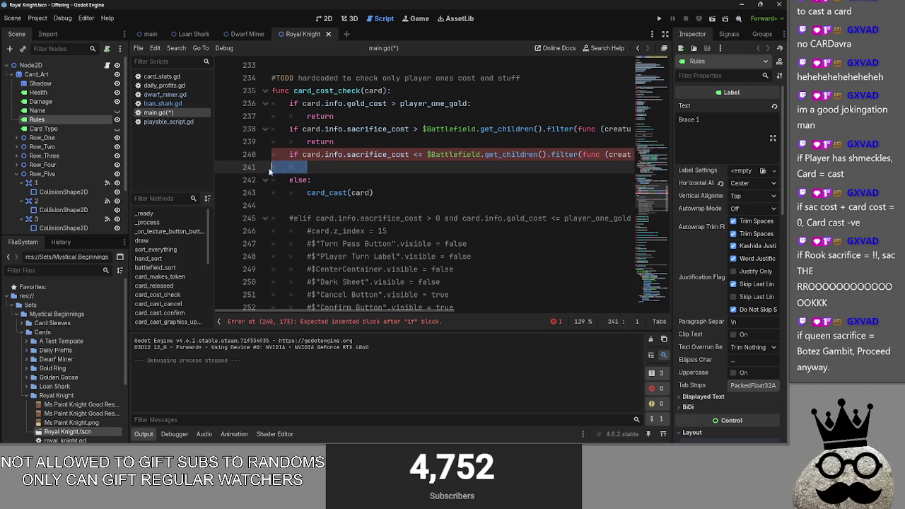
scroll(368, 181, right, 5)
scroll(368, 181, left, 4)
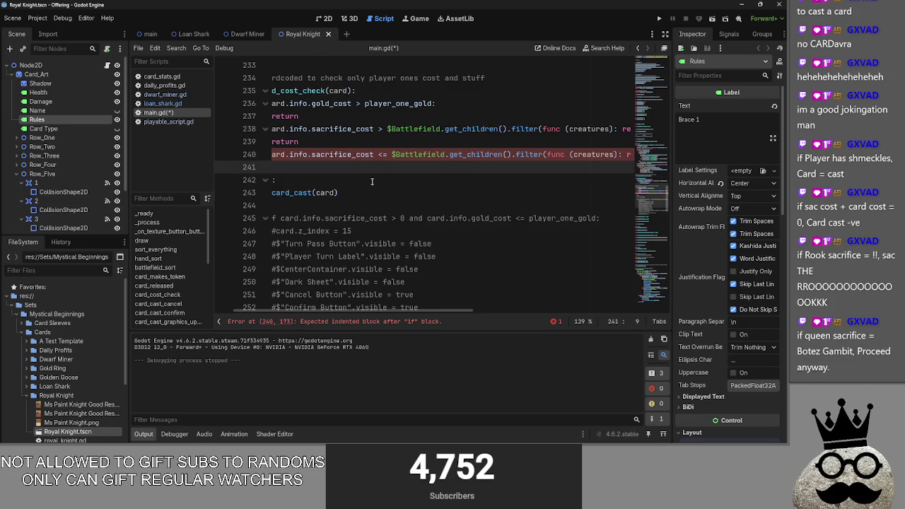
scroll(371, 181, up, 3)
scroll(359, 309, left, 2)
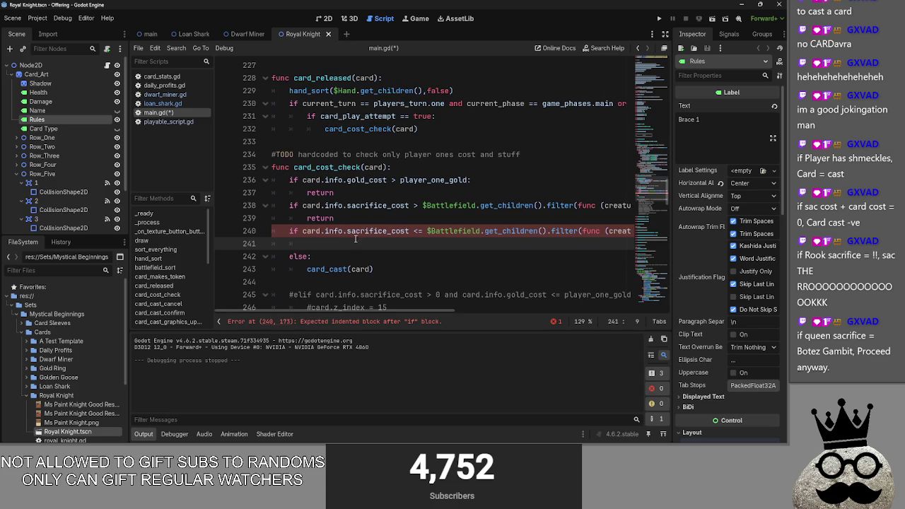
click(474, 230)
click(452, 218)
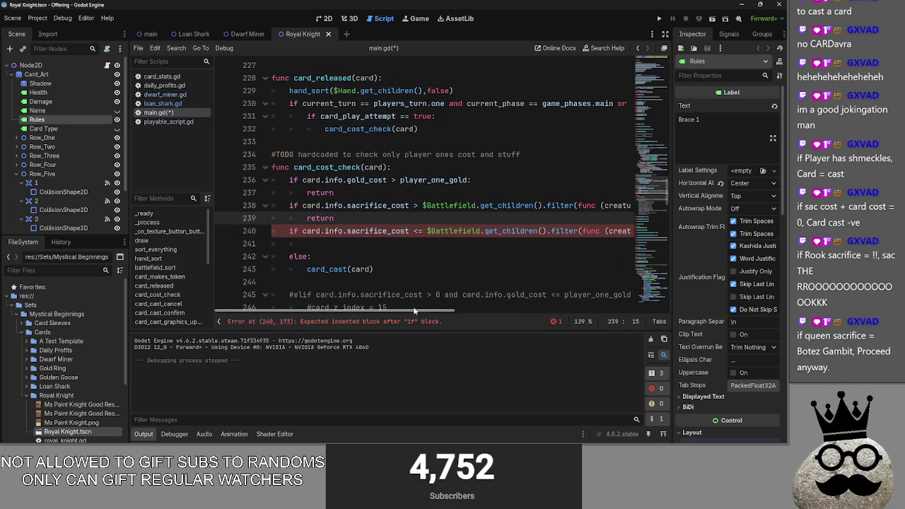
scroll(415, 311, right, 5)
scroll(415, 311, left, 5)
click(330, 219)
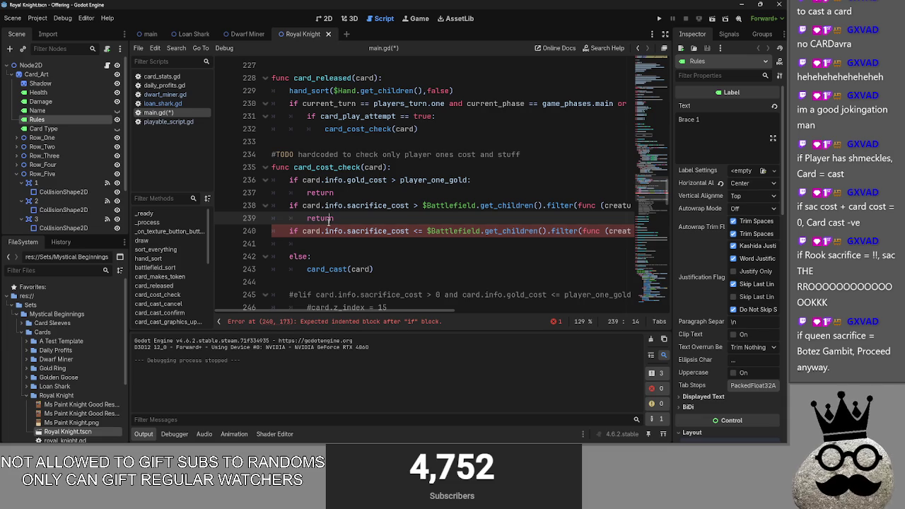
click(347, 243)
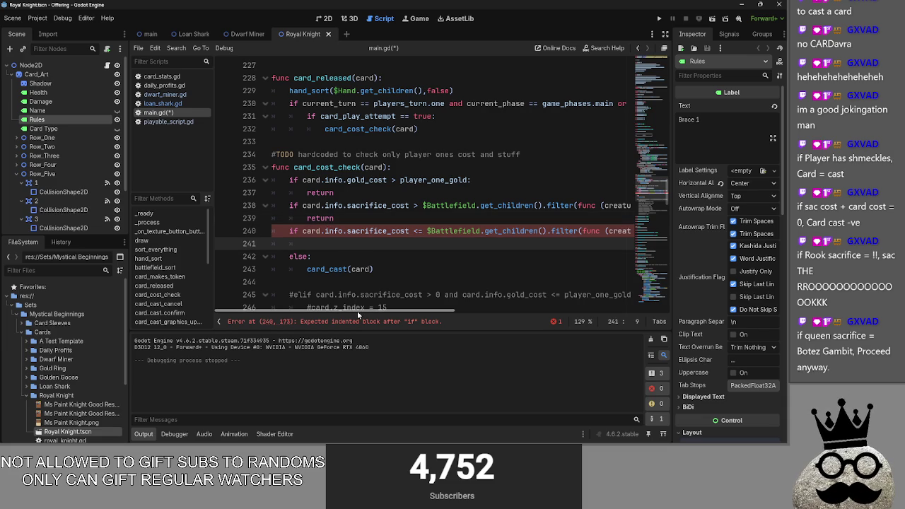
mouse_move(357, 310)
mouse_down()
mouse_move(446, 316)
mouse_move(344, 314)
mouse_up()
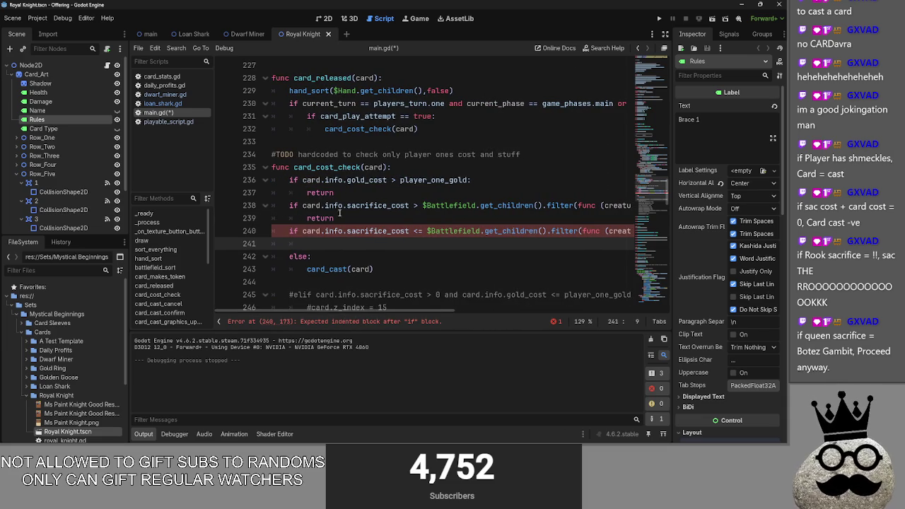
double_click(378, 205)
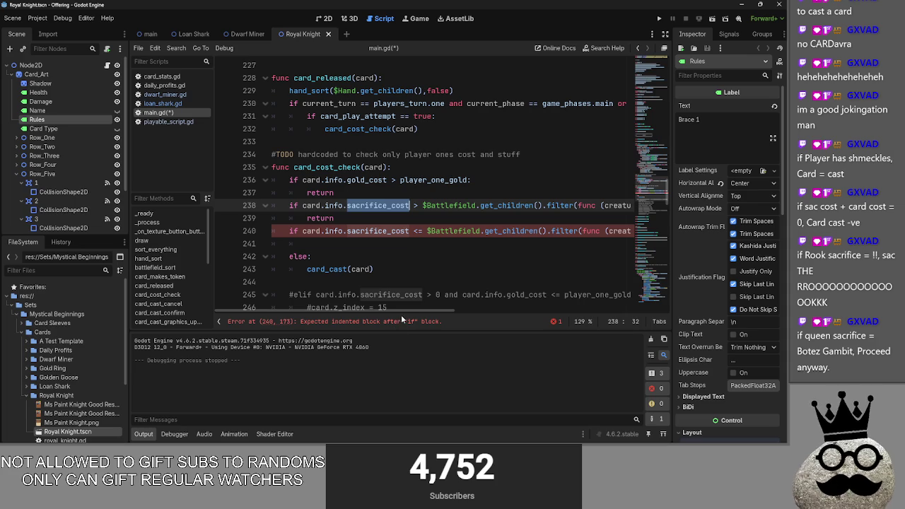
click(418, 231)
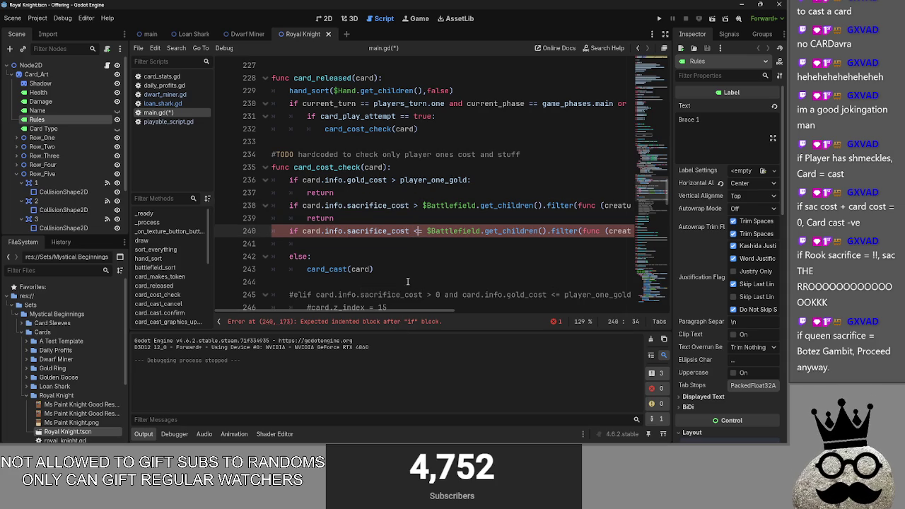
click(393, 222)
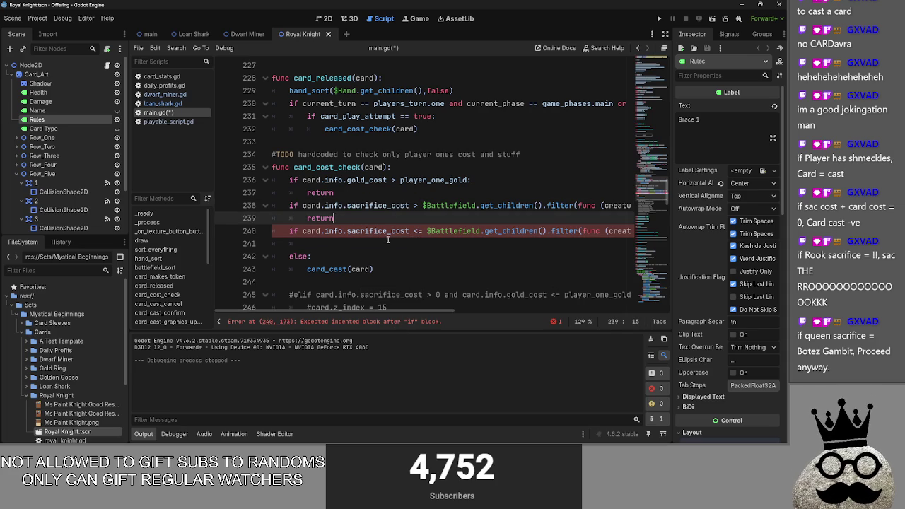
key(Return)
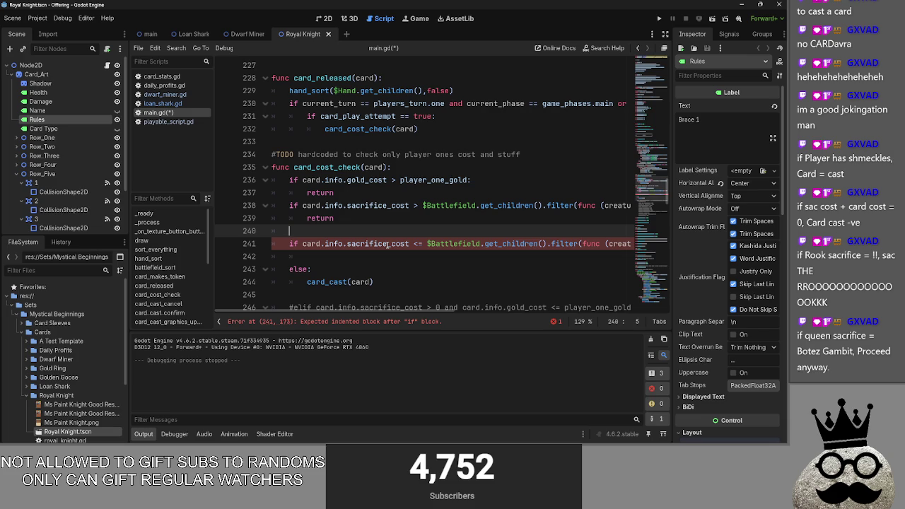
text(if card.info.)
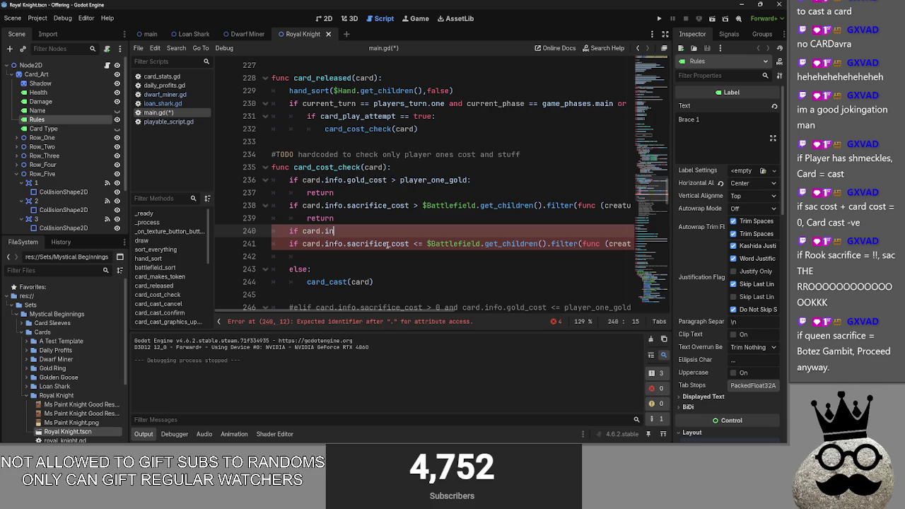
key(BackSpace)
key(BackSpace)
key(BackSpace)
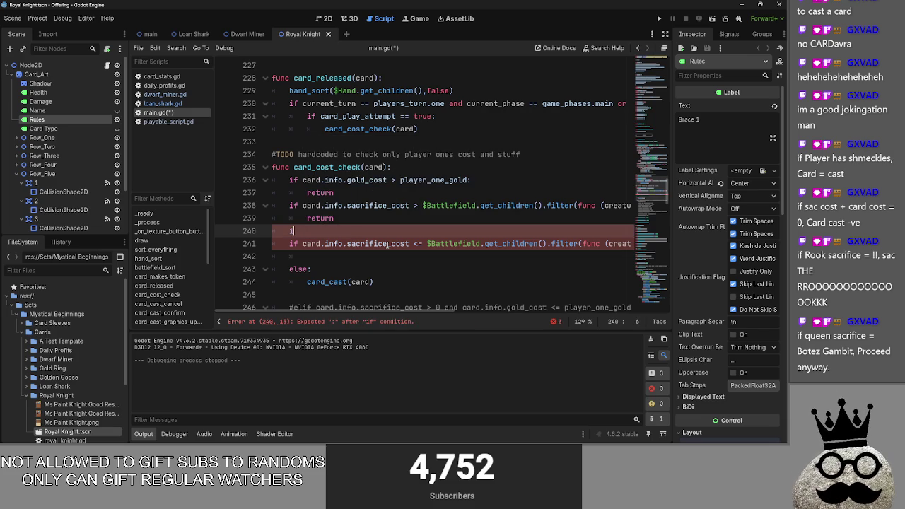
mouse_move(407, 312)
mouse_down()
mouse_move(597, 321)
mouse_move(318, 314)
mouse_move(654, 309)
mouse_up()
drag(633, 244, 479, 244)
key(ctrl+c)
drag(502, 311, 292, 311)
click(346, 230)
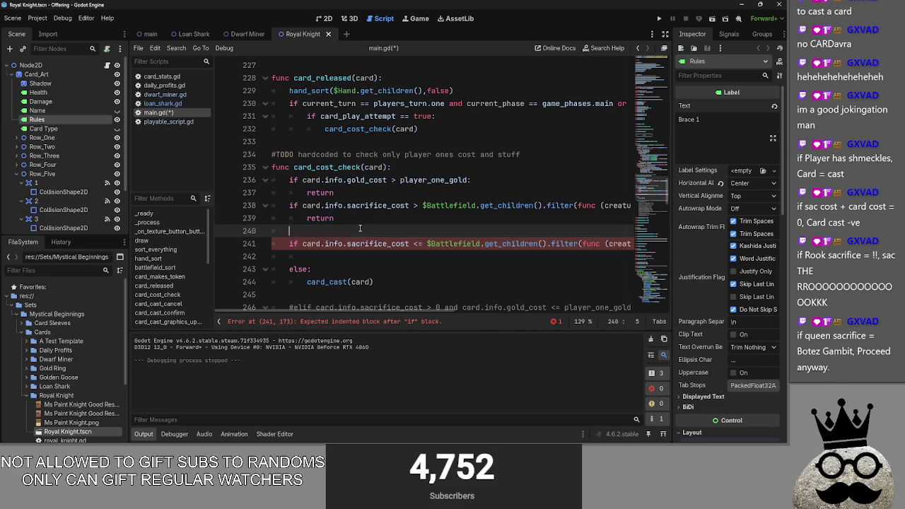
key(BackSpace)
key(BackSpace)
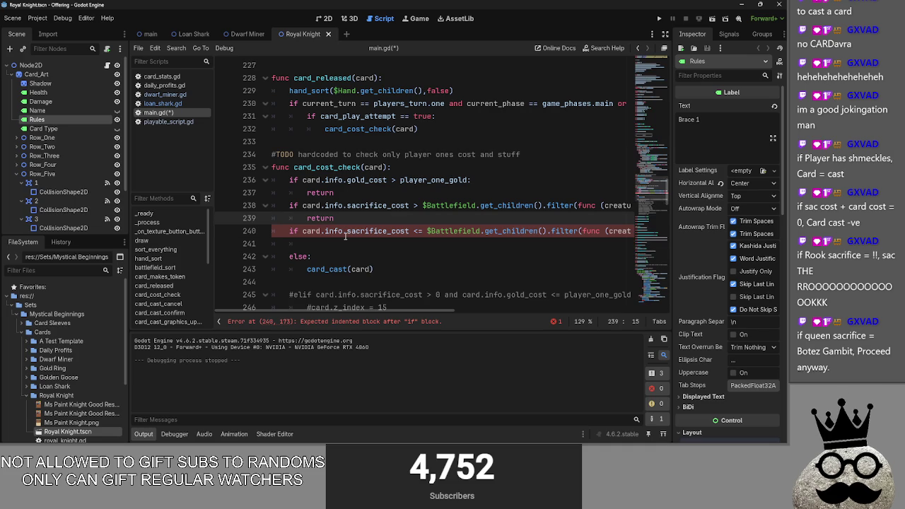
key(alt+Tab)
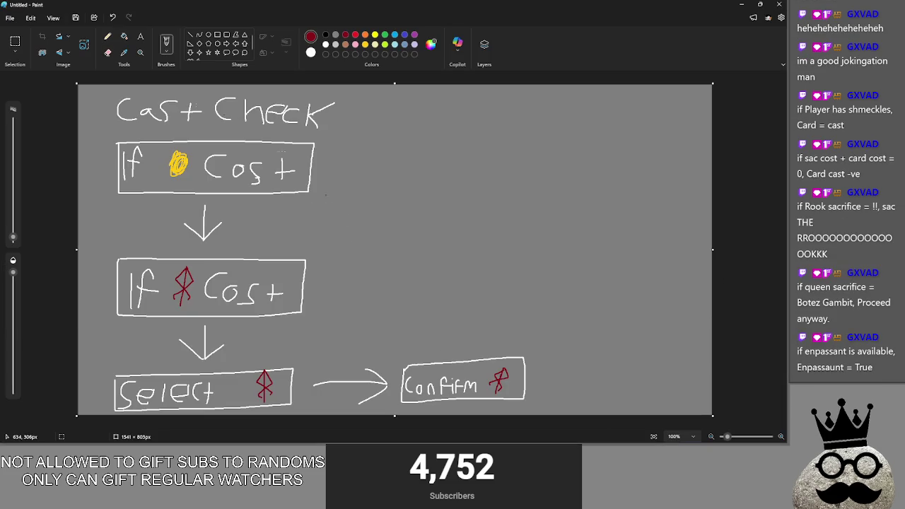
mouse_move(104, 144)
mouse_down()
mouse_move(226, 139)
mouse_move(141, 199)
mouse_up()
key(ctrl+z)
key(alt+Tab)
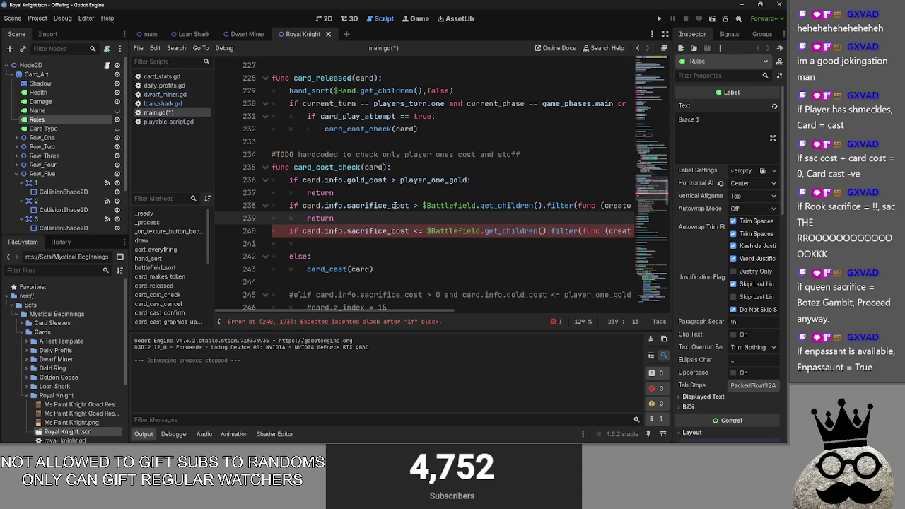
scroll(396, 316, right, 5)
scroll(396, 316, left, 5)
key(alt+Tab)
key(alt+Tab)
key(Down)
key(Return)
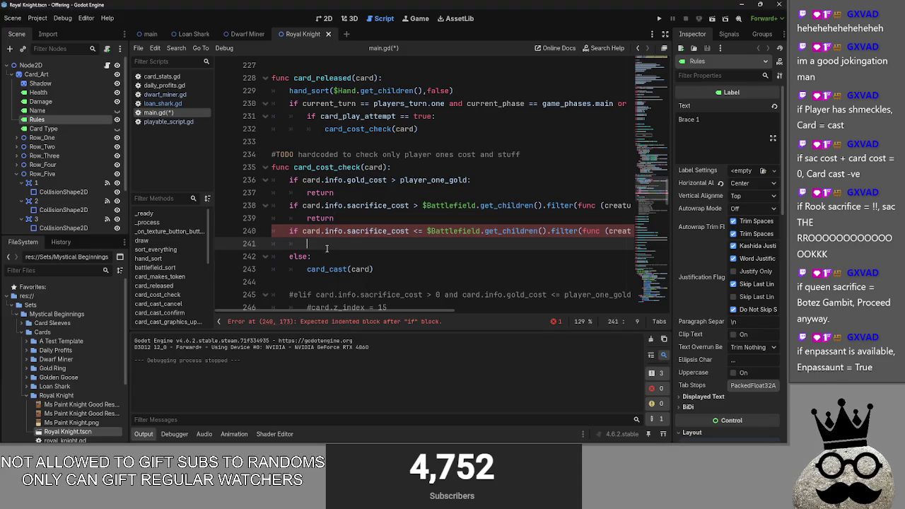
mouse_move(403, 311)
mouse_down()
mouse_move(502, 312)
mouse_move(360, 311)
mouse_up()
key(alt+Tab)
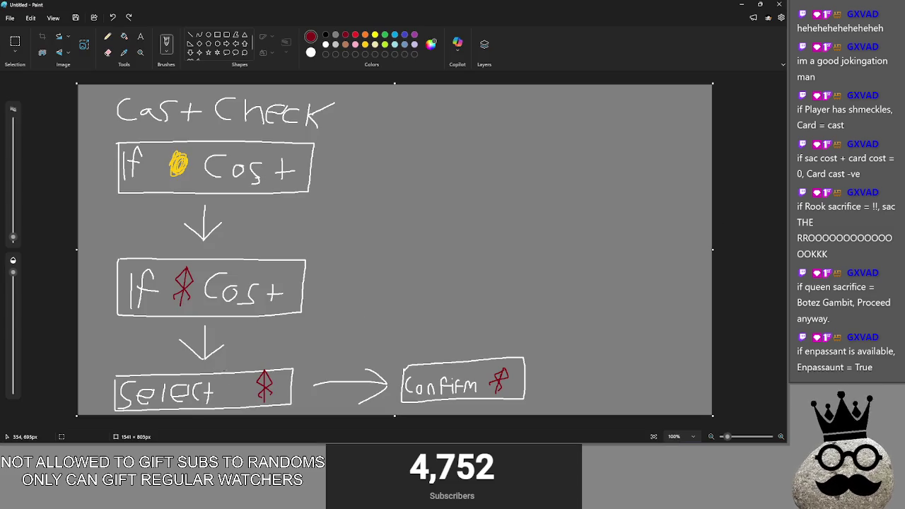
key(alt+Tab)
click(290, 242)
- Change line 240's <= comparison to card.info.sacrifice_cost == 0:
drag(413, 231, 610, 231)
click(478, 245)
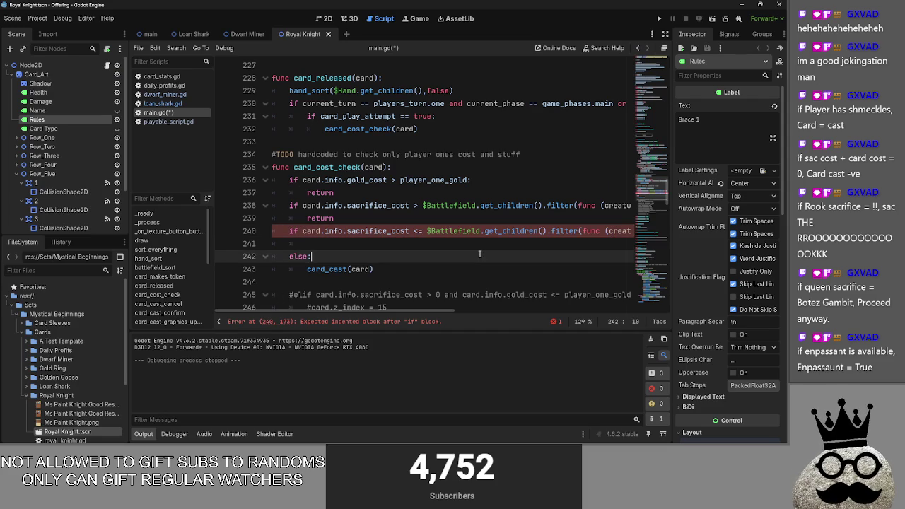
click(424, 205)
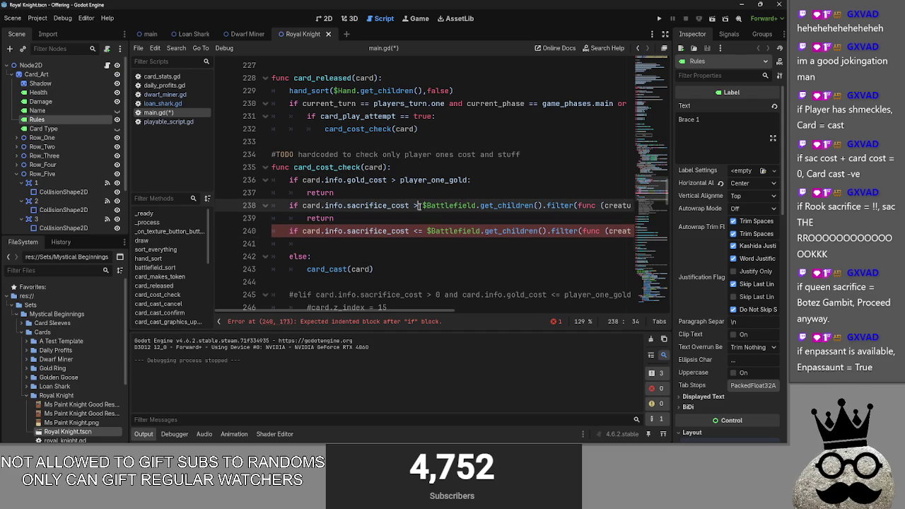
drag(423, 311, 622, 306)
mouse_move(532, 239)
mouse_down()
mouse_move(276, 233)
mouse_move(424, 232)
mouse_move(415, 231)
mouse_up()
key(ctrl+v)
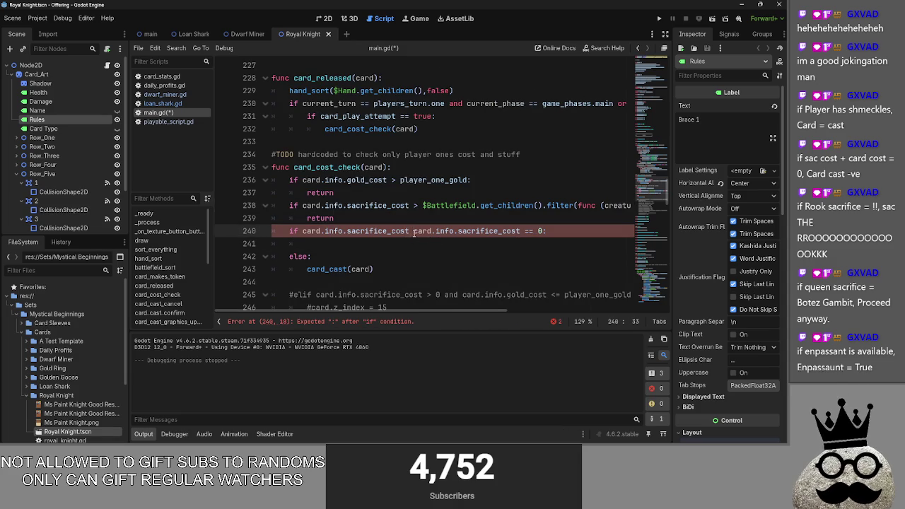
key(ctrl+shift+Left)
key(ctrl+shift+Left)
key(ctrl+shift+Left)
key(BackSpace)
key(BackSpace)
- Move card_cast(card) under the zero-sacrifice condition and delete the else line
click(444, 246)
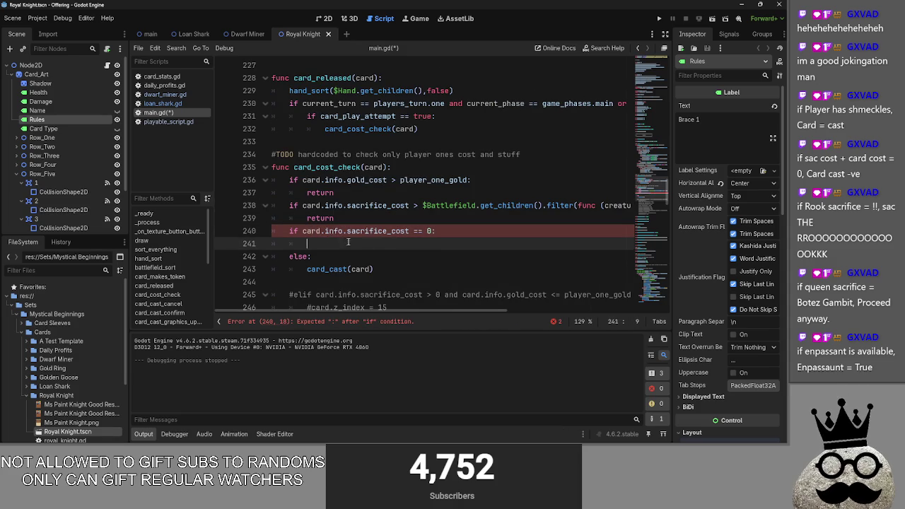
mouse_move(373, 269)
mouse_down()
mouse_move(306, 269)
mouse_move(334, 243)
mouse_up()
click(413, 256)
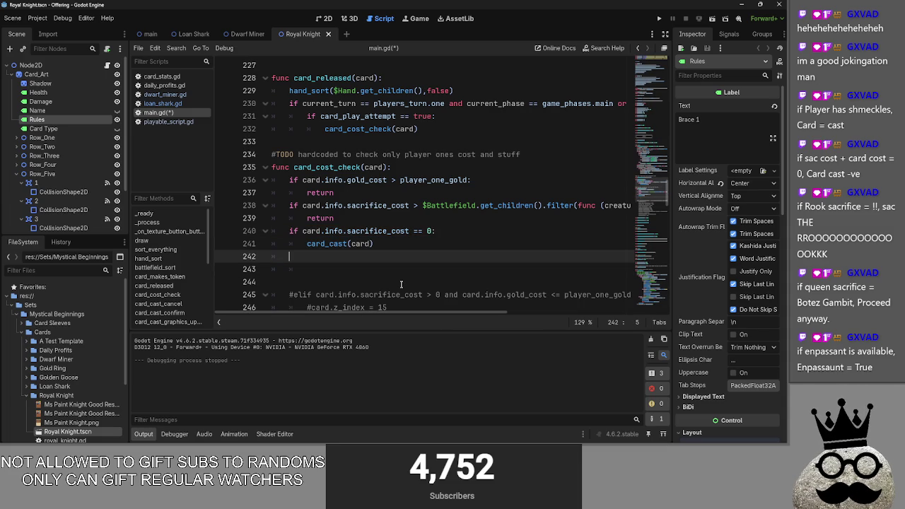
click(379, 270)
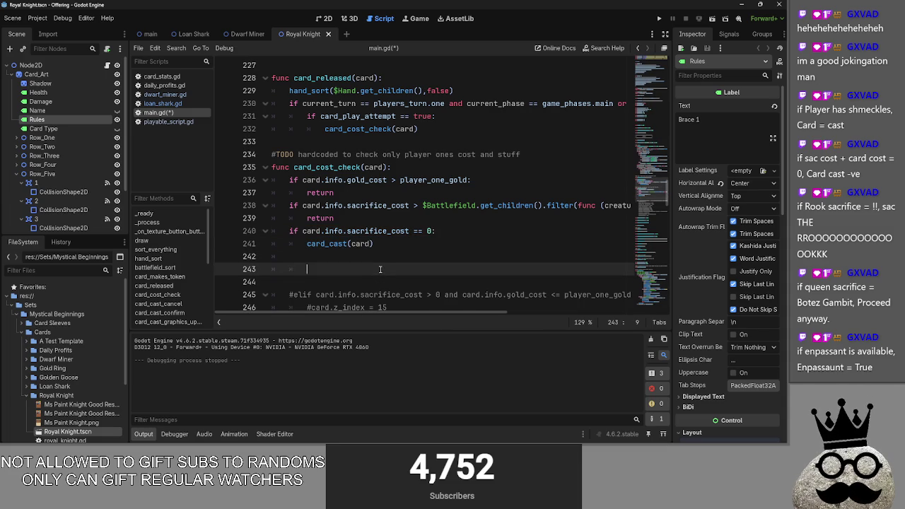
key(BackSpace)
text(if)
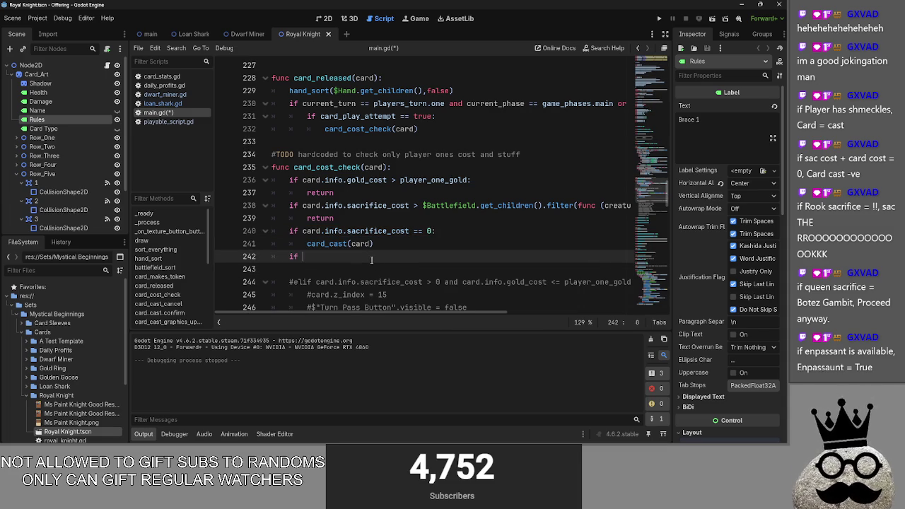
key(BackSpace)
key(BackSpace)
key(BackSpace)
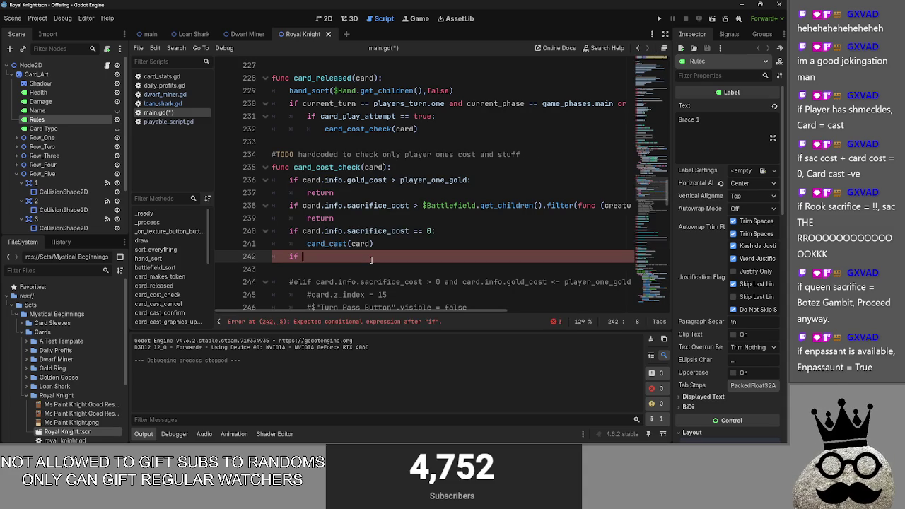
key(Tab)
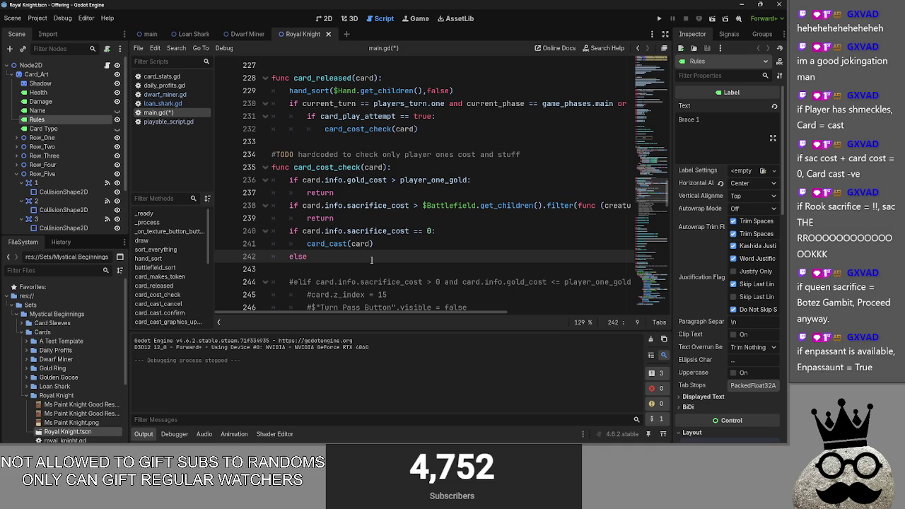
key(BackSpace)
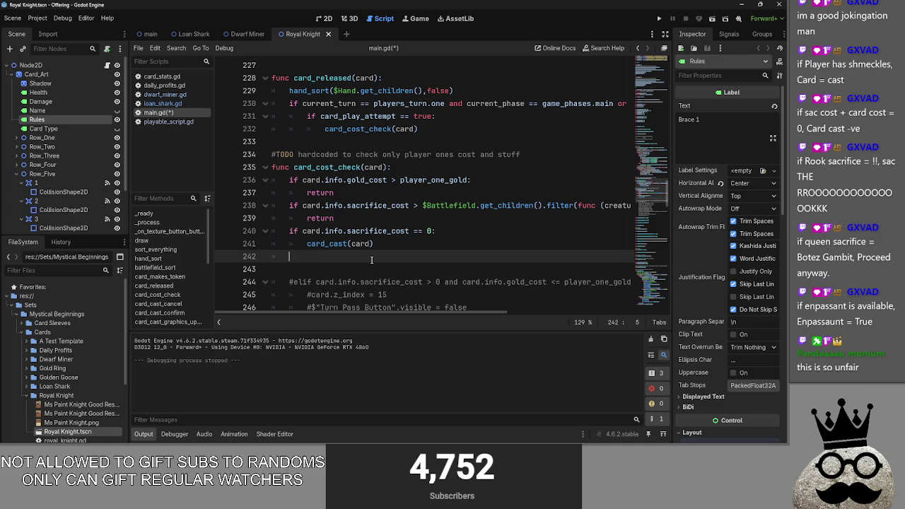
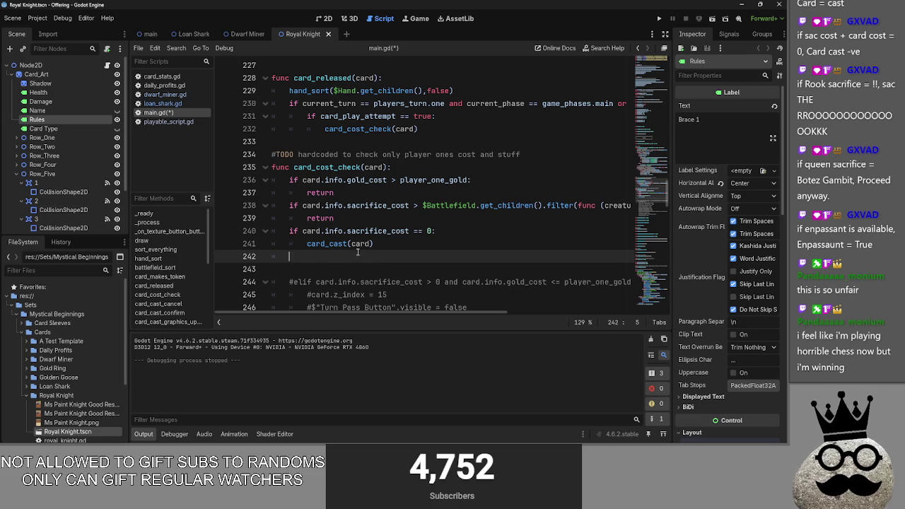
- Review card_cost_check in main.gd and begin a # comment on blank line 242 after card_cast(card)
scroll(369, 251, down, 4)
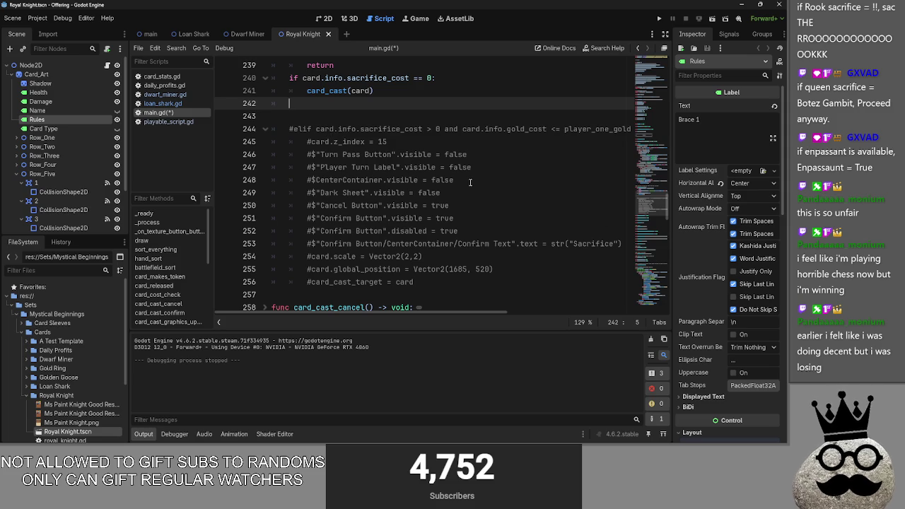
scroll(395, 120, up, 2)
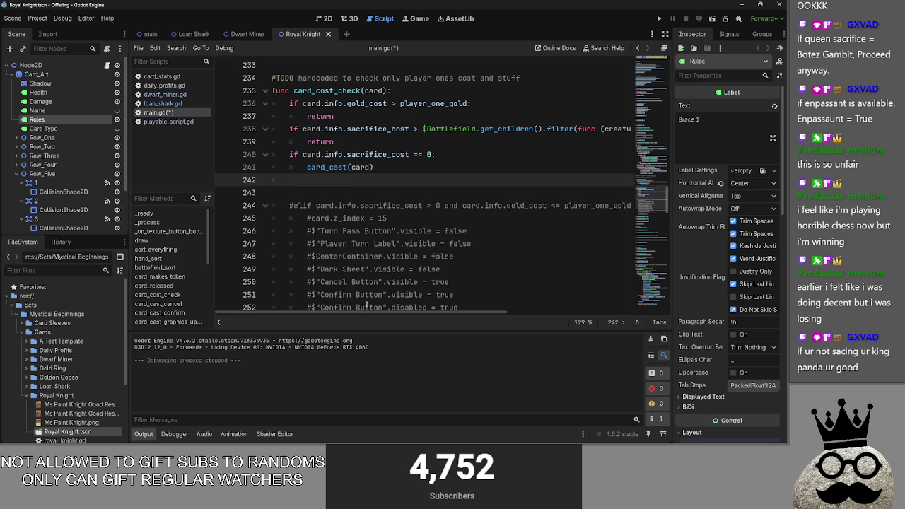
mouse_move(372, 316)
mouse_down()
mouse_move(475, 321)
mouse_move(350, 314)
mouse_up()
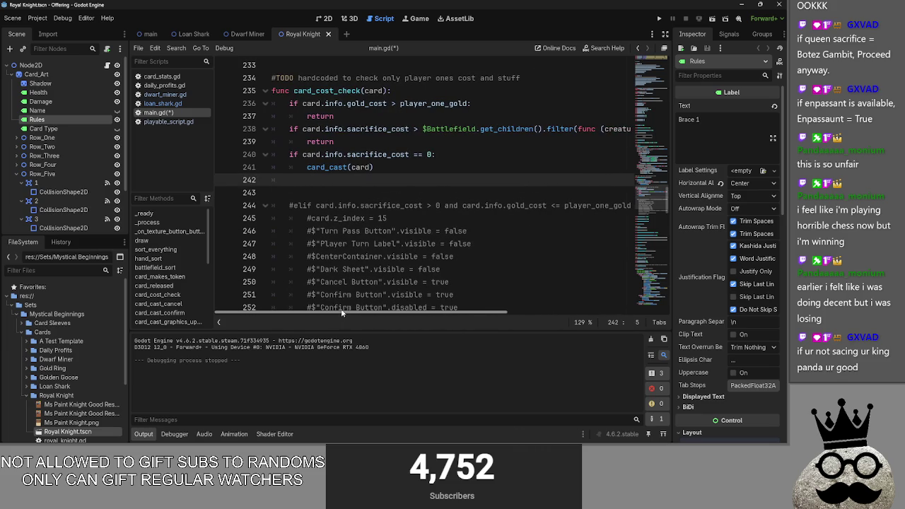
mouse_move(384, 314)
mouse_down()
mouse_move(439, 318)
mouse_move(358, 316)
mouse_up()
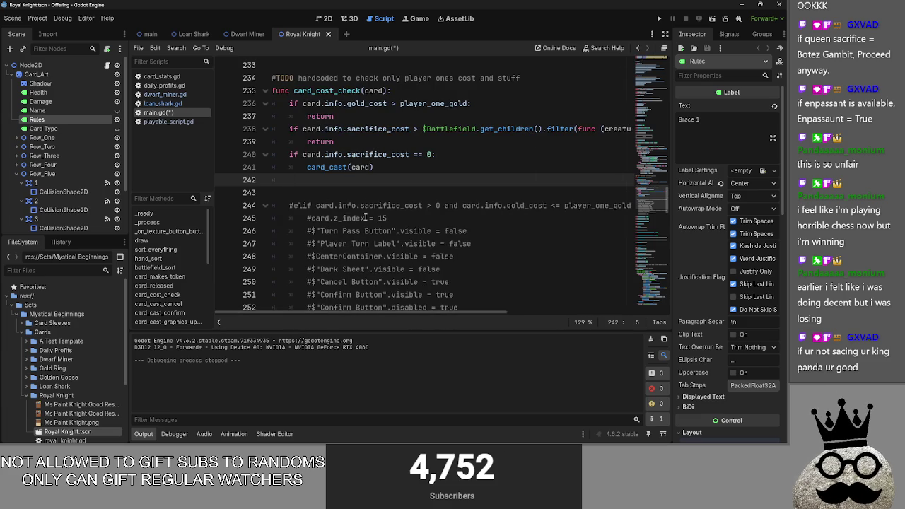
scroll(366, 217, down, 1)
scroll(282, 171, up, 3)
text(#meets)
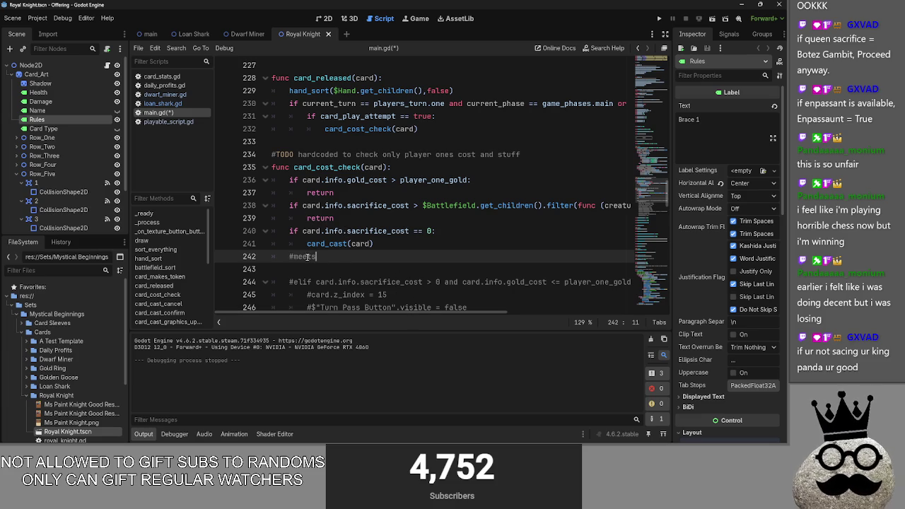
key(BackSpace)
key(BackSpace)
- Finish the note on line 242, then delete the whole comment
text(theres enough creatures )
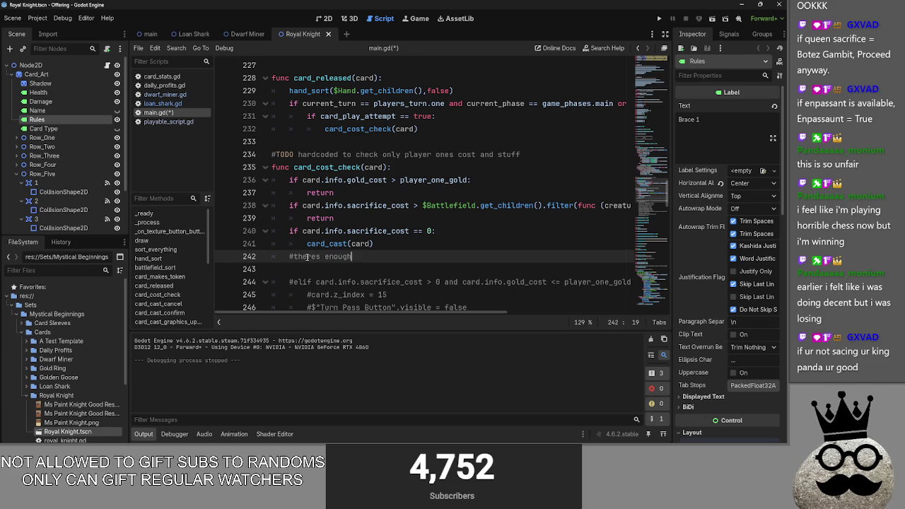
text(to sac and it requires a sac)
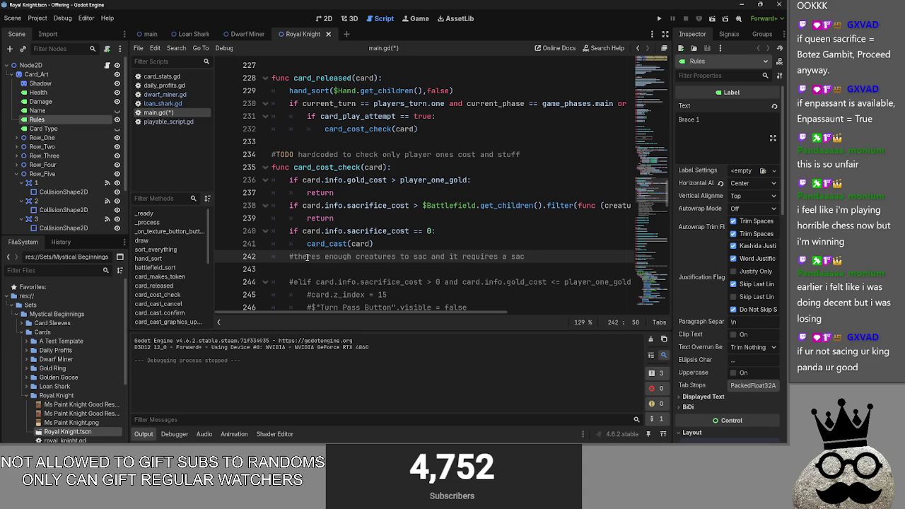
mouse_move(286, 256)
mouse_down()
mouse_move(545, 252)
mouse_move(281, 254)
mouse_up()
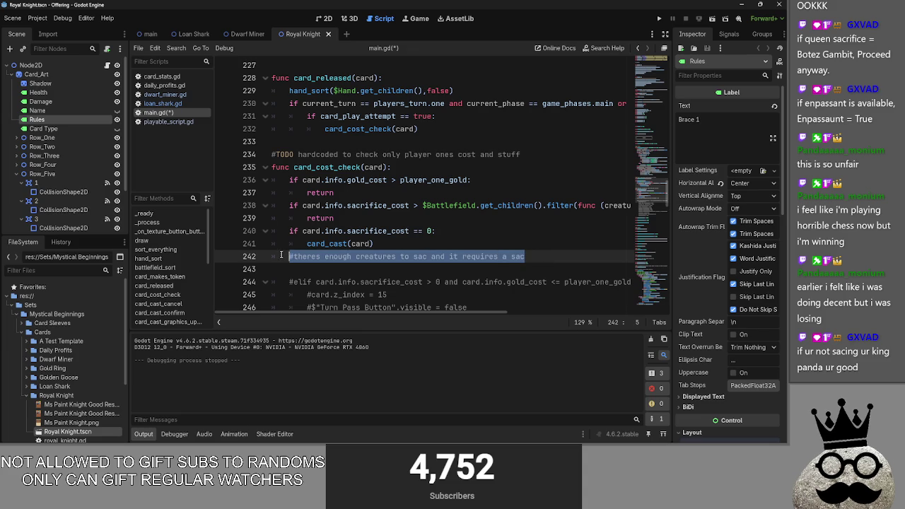
mouse_move(521, 257)
mouse_down()
mouse_move(268, 253)
mouse_move(290, 256)
mouse_up()
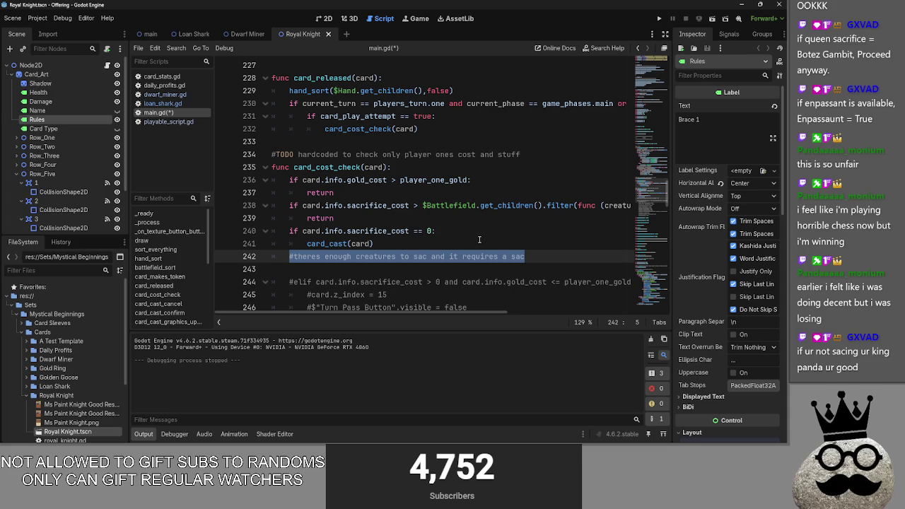
key(BackSpace)
- Write an else: branch whose indented body calls select_sacrifices(), fixing the misspelling
text(select)
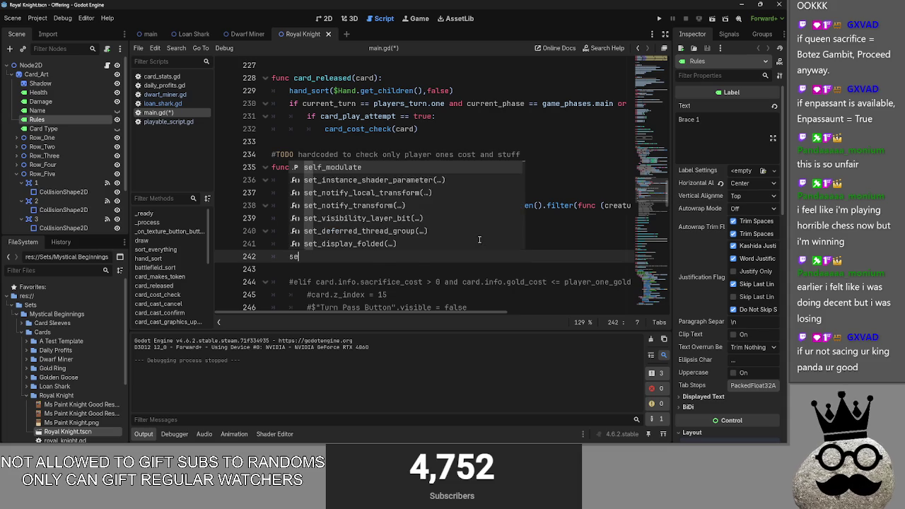
key(BackSpace)
key(BackSpace)
key(BackSpace)
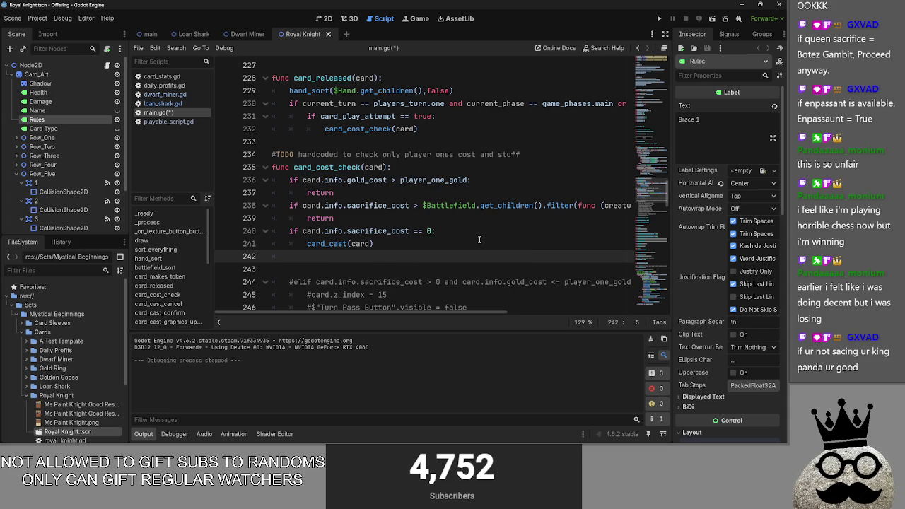
text(else:)
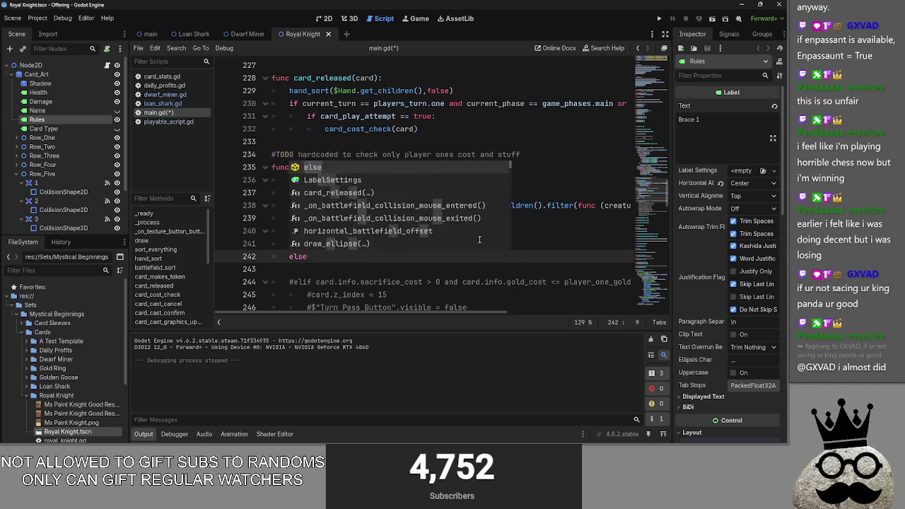
key(Return)
text(t_sacrifi)
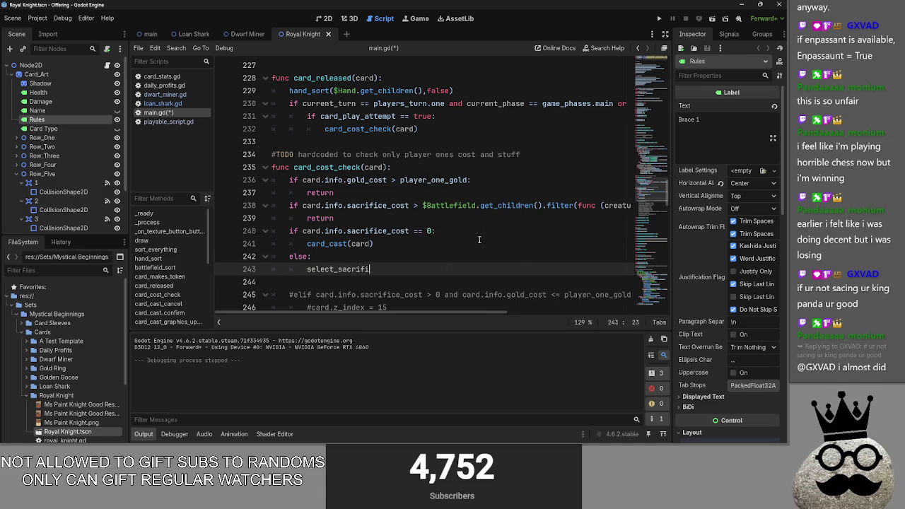
key(ctrl+BackSpace)
key(ctrl+BackSpace)
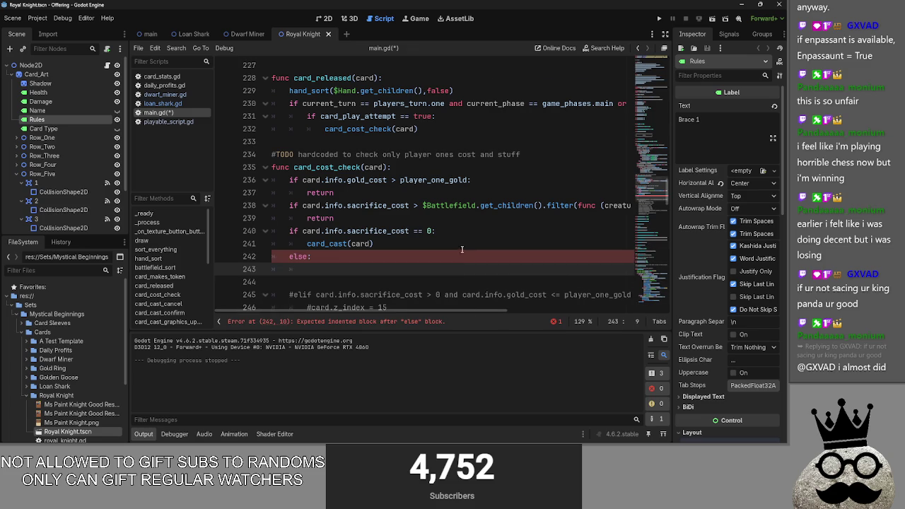
scroll(470, 246, down, 2)
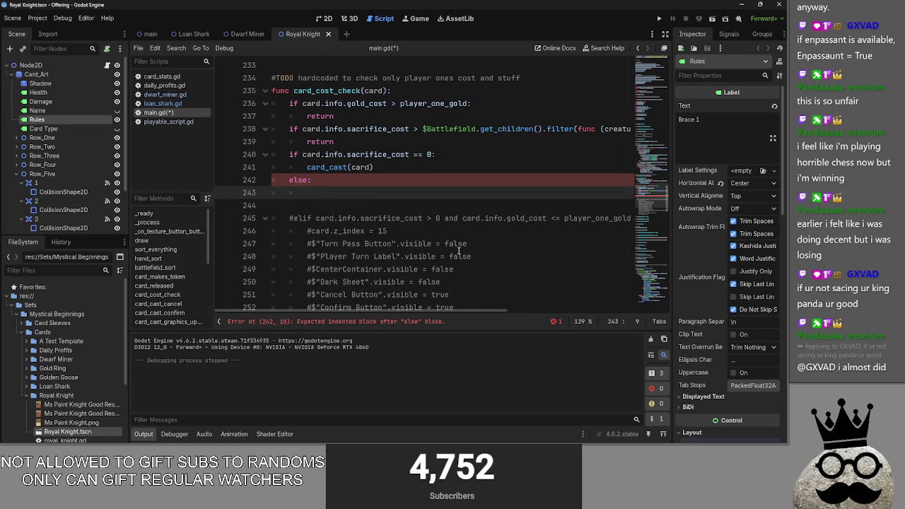
text(se)
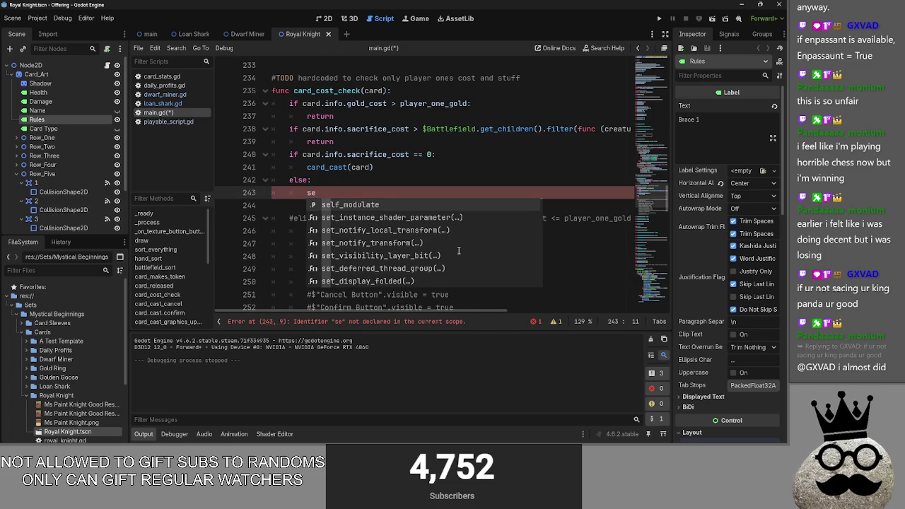
text(lect_)
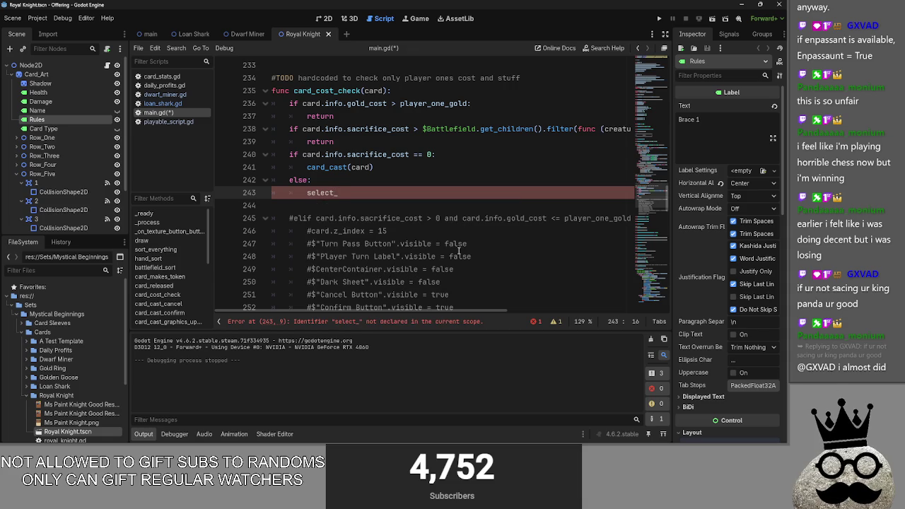
text(sac)
text(rifce)
key(BackSpace)
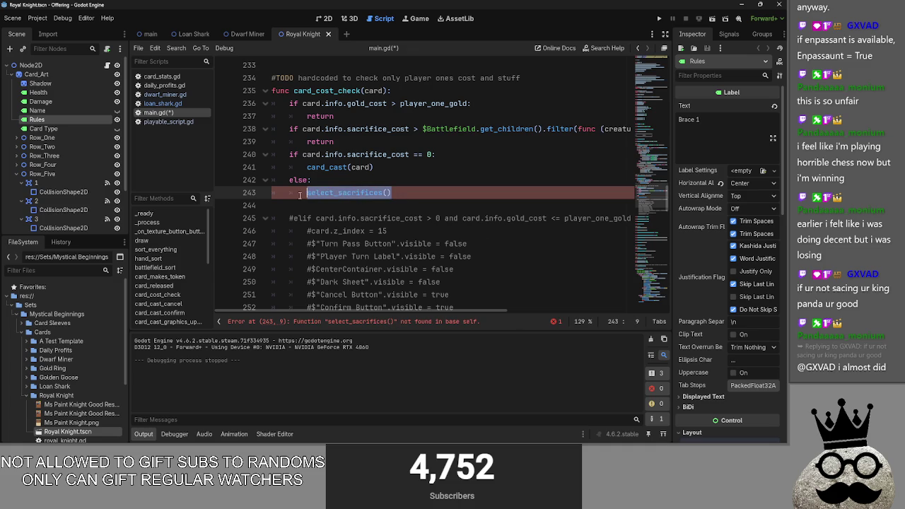
click(346, 206)
- Unfold and review the card_cast_cancel, card_cast_graphics_update and card_cast_confirm function bodies
scroll(378, 215, down, 3)
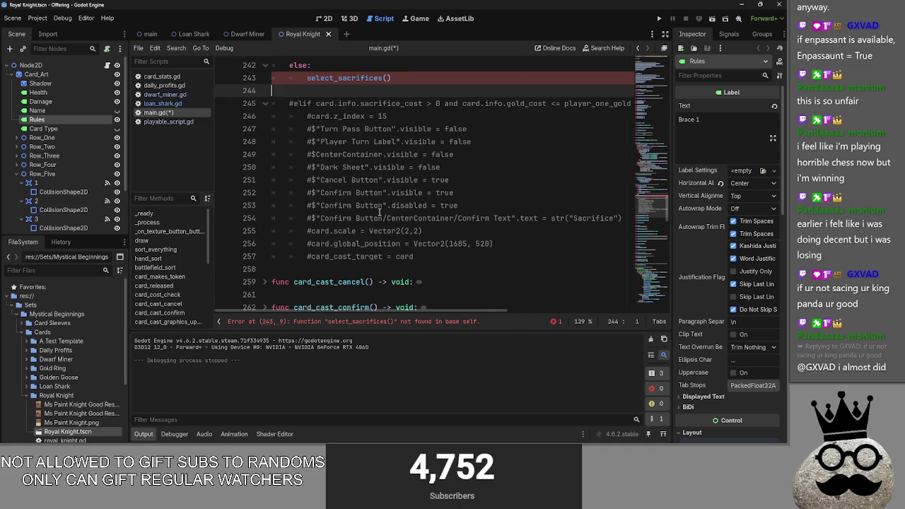
scroll(378, 214, down, 1)
scroll(380, 212, up, 1)
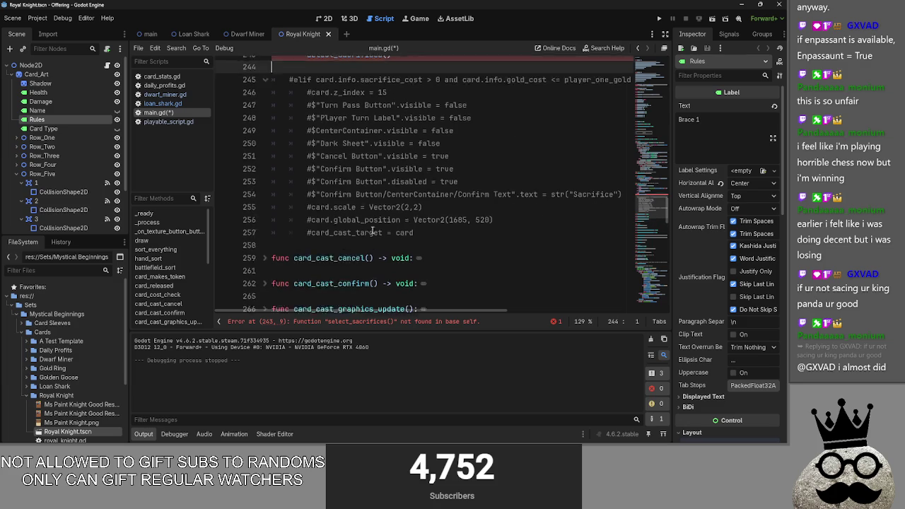
scroll(372, 270, down, 2)
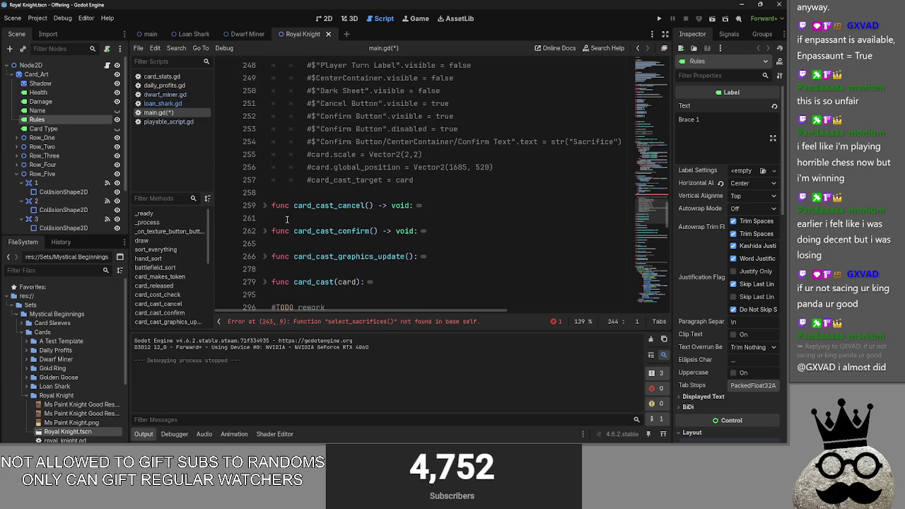
click(265, 210)
scroll(315, 213, down, 1)
click(266, 169)
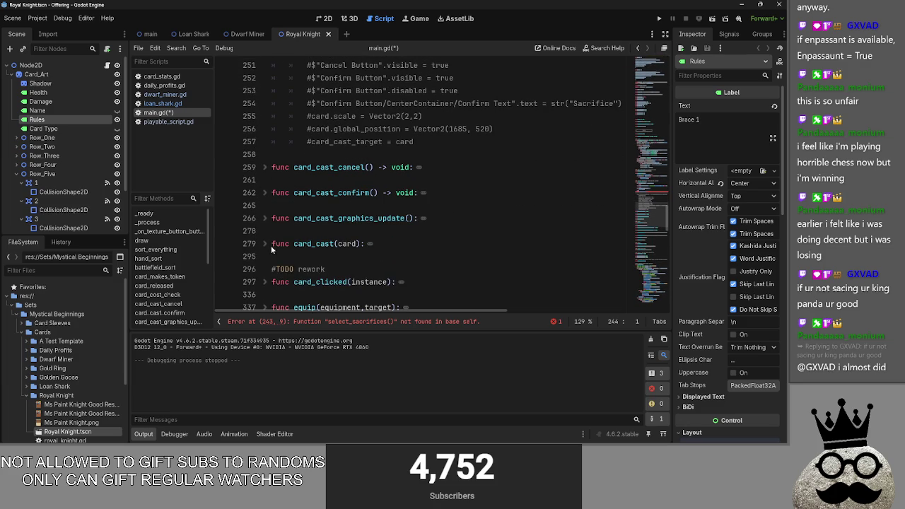
click(266, 217)
scroll(378, 214, down, 1)
click(420, 231)
click(442, 219)
triple_click(441, 218)
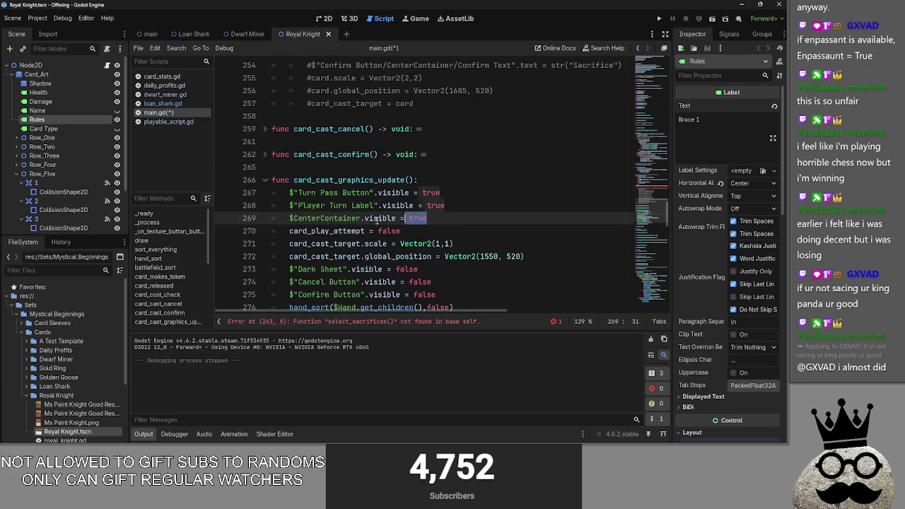
click(451, 219)
scroll(450, 237, down, 3)
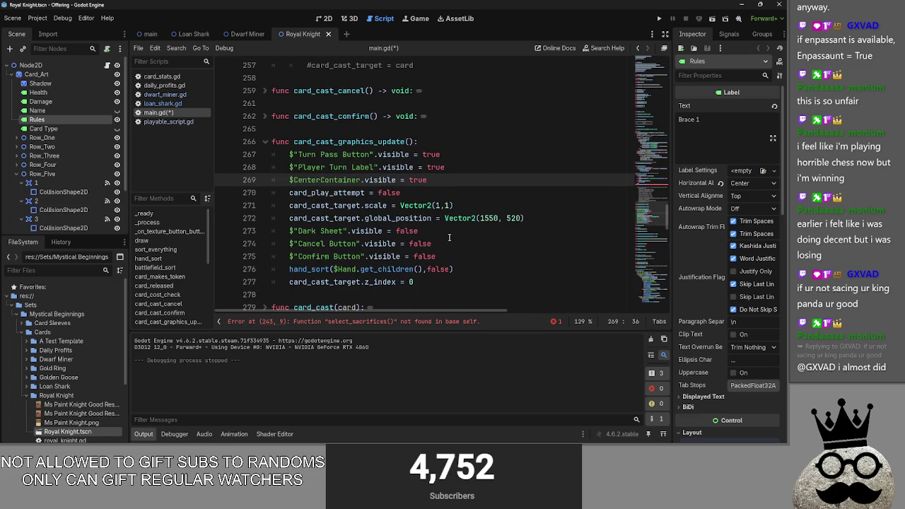
click(263, 116)
click(264, 115)
click(487, 205)
- Delete the Dark Sheet visibility line next to the scale line 271
click(444, 231)
drag(444, 231, 271, 231)
key(BackSpace)
key(BackSpace)
click(509, 202)
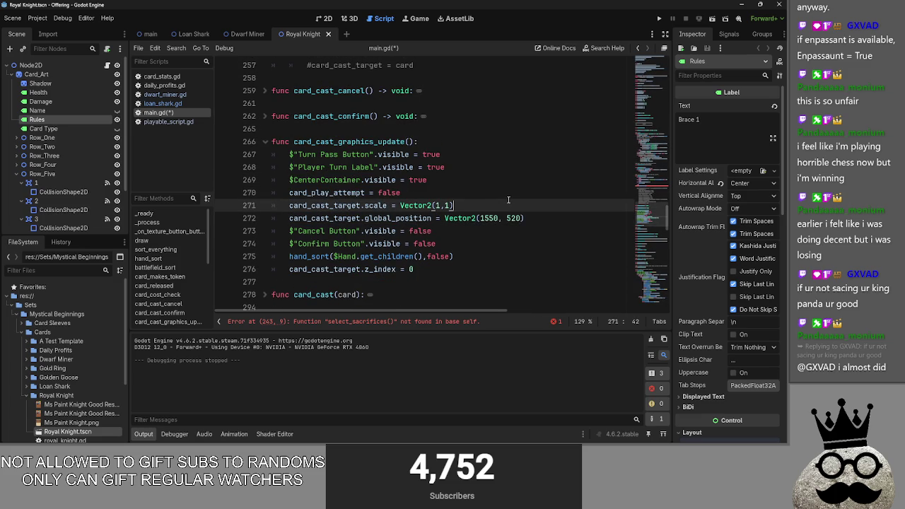
scroll(508, 200, down, 2)
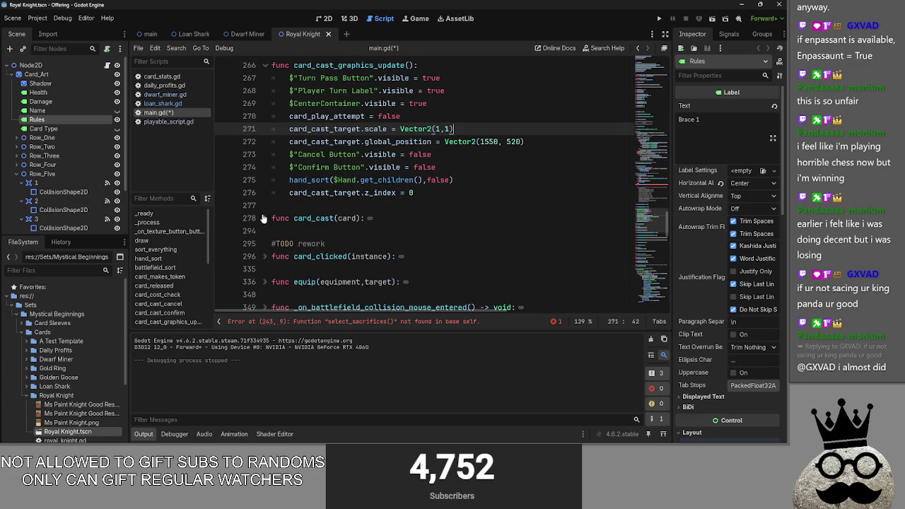
- Inspect card_cast and card_cast_cancel, fold card_cast_graphics_update, and return below the else branch
click(264, 218)
scroll(263, 218, down, 2)
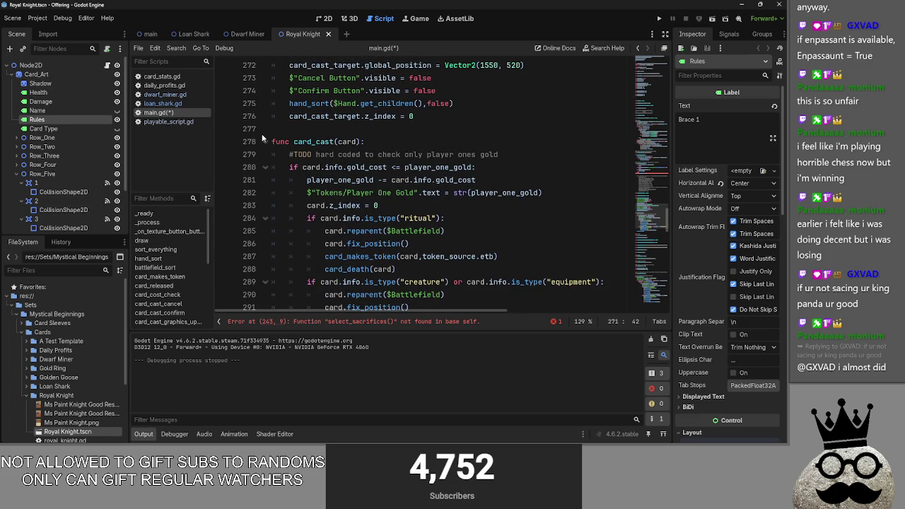
triple_click(262, 140)
click(265, 141)
scroll(398, 200, up, 8)
click(266, 205)
click(266, 205)
click(367, 192)
scroll(367, 205, up, 1)
scroll(367, 215, up, 1)
scroll(340, 198, down, 4)
click(263, 181)
scroll(333, 180, up, 6)
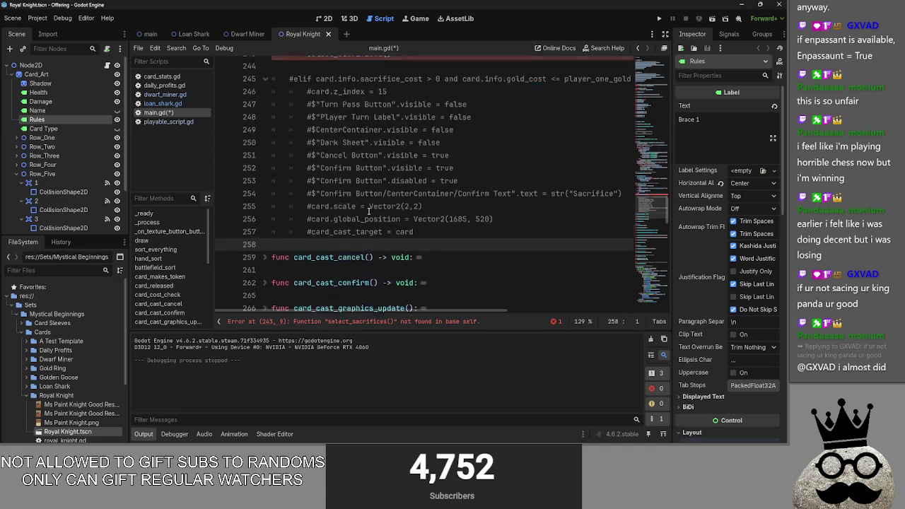
click(363, 173)
scroll(363, 180, down, 1)
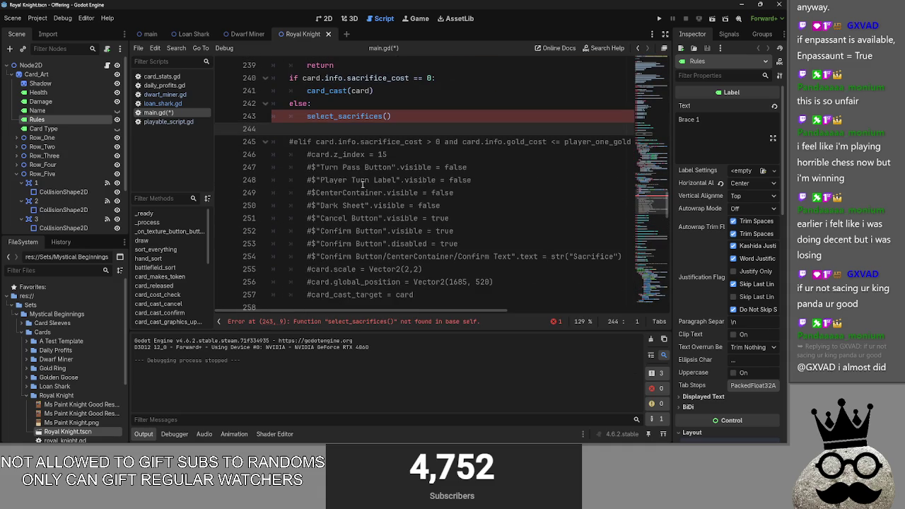
scroll(363, 184, down, 3)
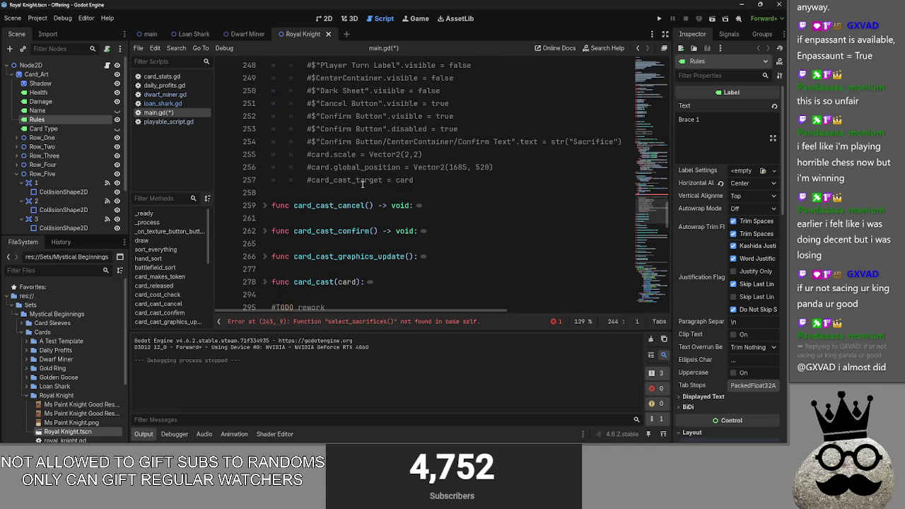
scroll(332, 226, up, 5)
scroll(358, 224, down, 5)
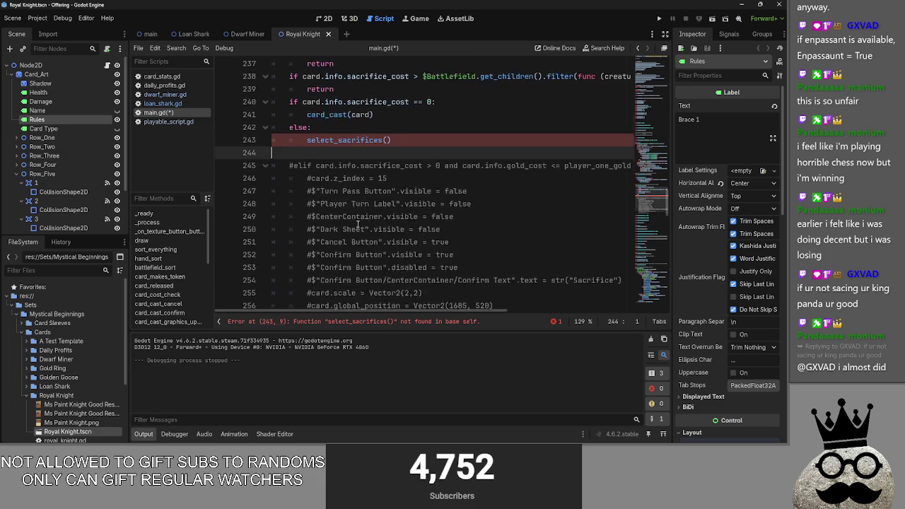
- Add a 'func select_sacrifices():' stub containing only pass below line 257
click(323, 194)
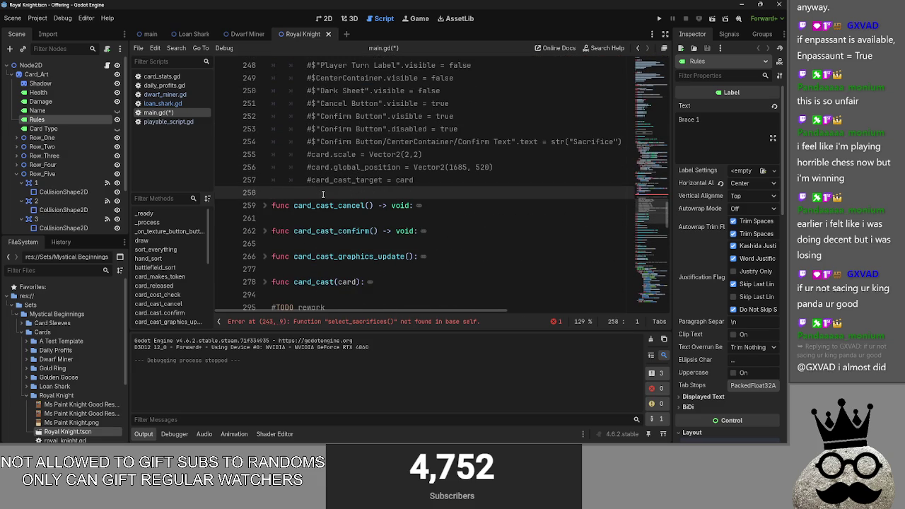
scroll(320, 197, down, 2)
key(Return)
key(Return)
key(Up)
text(select_sacrifices())
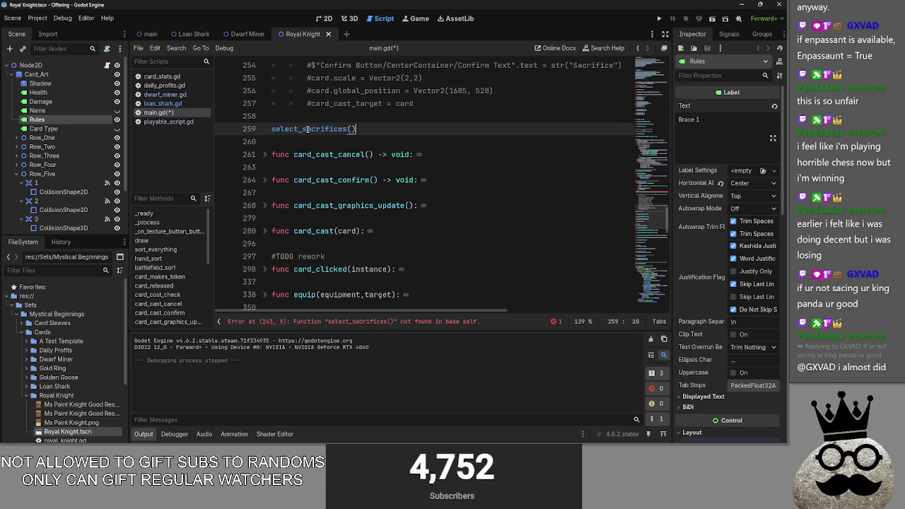
text(func)
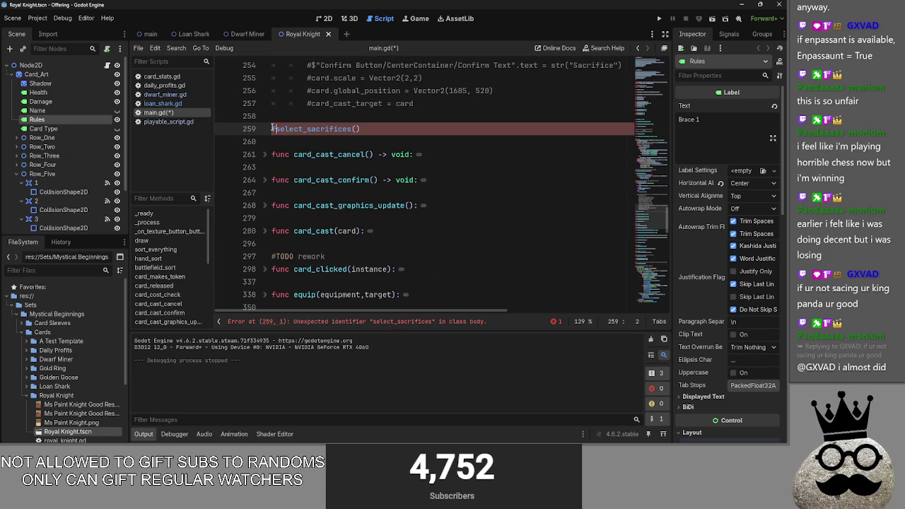
click(438, 125)
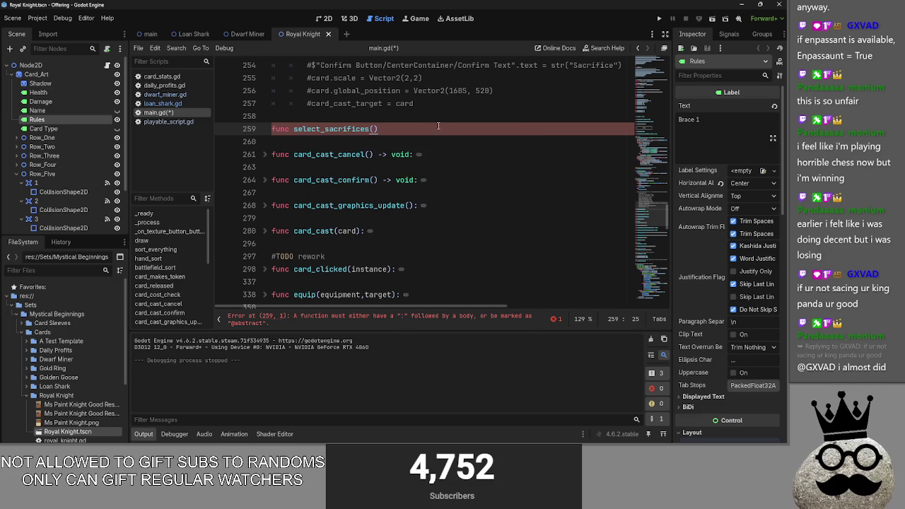
text(:)
key(Return)
text(pass)
key(Return)
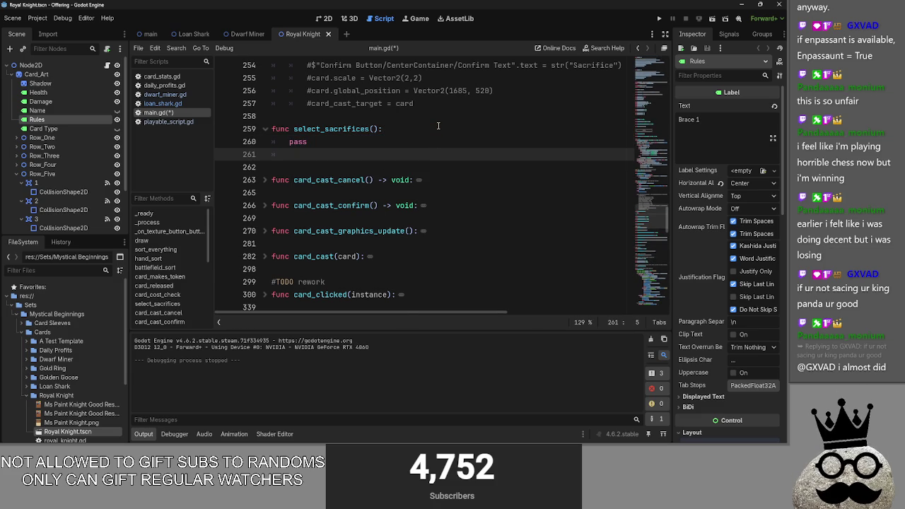
key(BackSpace)
- Fold battlefield_sort and card_released, then unfold card_clicked
scroll(431, 131, up, 9)
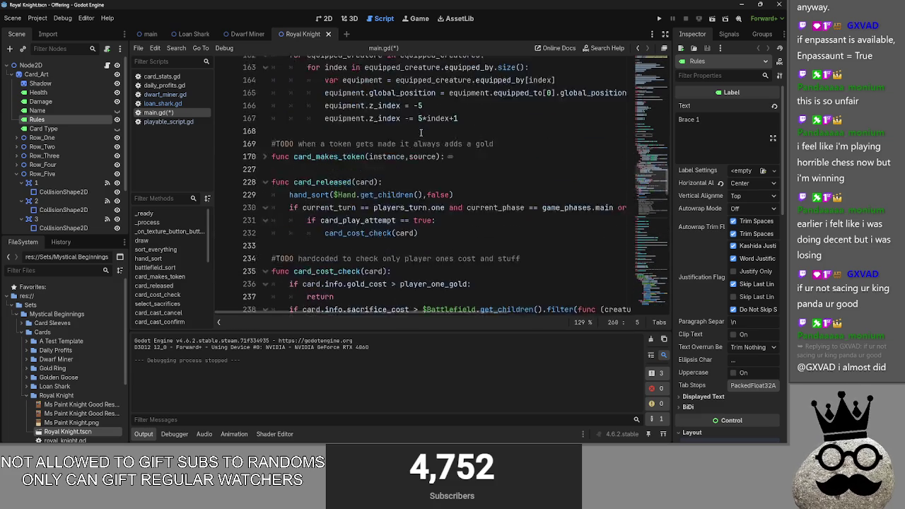
scroll(419, 134, up, 20)
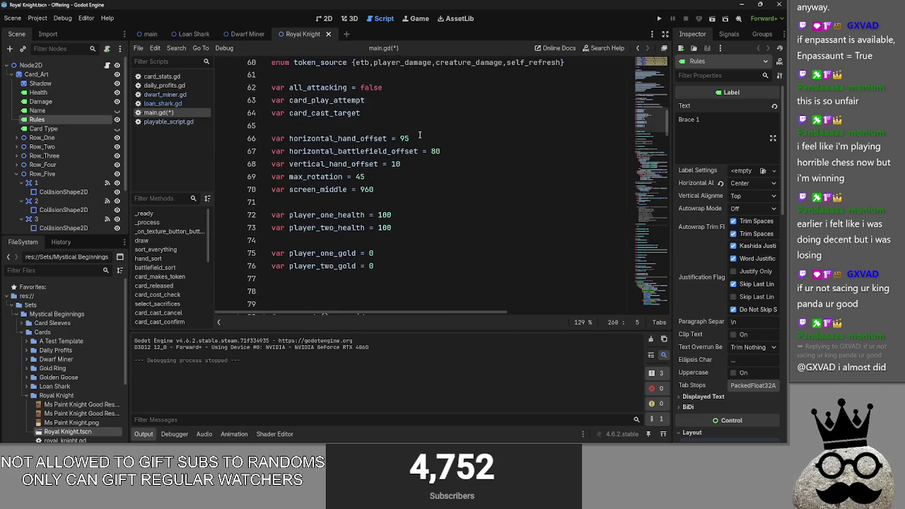
scroll(419, 135, up, 1)
scroll(410, 156, down, 2)
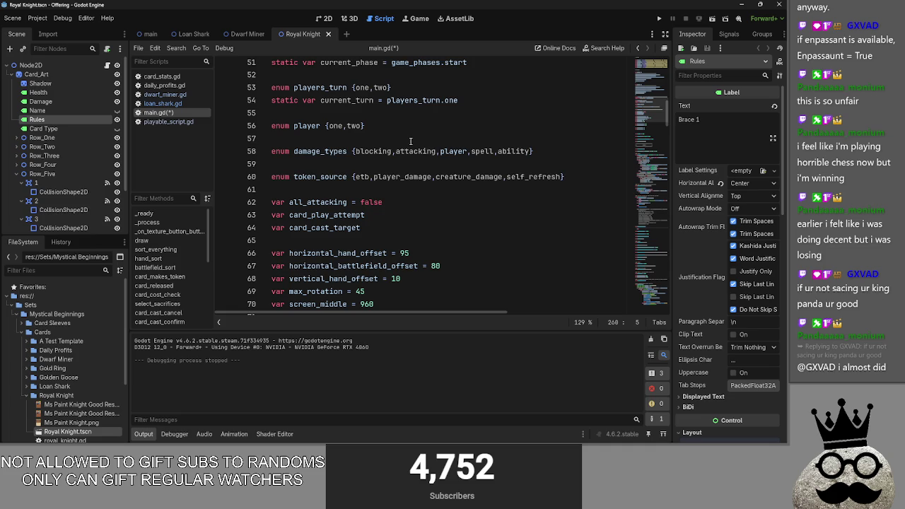
scroll(390, 195, down, 4)
scroll(390, 195, down, 10)
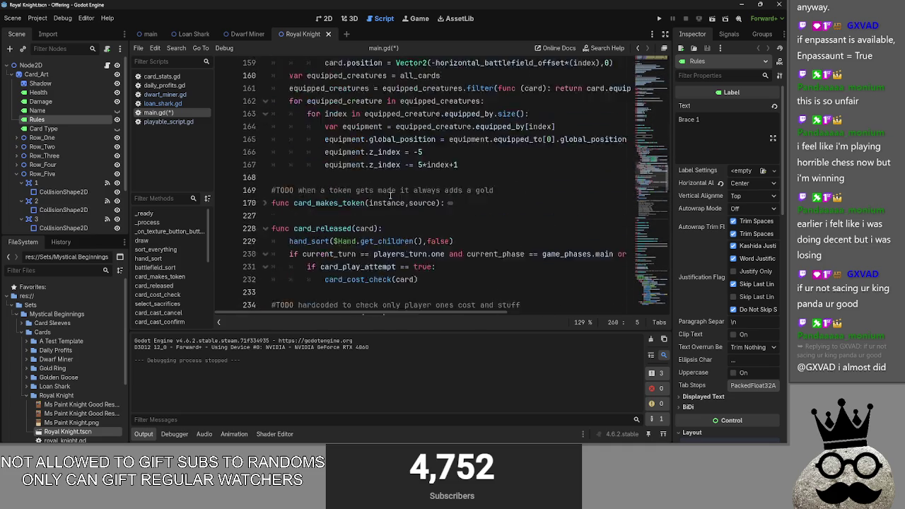
click(265, 173)
scroll(263, 227, down, 2)
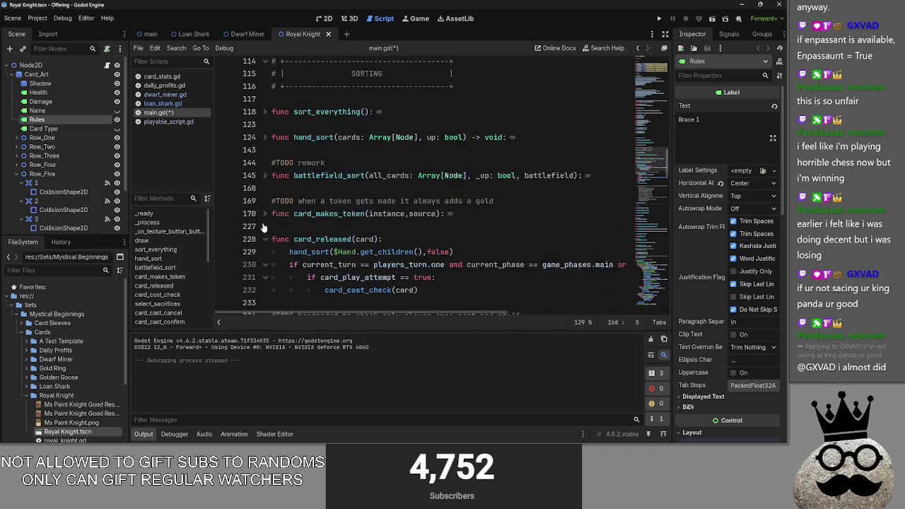
scroll(263, 227, down, 1)
click(265, 99)
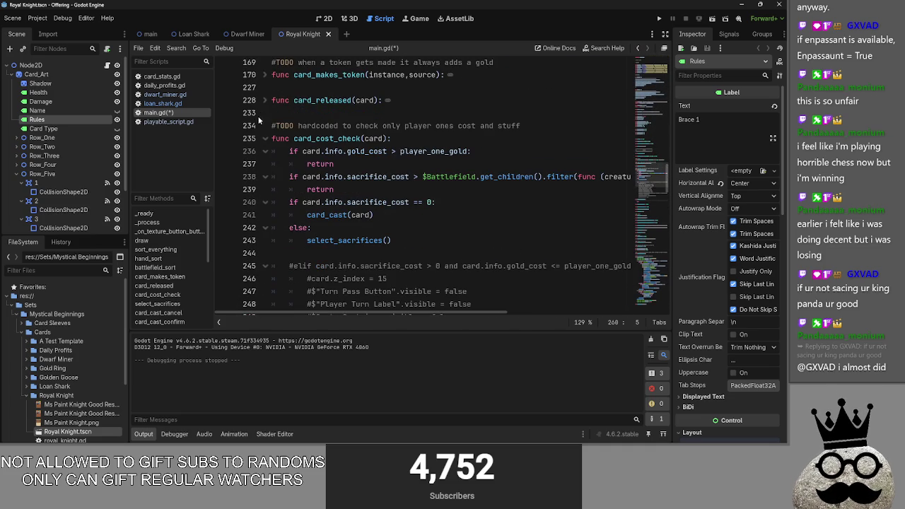
scroll(263, 149, down, 10)
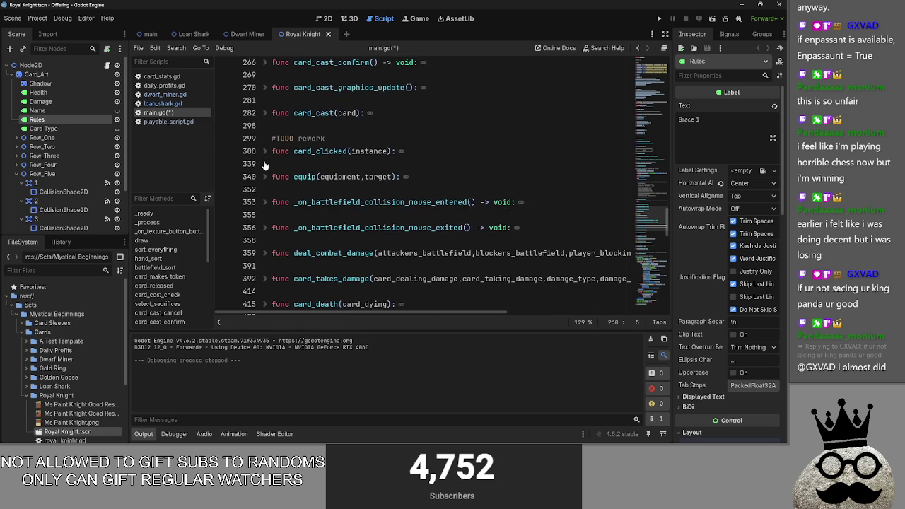
scroll(263, 177, up, 2)
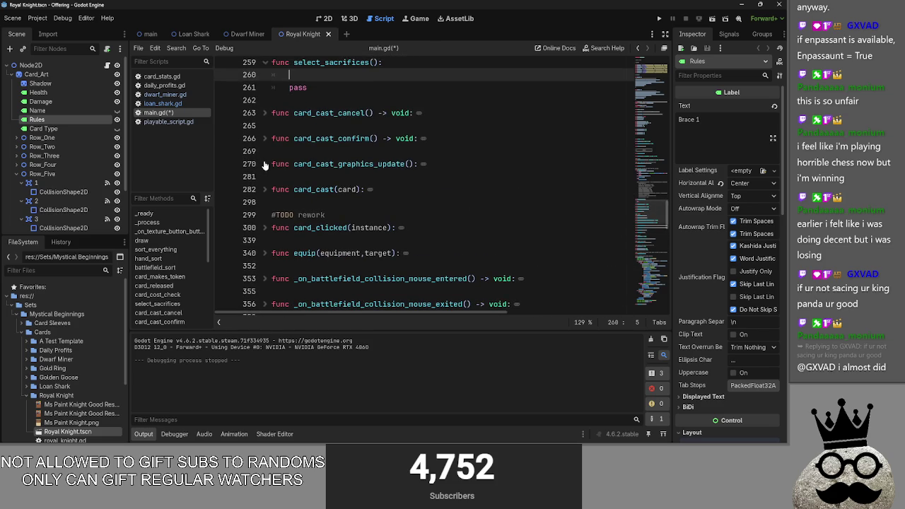
scroll(258, 190, down, 2)
click(266, 127)
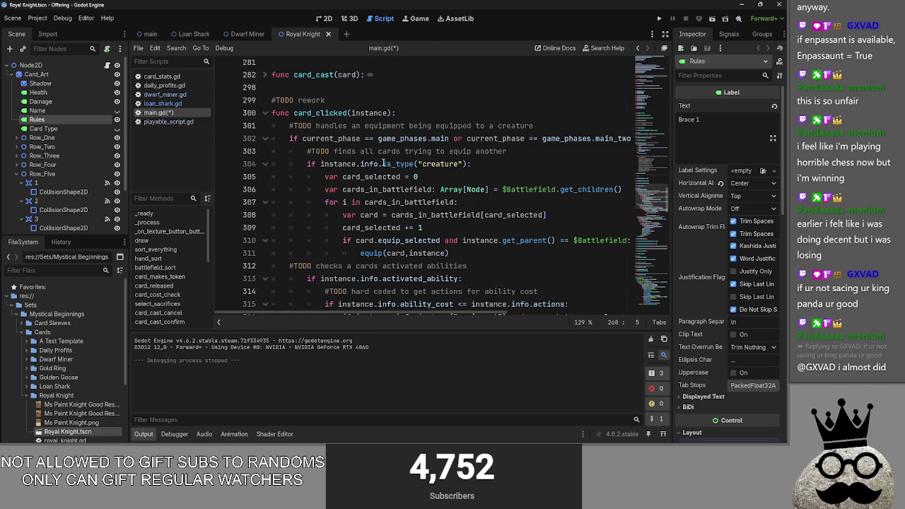
- Extend card_clicked's creature check on line 304 with 'and sacrifice_select == false:'
scroll(383, 163, down, 1)
drag(289, 99, 305, 100)
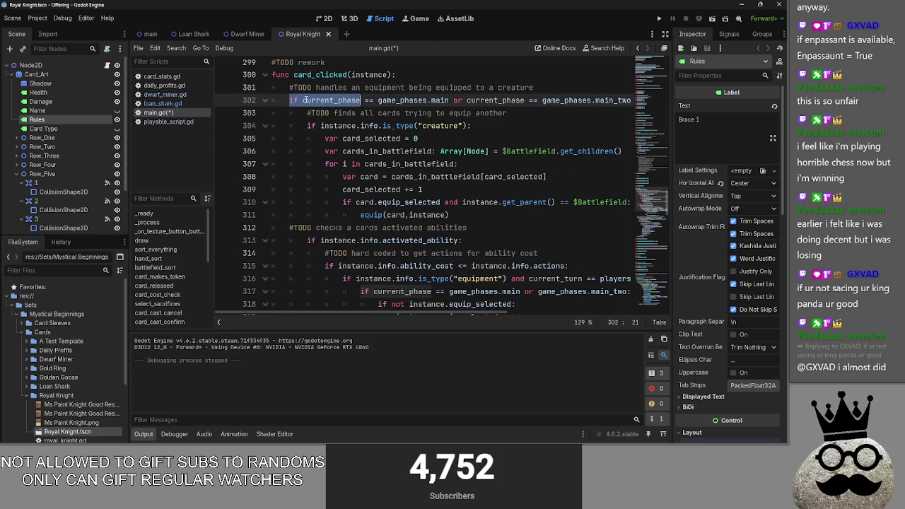
scroll(305, 142, down, 2)
scroll(283, 113, up, 2)
click(269, 100)
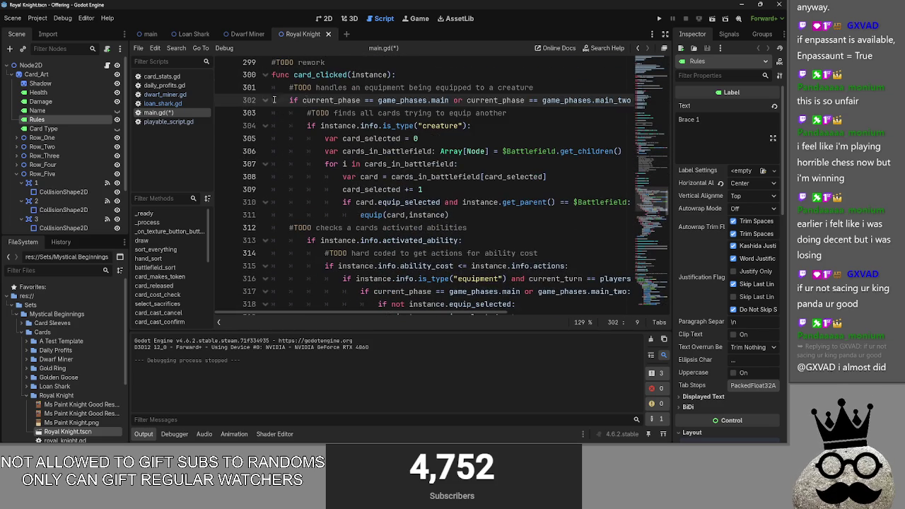
click(266, 126)
click(264, 100)
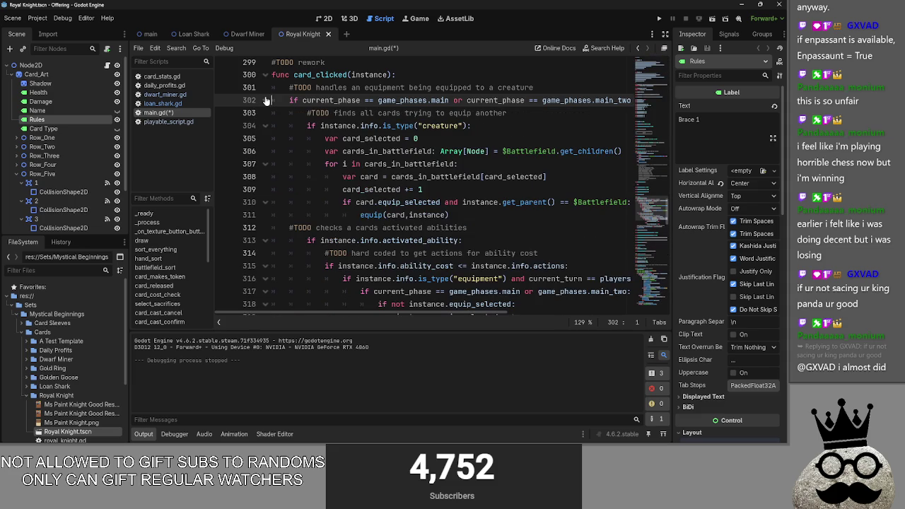
click(308, 126)
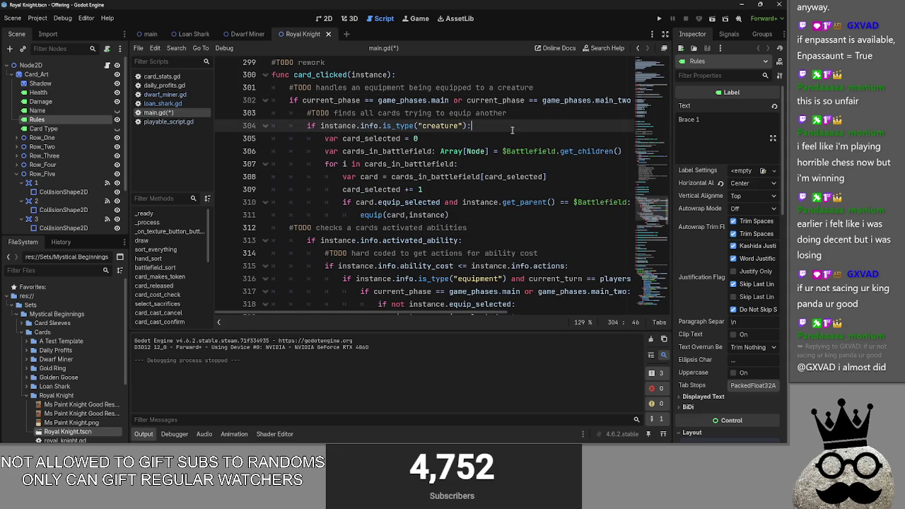
click(483, 114)
click(499, 125)
text(sa)
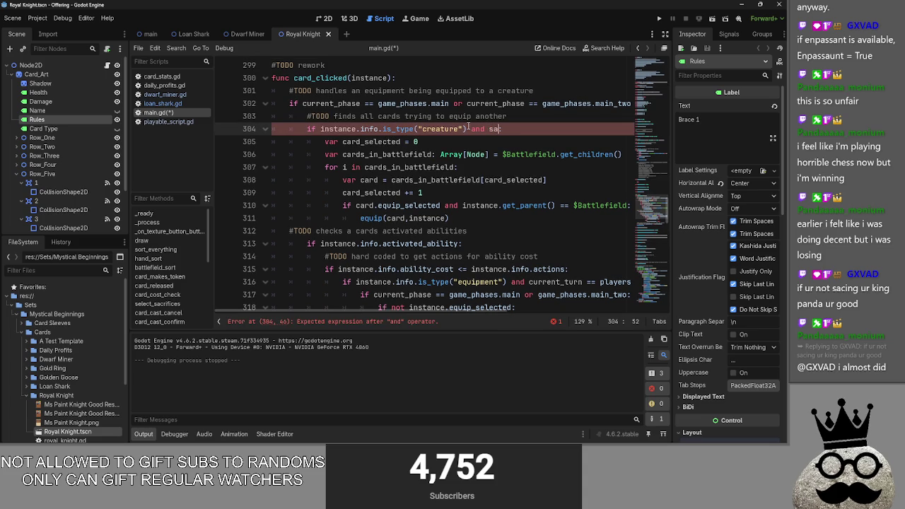
text(crifice)
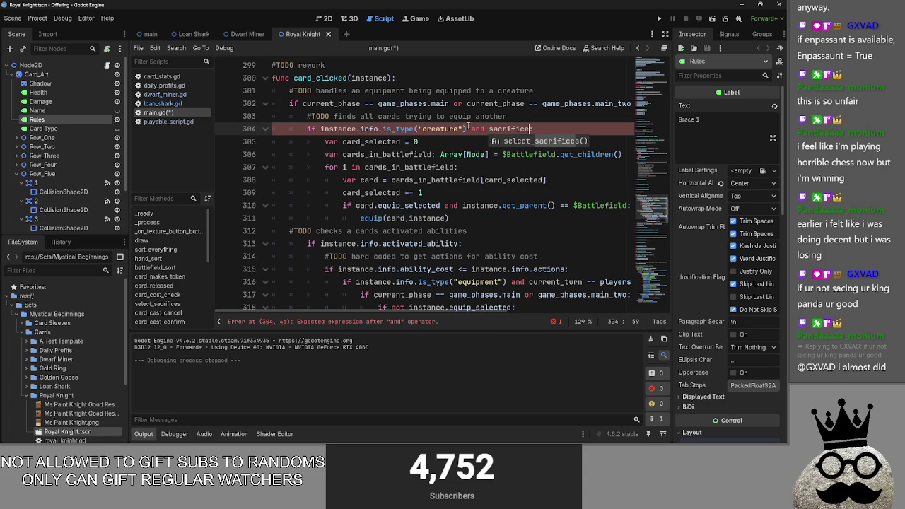
text(_select )
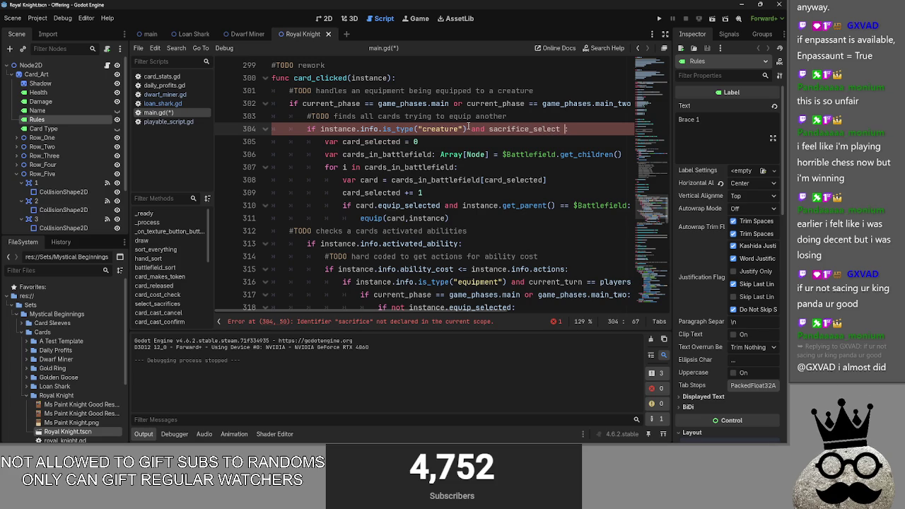
text(== fals)
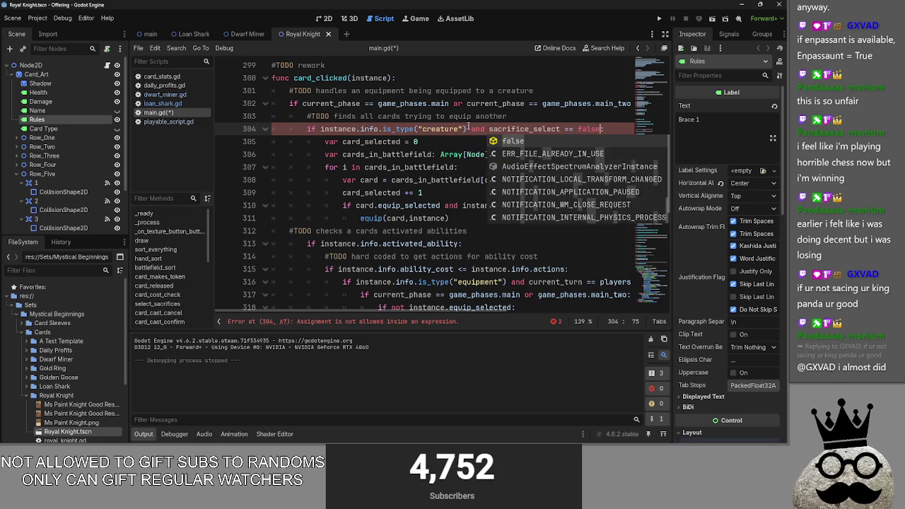
text(e)
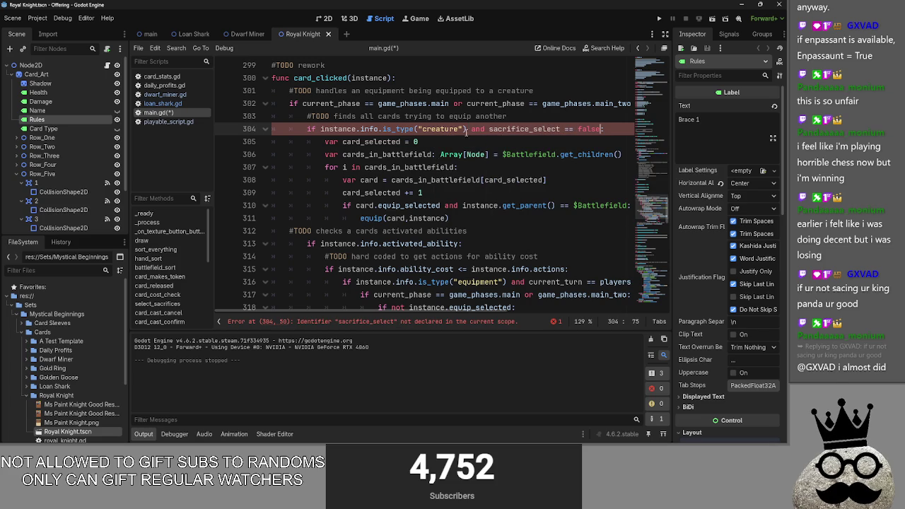
text(:)
click(507, 191)
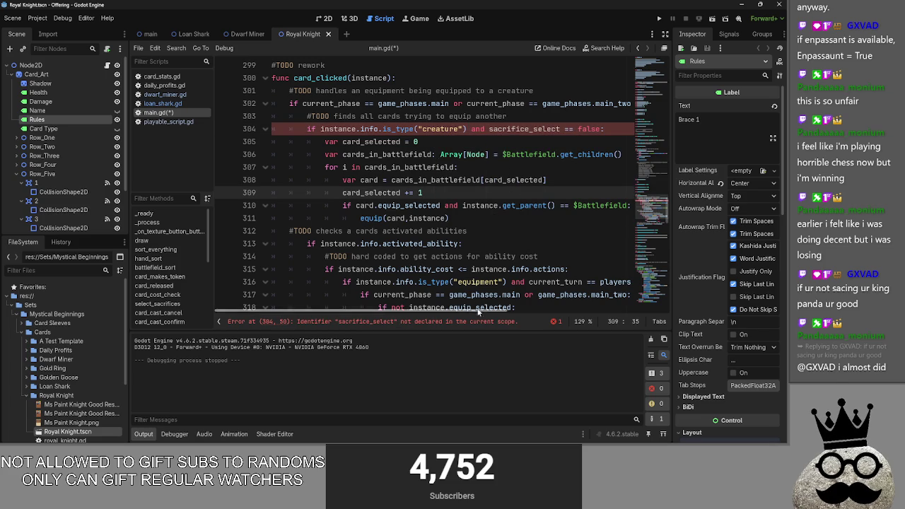
- Declare 'var sacrifice_select' on a new line after 'var card_cast_target'
click(538, 140)
double_click(526, 130)
key(ctrl+c)
scroll(481, 193, up, 15)
scroll(481, 193, up, 20)
click(397, 210)
click(337, 131)
key(Return)
click(323, 135)
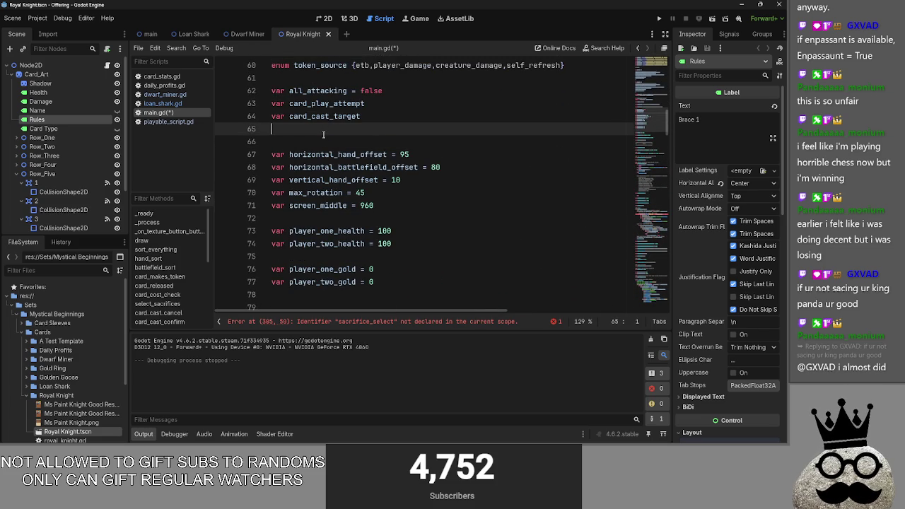
text(var)
key(ctrl+v)
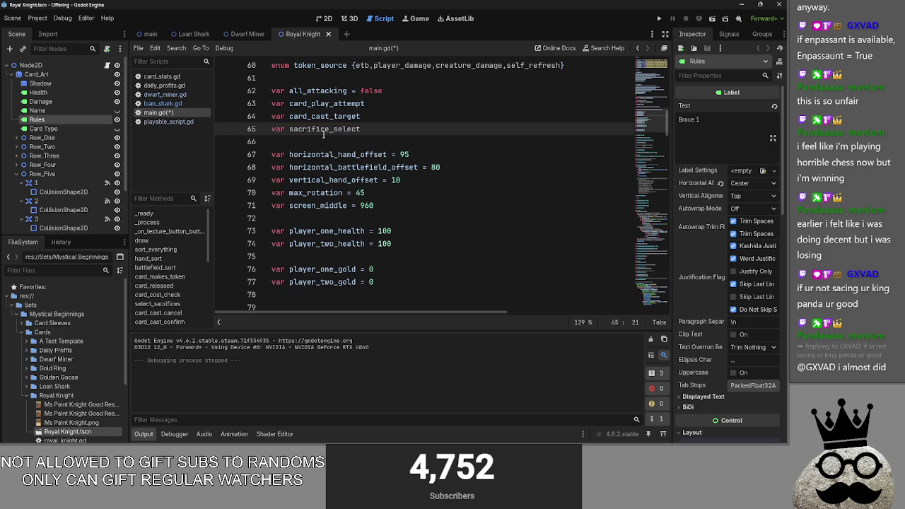
click(395, 104)
scroll(417, 183, down, 5)
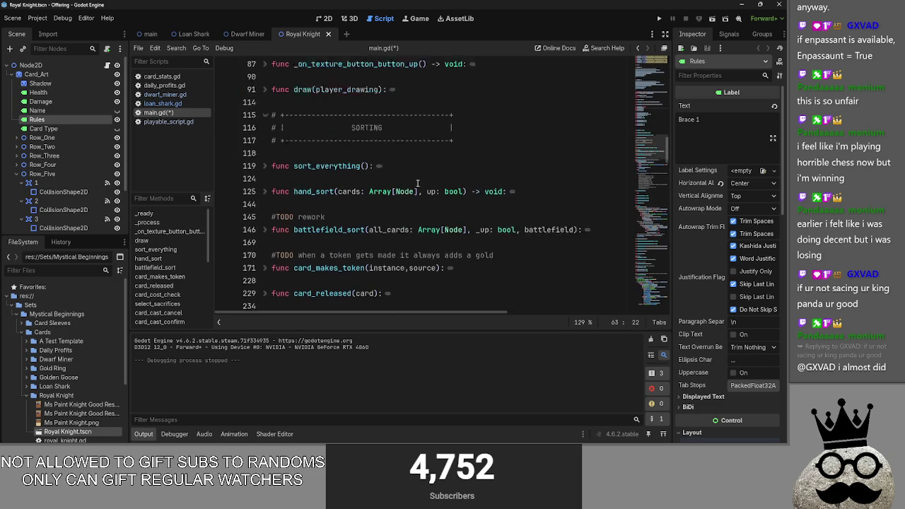
- Copy the commented sacrifice setup lines 247–258 into the select_sacrifices function
scroll(417, 183, down, 1)
scroll(417, 183, down, 1)
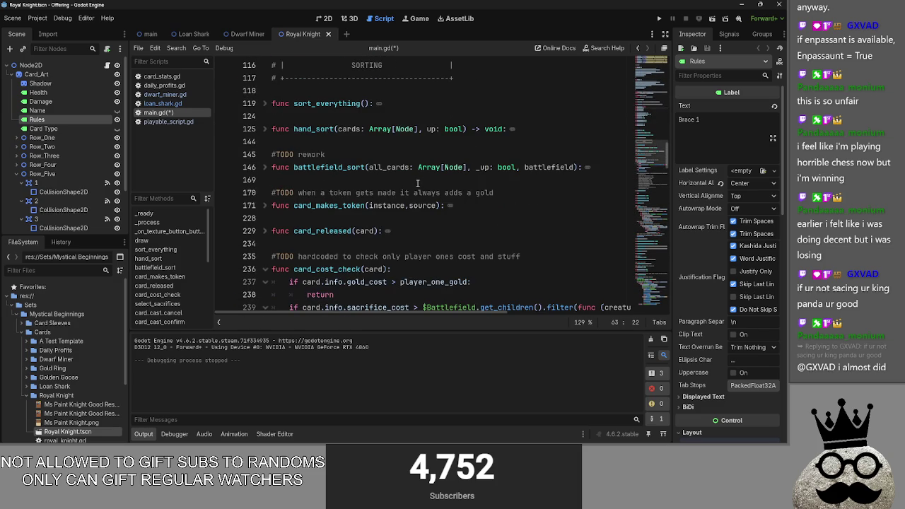
scroll(417, 183, down, 4)
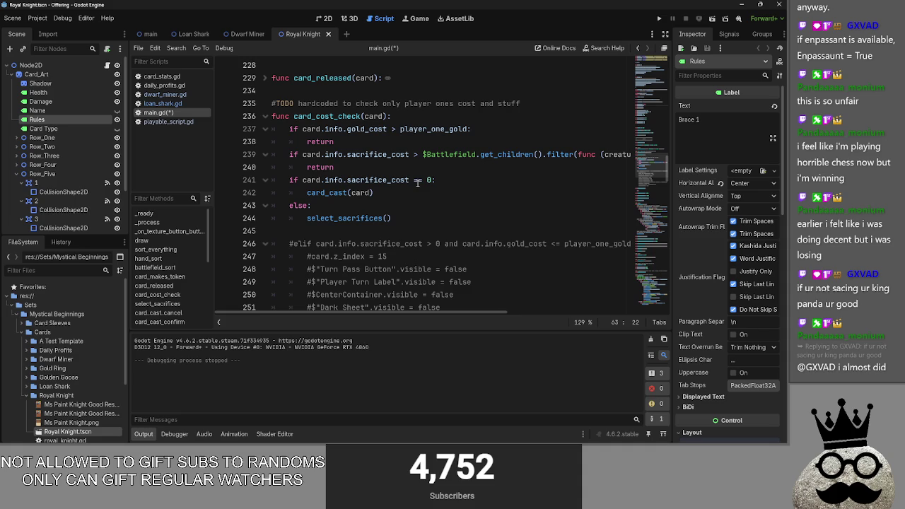
ctrl+click(346, 218)
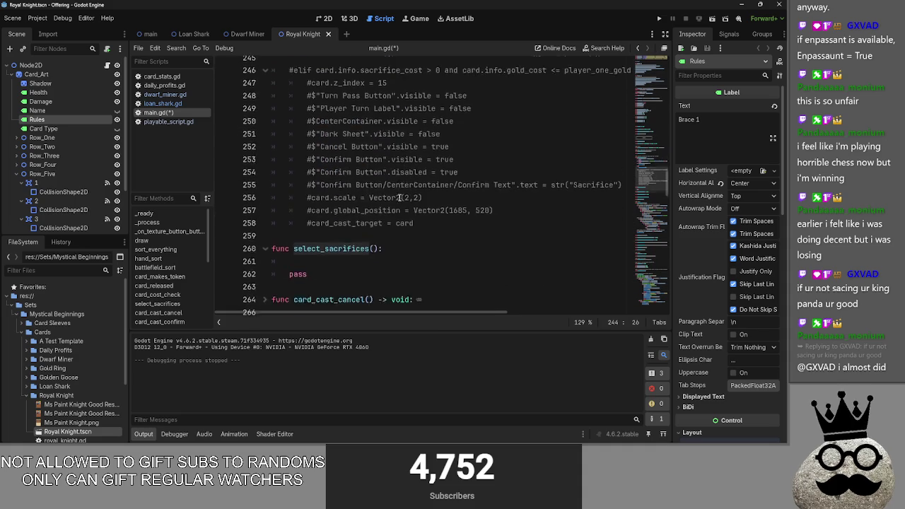
click(318, 174)
key(Up)
scroll(432, 238, up, 3)
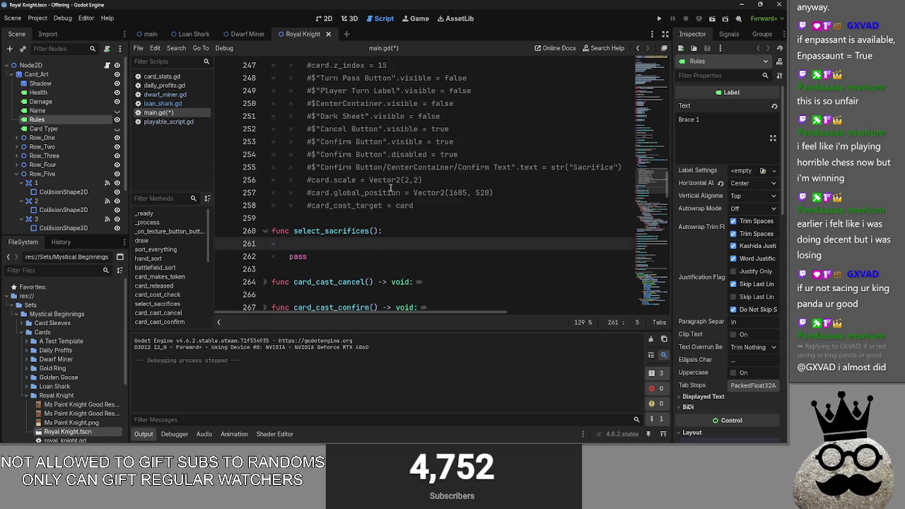
click(432, 240)
mouse_move(498, 231)
mouse_down()
mouse_move(353, 179)
mouse_move(311, 154)
mouse_up()
drag(444, 241, 308, 105)
key(ctrl+c)
click(288, 281)
key(ctrl+v)
- Uncomment the pasted lines 261–272 with Ctrl+K and reduce their indentation one level
mouse_move(422, 301)
mouse_down()
mouse_move(304, 198)
mouse_move(287, 162)
mouse_up()
key(ctrl+k)
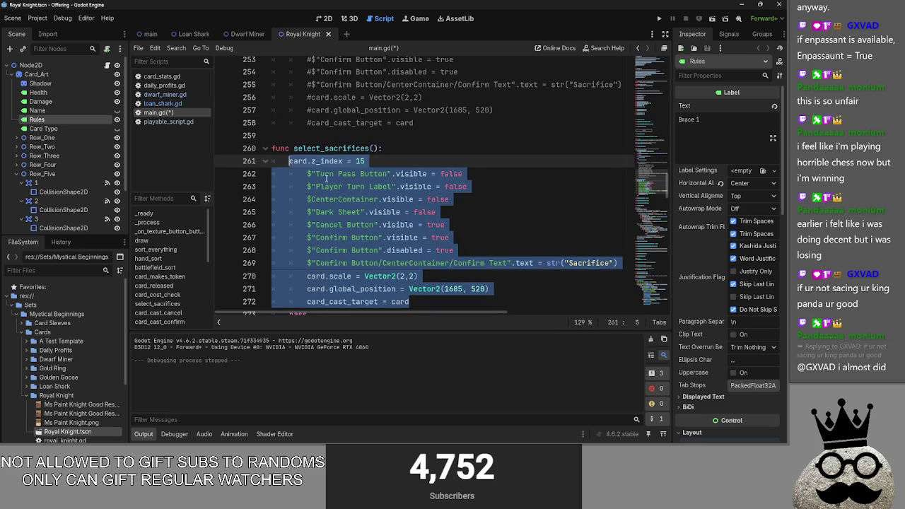
click(423, 302)
scroll(421, 283, down, 2)
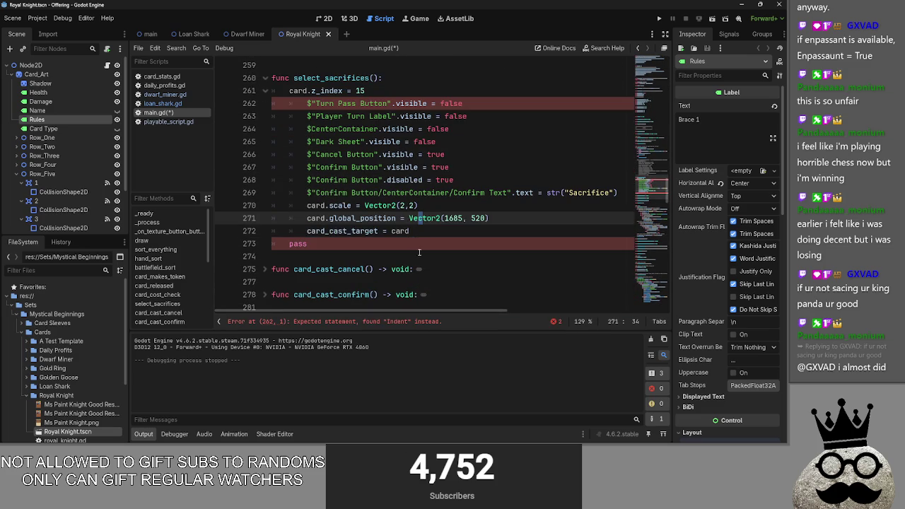
drag(419, 233, 287, 112)
key(shift+Tab)
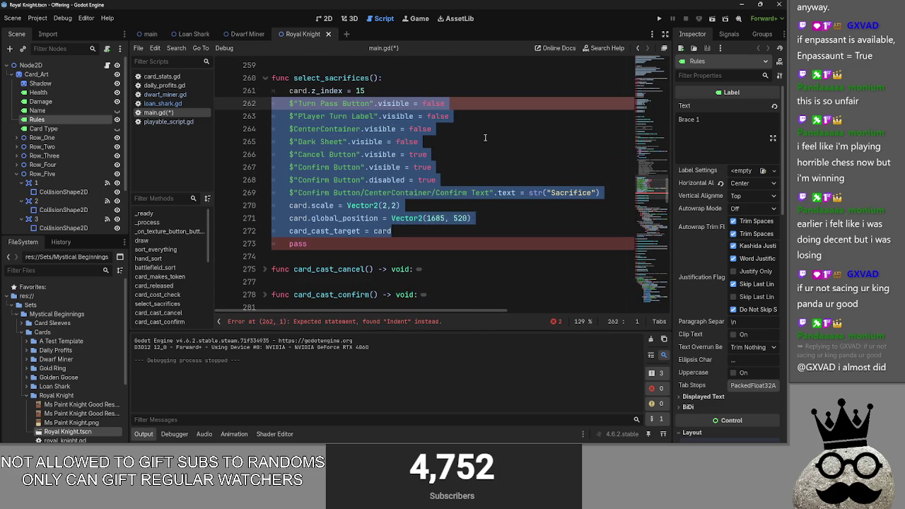
scroll(453, 184, up, 1)
click(452, 155)
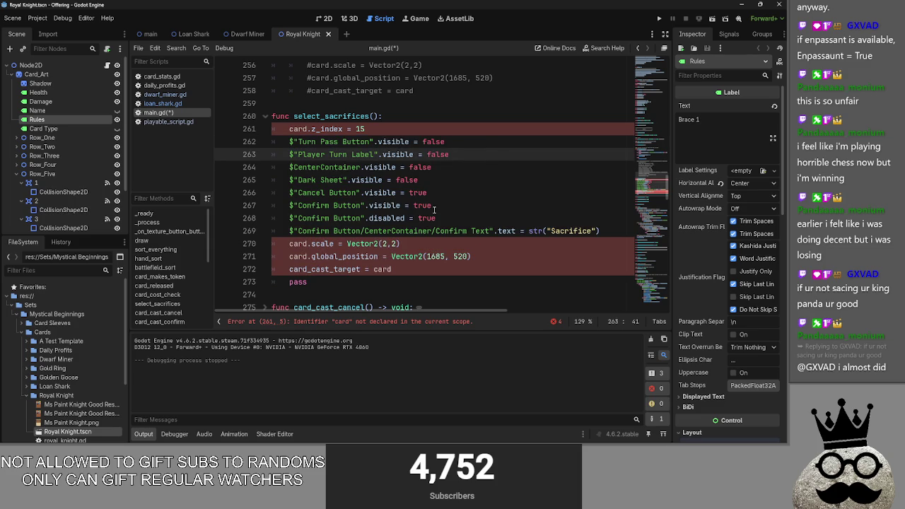
scroll(332, 240, up, 9)
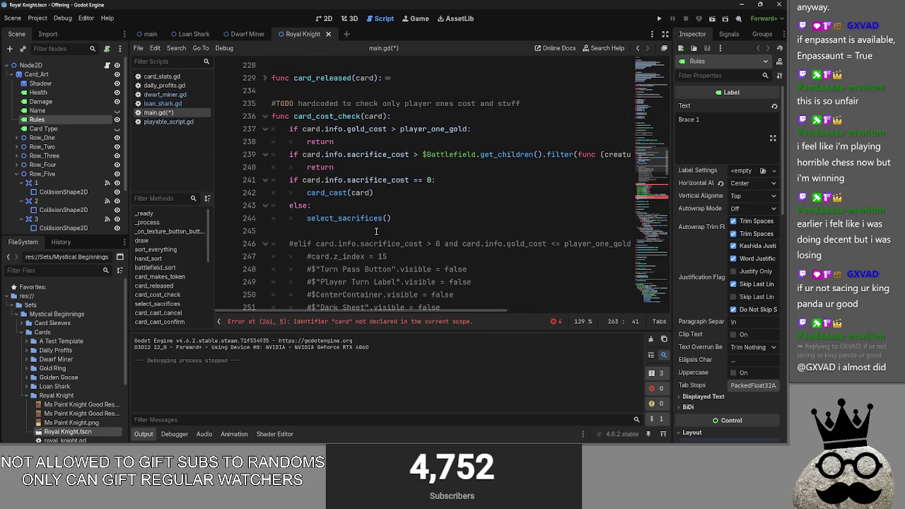
- Pass card as the argument in the select_sacrifices(card) call in card_cost_check
click(385, 219)
text(card)
scroll(385, 219, down, 1)
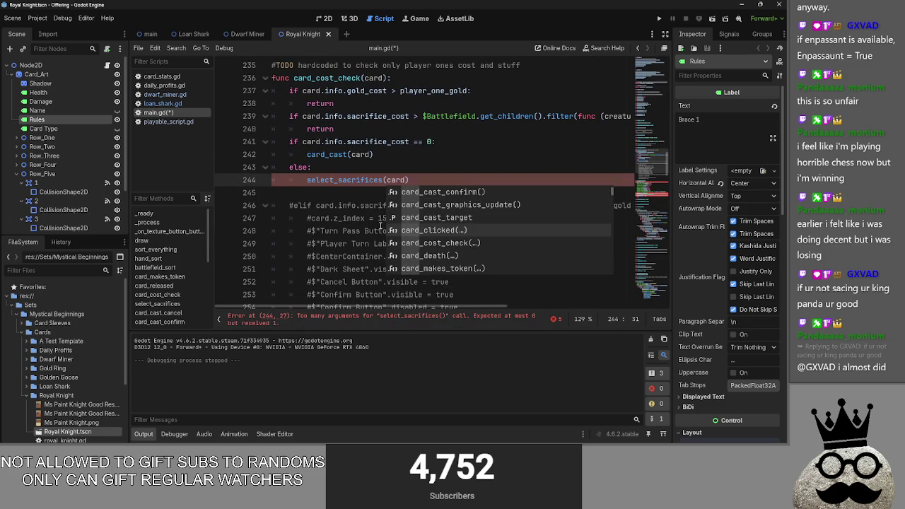
scroll(350, 199, down, 6)
- Rename select_sacrifices' card parameter to requires_sac_card
click(372, 155)
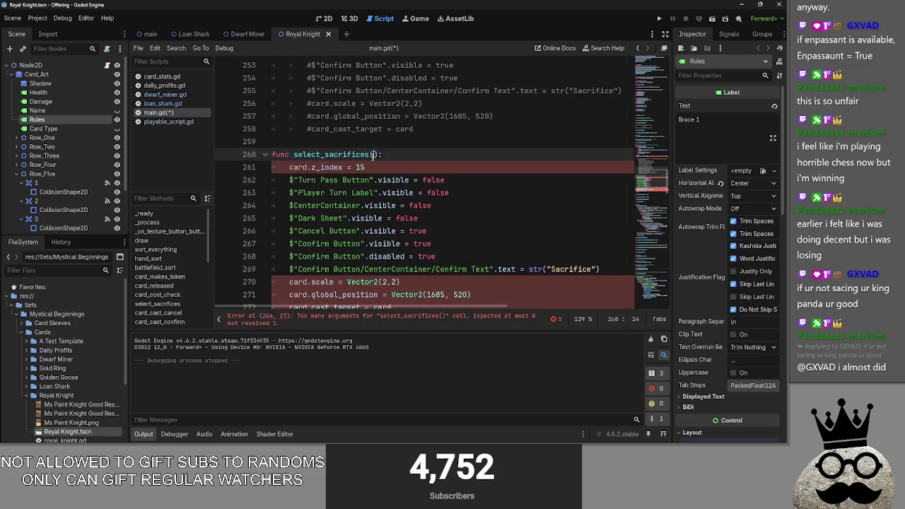
text(card)
double_click(380, 156)
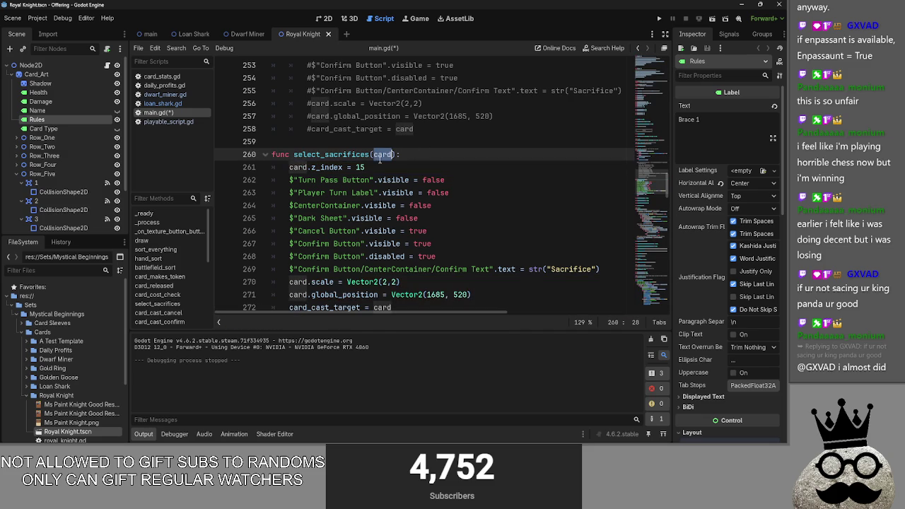
text(c)
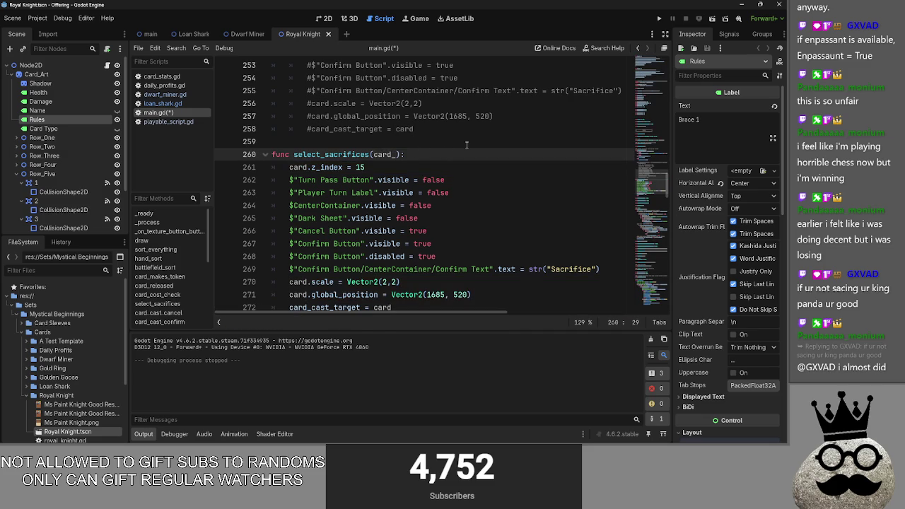
key(BackSpace)
key(BackSpace)
key(BackSpace)
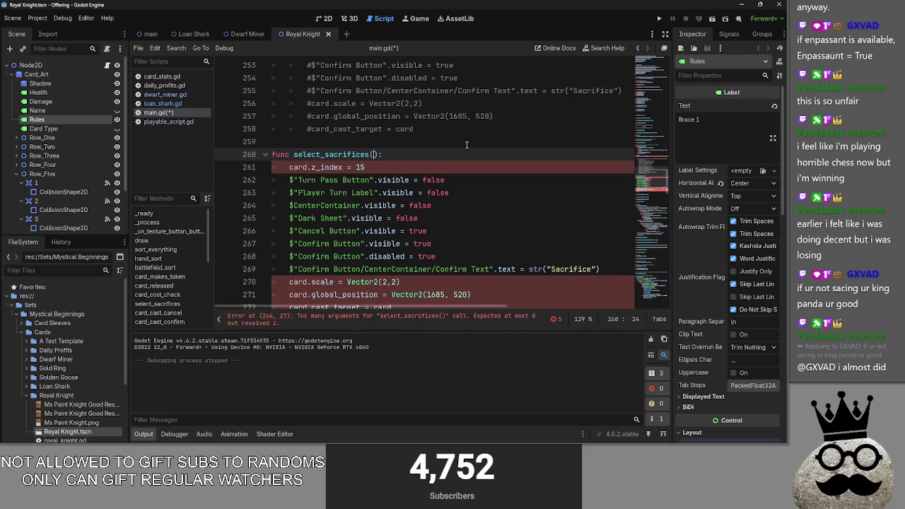
scroll(419, 152, up, 8)
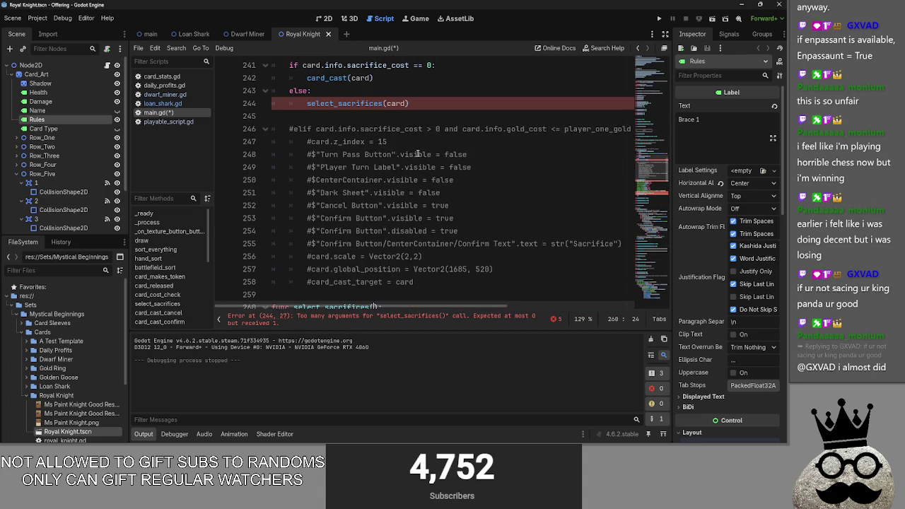
scroll(417, 153, down, 8)
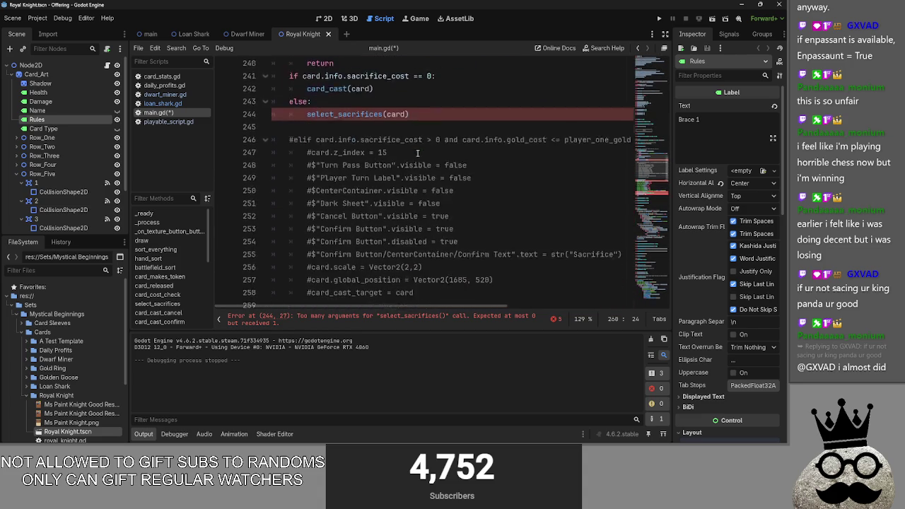
text(func select_sacrifices():)
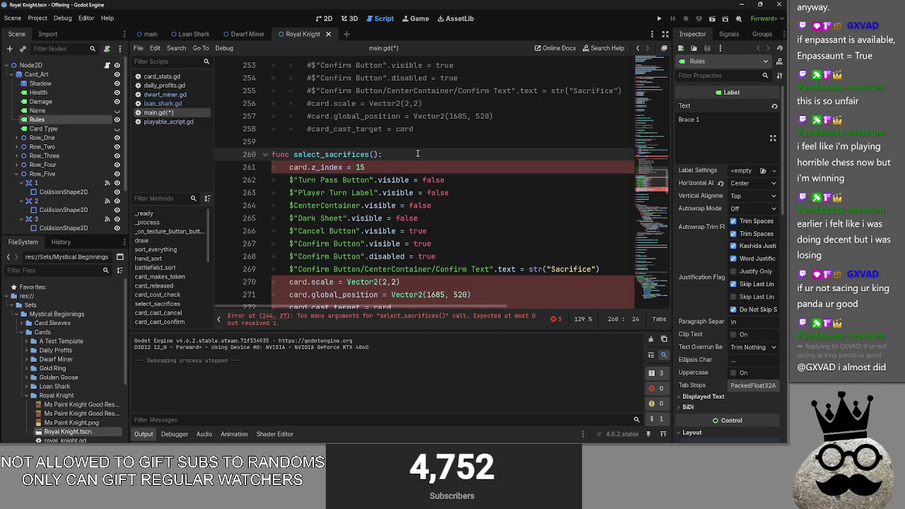
text(card)
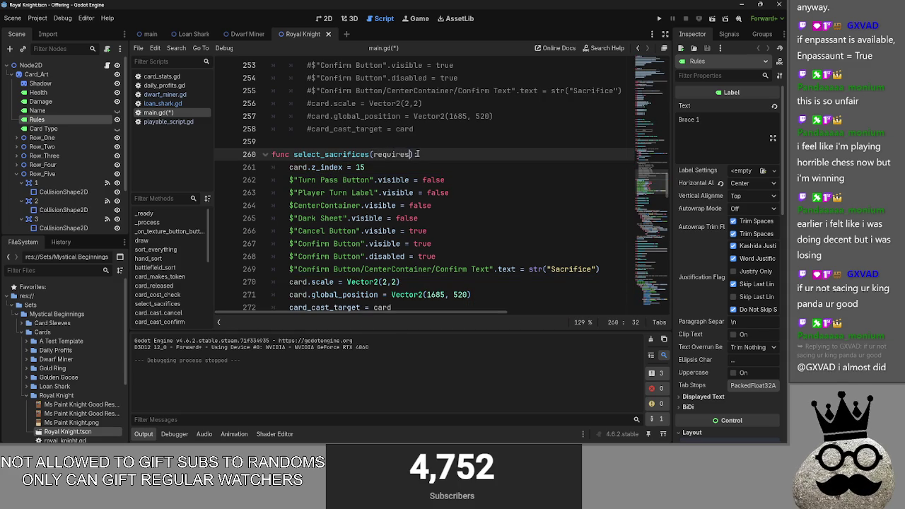
text(s_sac)
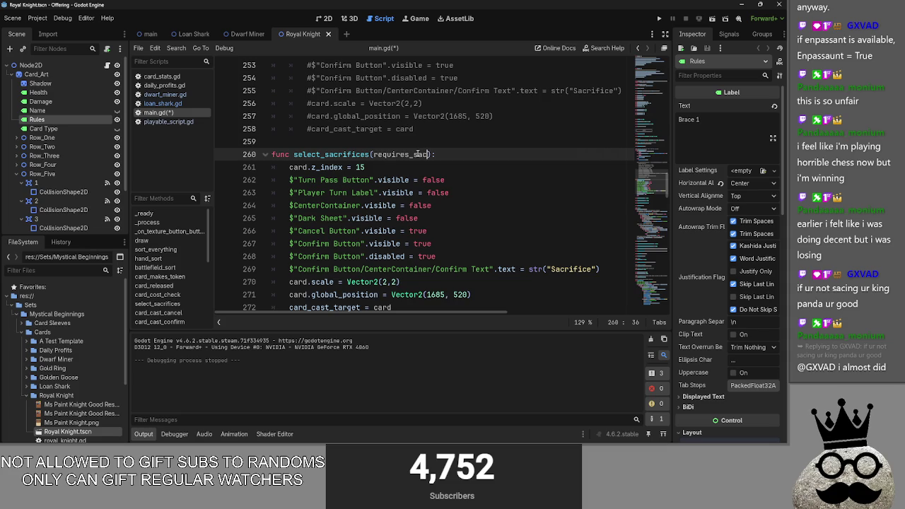
text(ard)
double_click(417, 154)
- Replace the four card references in the function body with requires_sac_card
click(305, 167)
double_click(297, 167)
key(ctrl+v)
scroll(371, 212, down, 2)
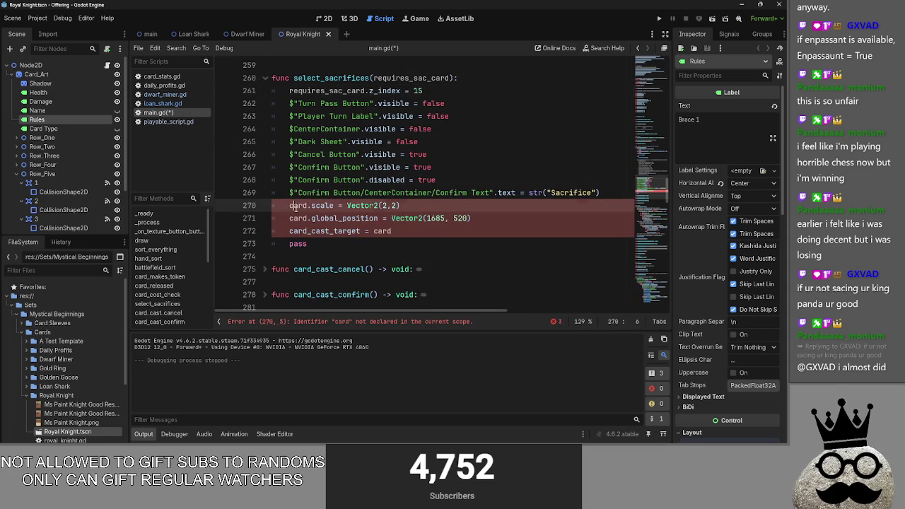
double_click(297, 205)
key(ctrl+v)
double_click(297, 217)
key(ctrl+v)
double_click(381, 231)
key(ctrl+v)
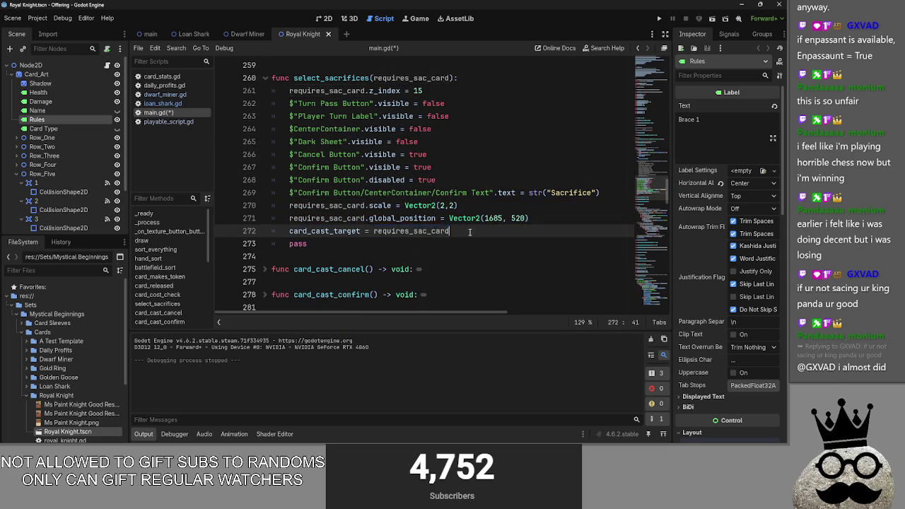
- Delete the commented card_cast_target line from select_sacrifices
scroll(434, 265, up, 1)
drag(459, 269, 283, 269)
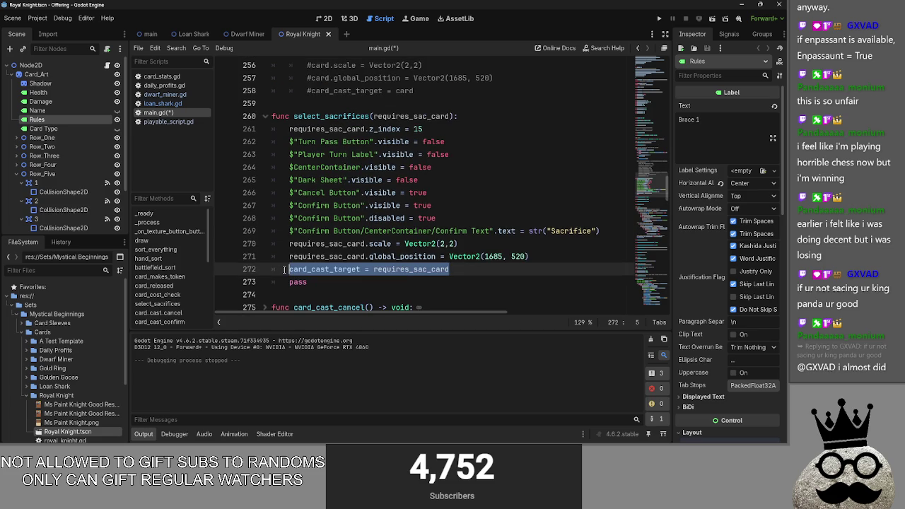
scroll(411, 280, up, 3)
drag(414, 206, 289, 206)
key(BackSpace)
key(BackSpace)
key(BackSpace)
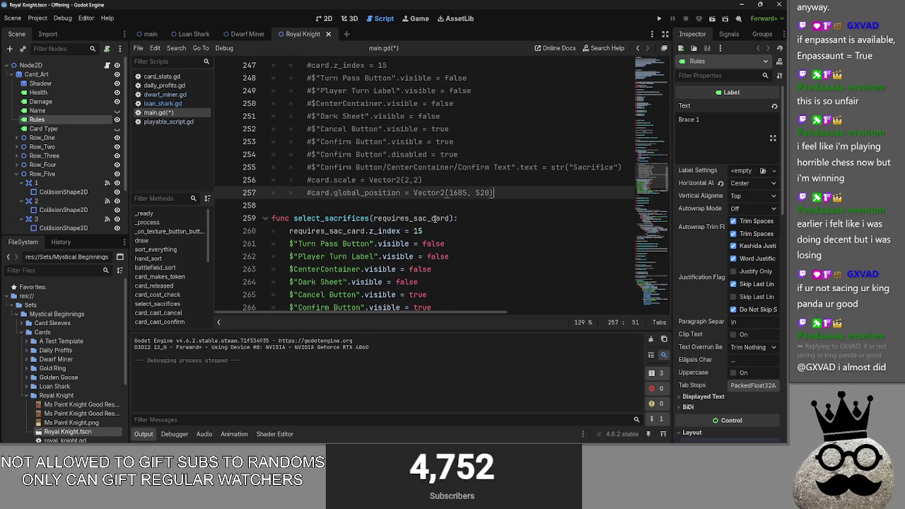
- Expand and collapse the card_released function to review it
scroll(438, 229, up, 3)
scroll(439, 230, up, 4)
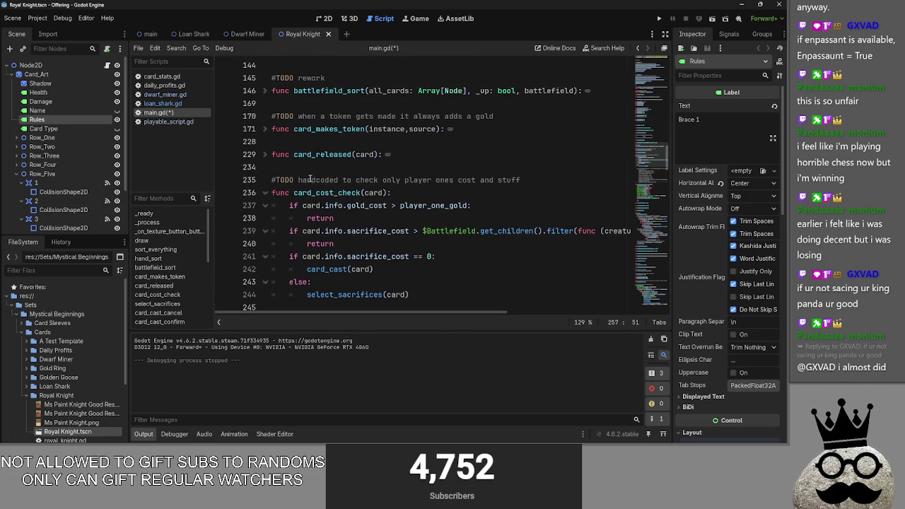
click(275, 155)
click(267, 154)
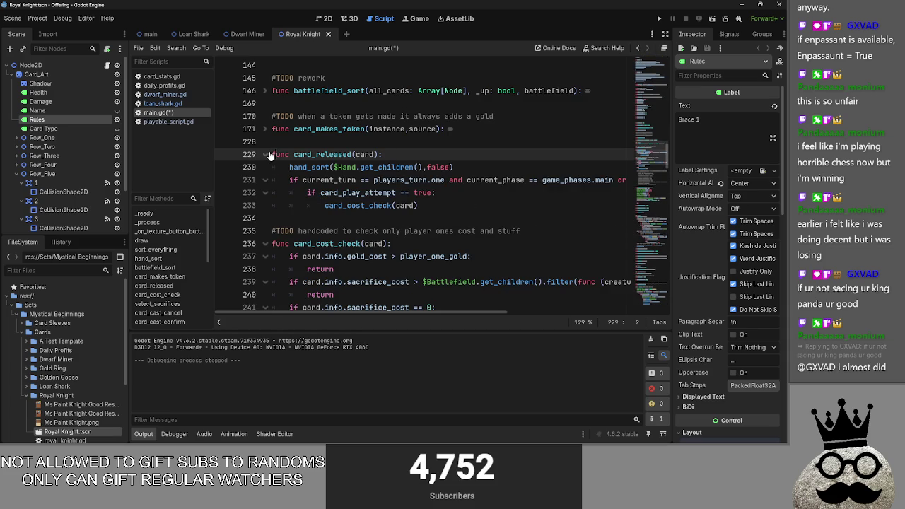
click(267, 154)
click(284, 179)
scroll(341, 221, down, 9)
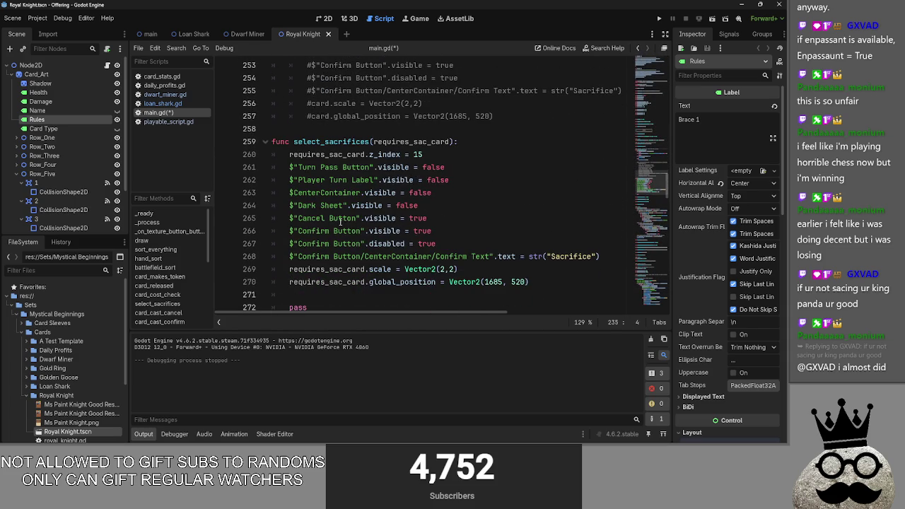
- Check the requires_sac_card parameter and its uses, then run the game to test
double_click(311, 154)
click(421, 154)
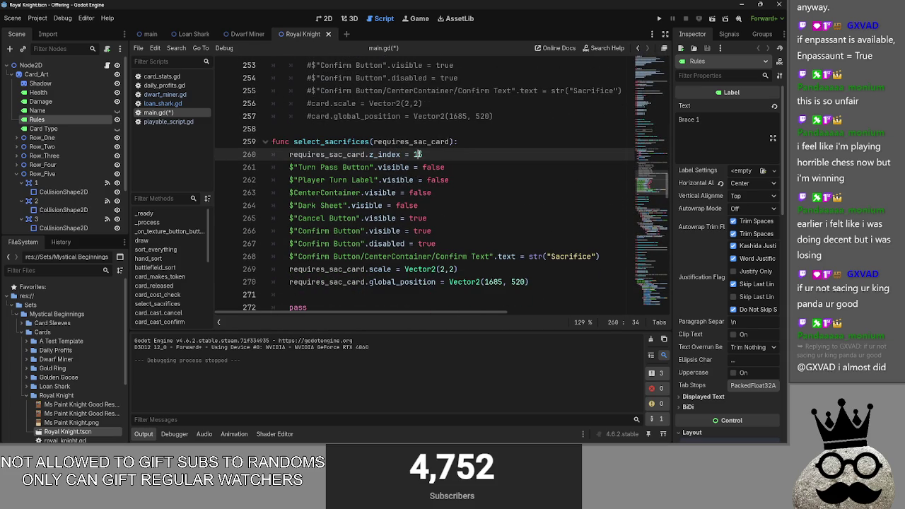
text(5)
double_click(307, 167)
click(408, 167)
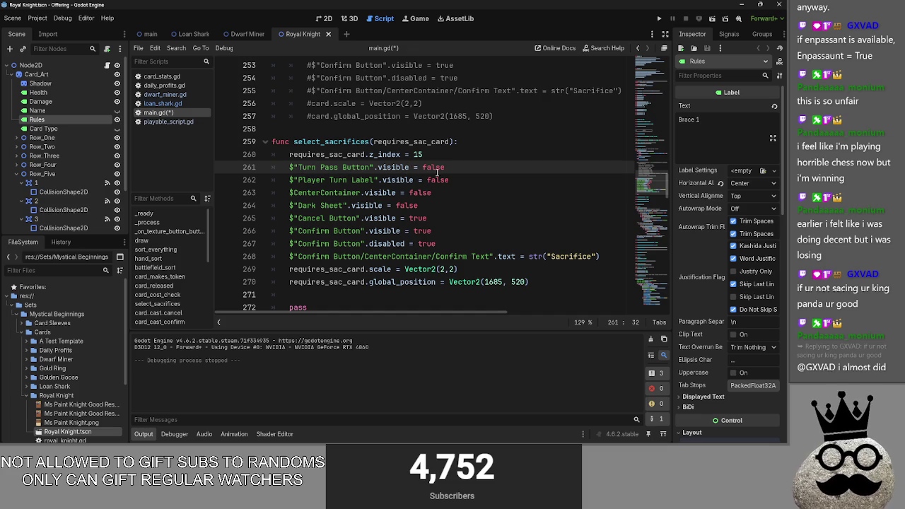
scroll(409, 169, up, 5)
click(659, 18)
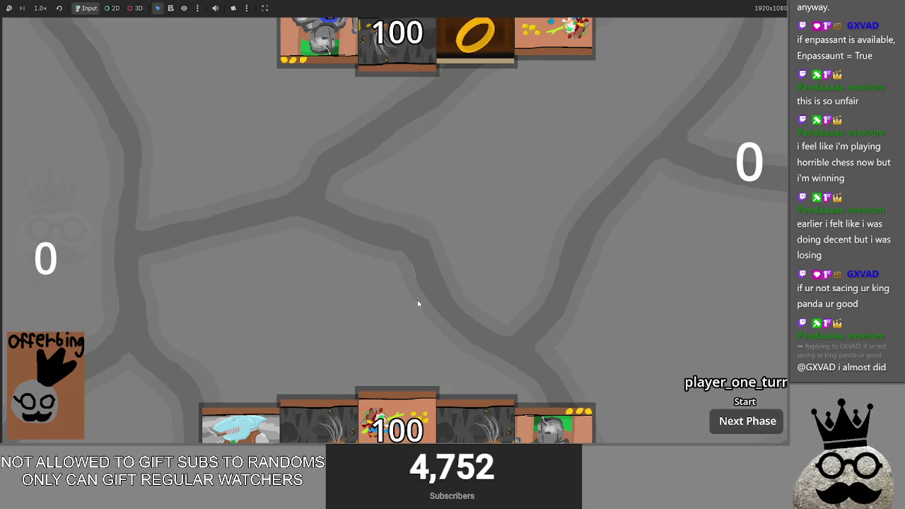
- Drag both Makes cards and the shark card onto the board, then cancel the sacrifice
drag(396, 417, 398, 304)
mouse_move(438, 417)
mouse_down()
mouse_move(428, 269)
mouse_move(463, 305)
mouse_up()
drag(475, 417, 485, 242)
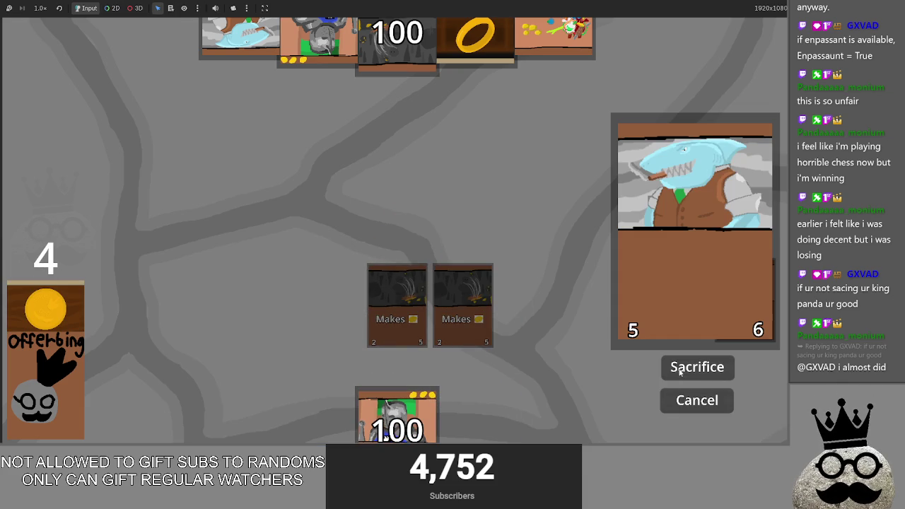
click(684, 407)
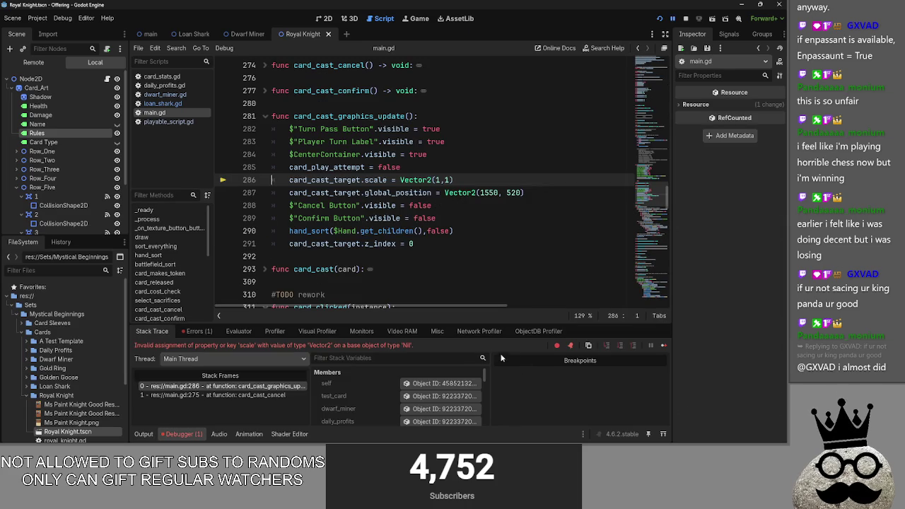
- Restore 'card_cast_target = requires_sac_card' on line 272 with undo and redo
mouse_move(336, 183)
double_click(336, 182)
scroll(404, 219, up, 5)
click(404, 219)
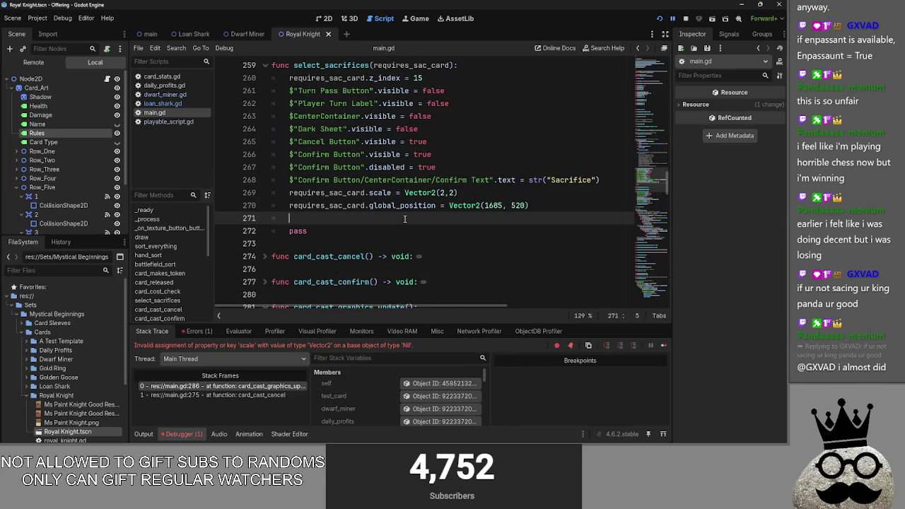
key(ctrl+z)
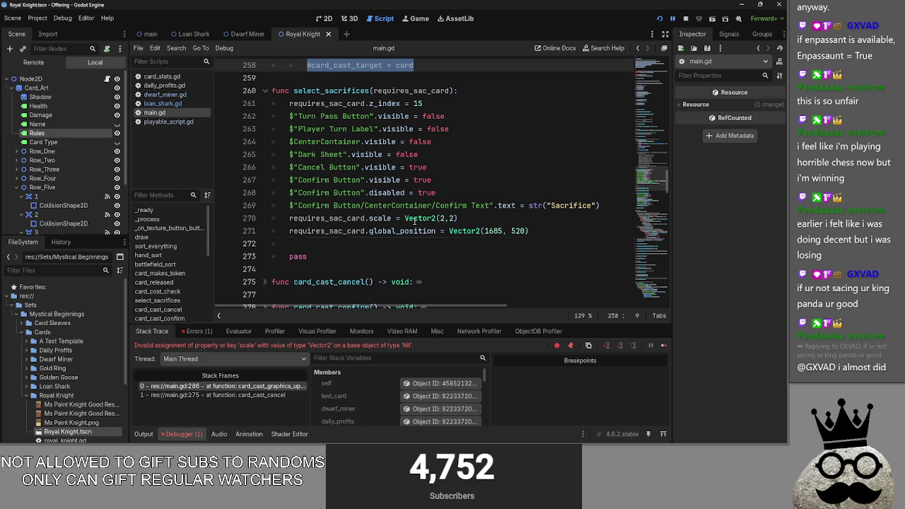
key(ctrl+shift+z)
click(467, 244)
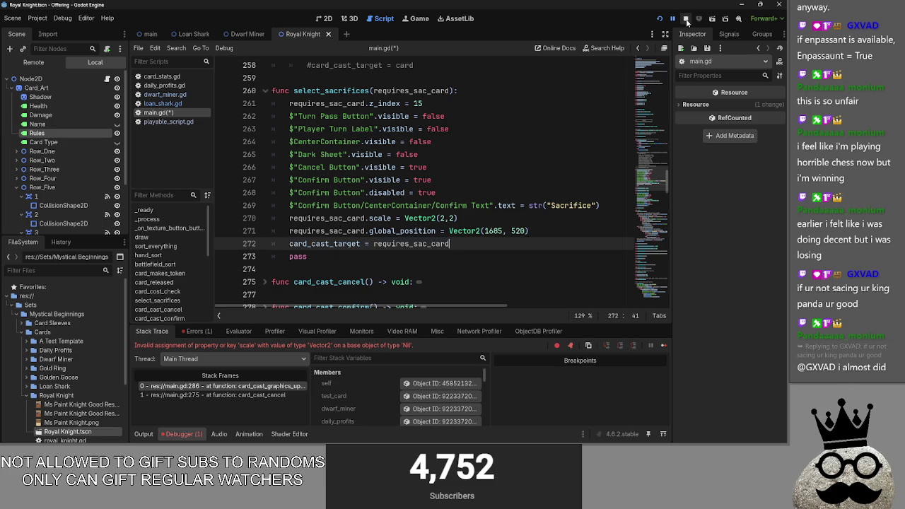
- Check the ends of lines 268 to 272 in select_sacrifices
click(494, 243)
scroll(398, 271, up, 1)
scroll(472, 282, up, 1)
scroll(471, 282, down, 1)
click(467, 258)
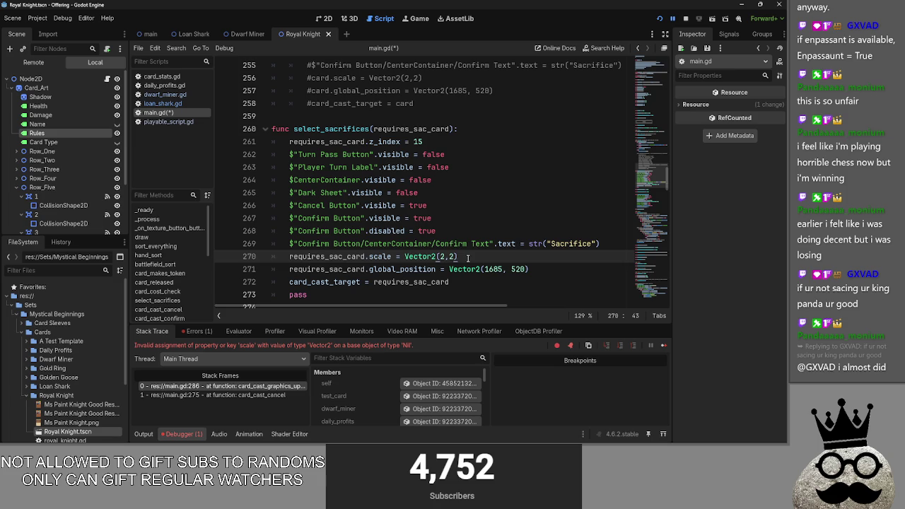
click(456, 231)
key(super)
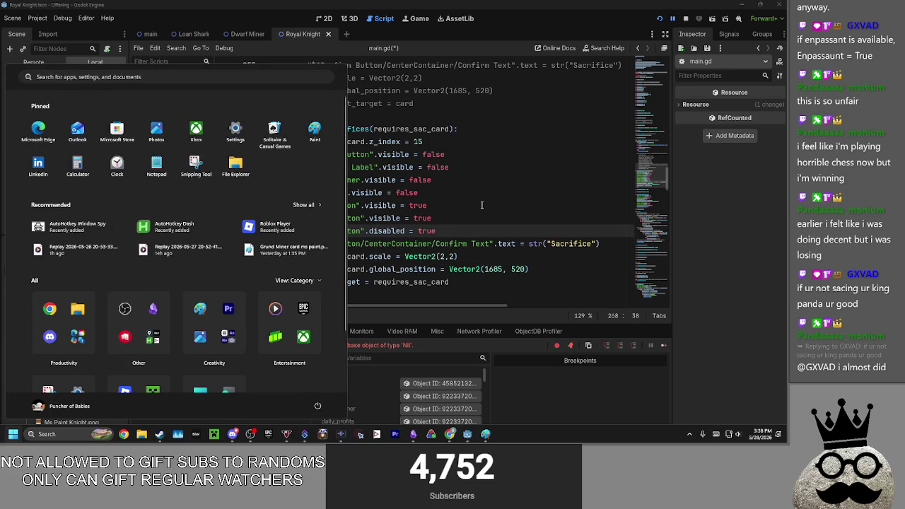
- Review select_sacrifices lines 261 to 271, selecting its body
click(481, 205)
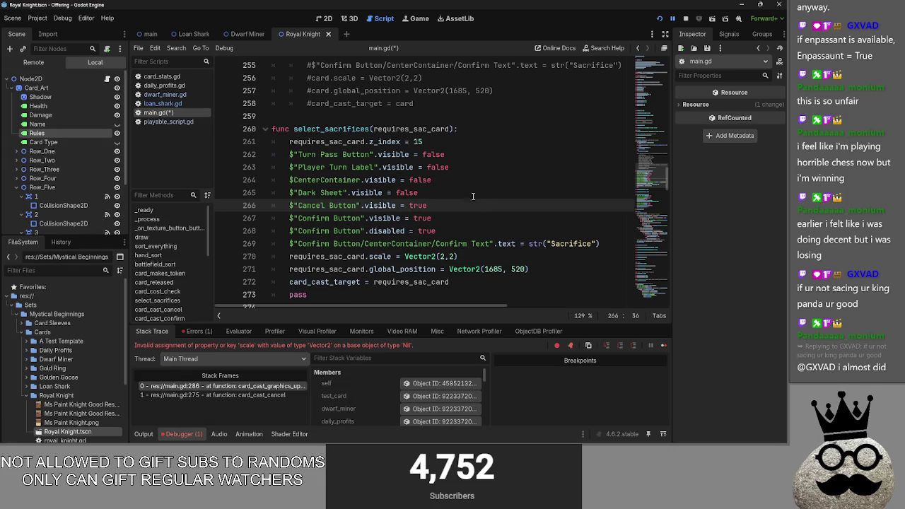
click(460, 181)
click(450, 195)
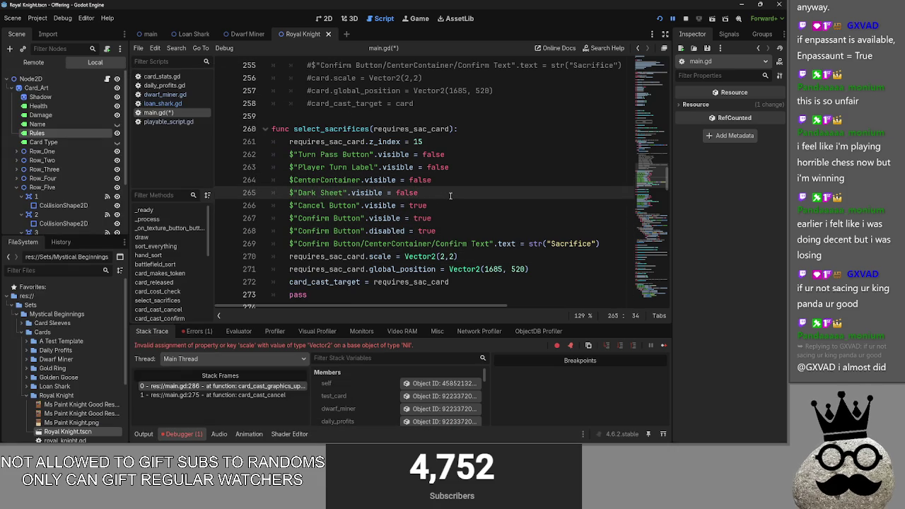
click(445, 205)
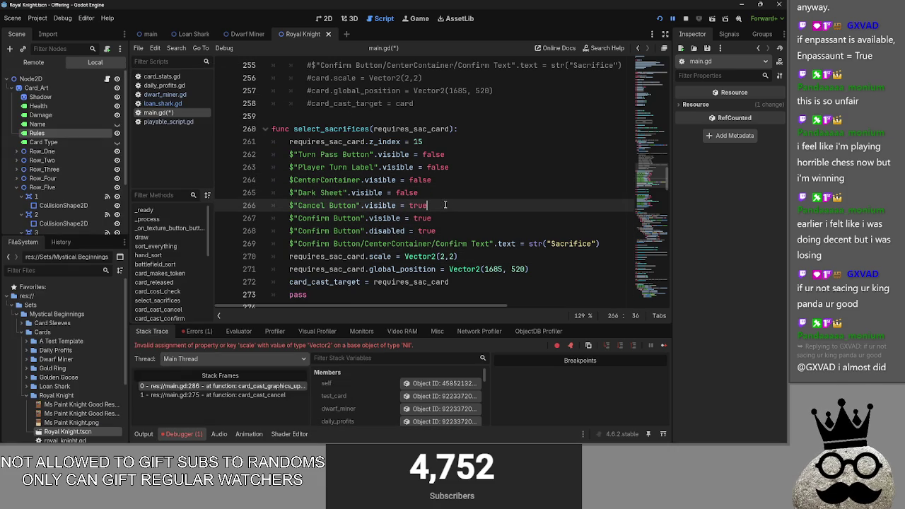
click(321, 156)
double_click(434, 154)
mouse_move(472, 233)
mouse_down()
mouse_move(283, 205)
mouse_move(239, 140)
mouse_up()
mouse_move(591, 270)
mouse_down()
mouse_move(495, 266)
mouse_move(367, 166)
mouse_move(262, 144)
mouse_up()
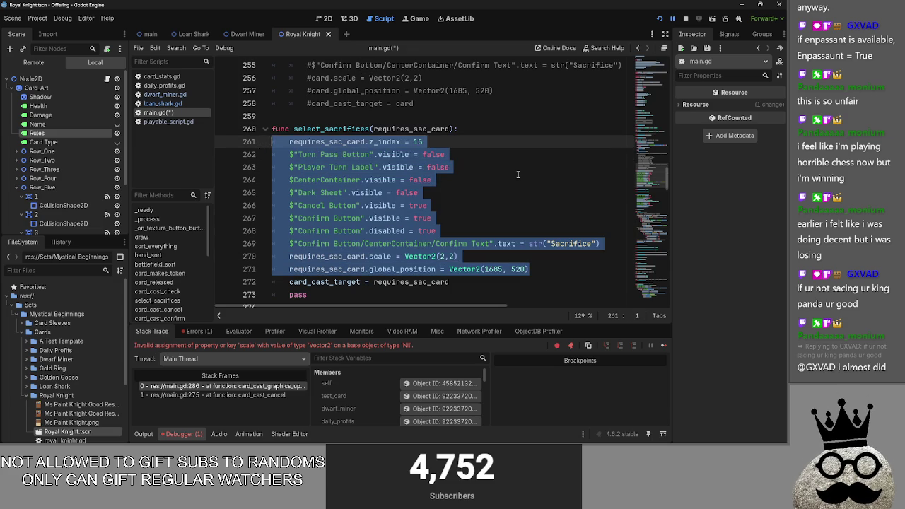
click(518, 175)
scroll(523, 184, down, 1)
click(547, 236)
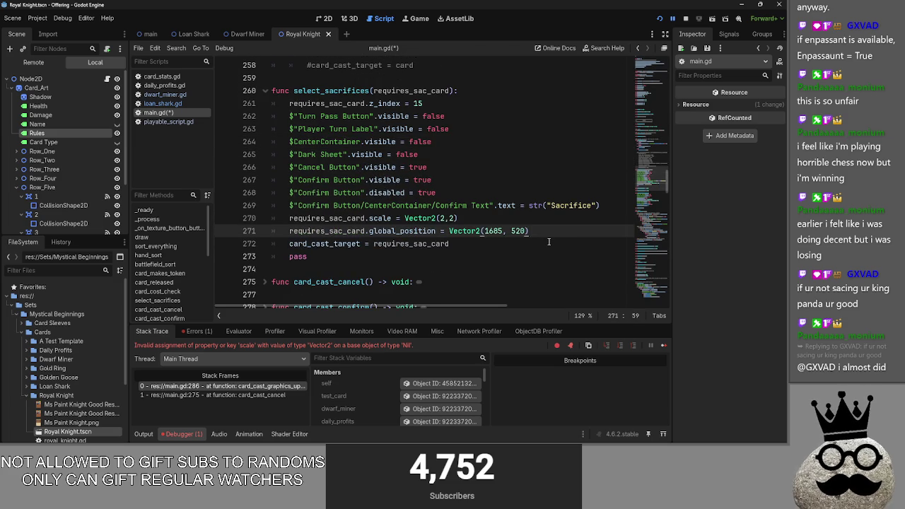
scroll(548, 241, up, 5)
scroll(548, 242, down, 5)
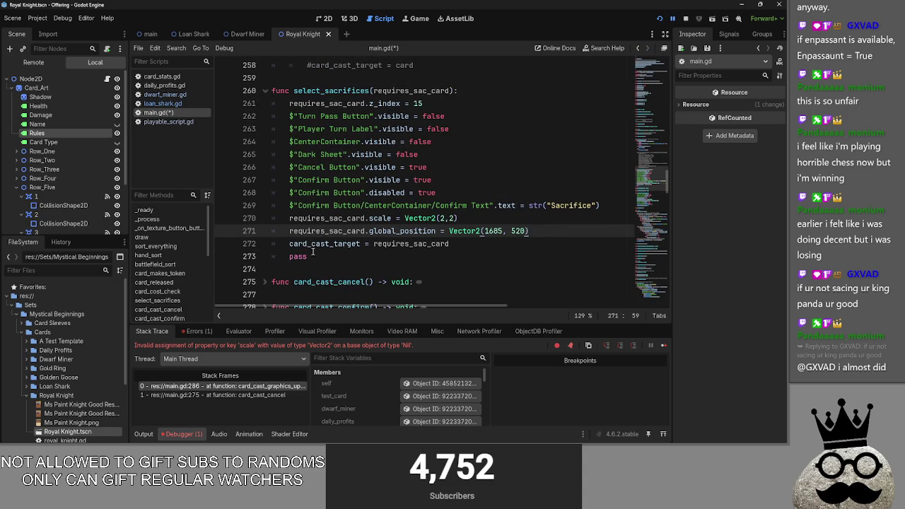
- Fold select_sacrifices and insert blank lines after it
click(265, 91)
click(283, 103)
key(Return)
key(Return)
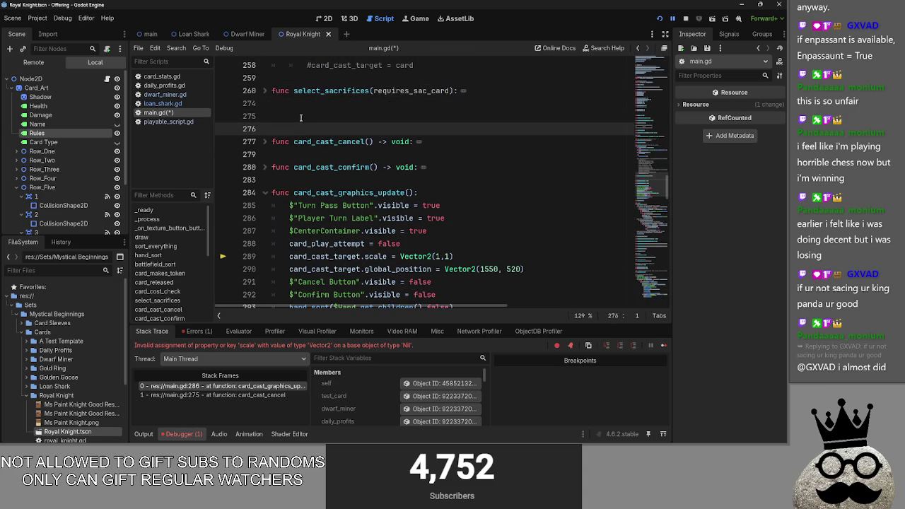
click(301, 118)
- Toggle the card_cast_graphics_update fold, leaving it collapsed
click(266, 193)
click(266, 192)
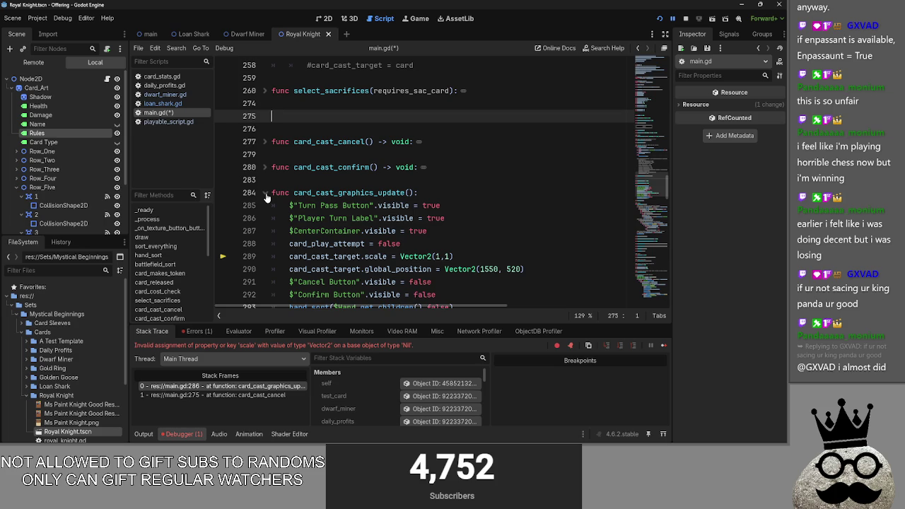
click(266, 193)
click(266, 193)
scroll(266, 197, down, 2)
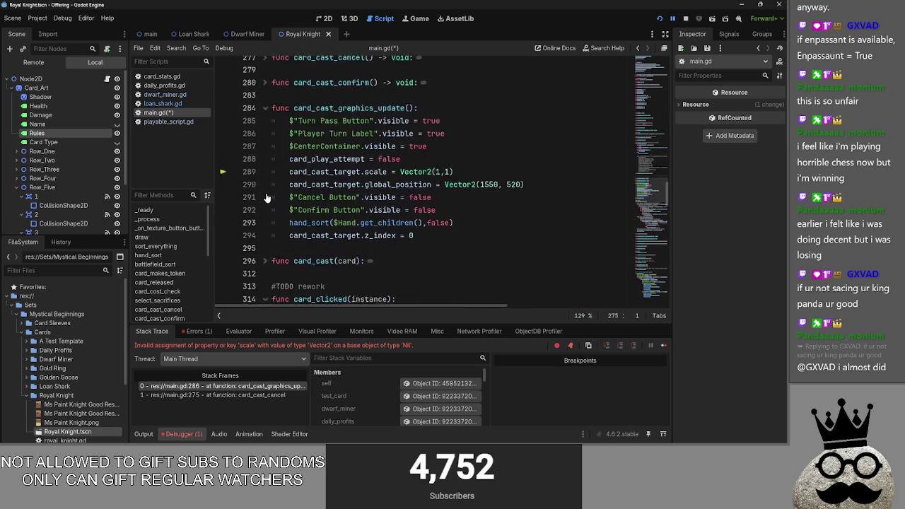
scroll(266, 198, up, 1)
click(264, 155)
scroll(283, 163, up, 3)
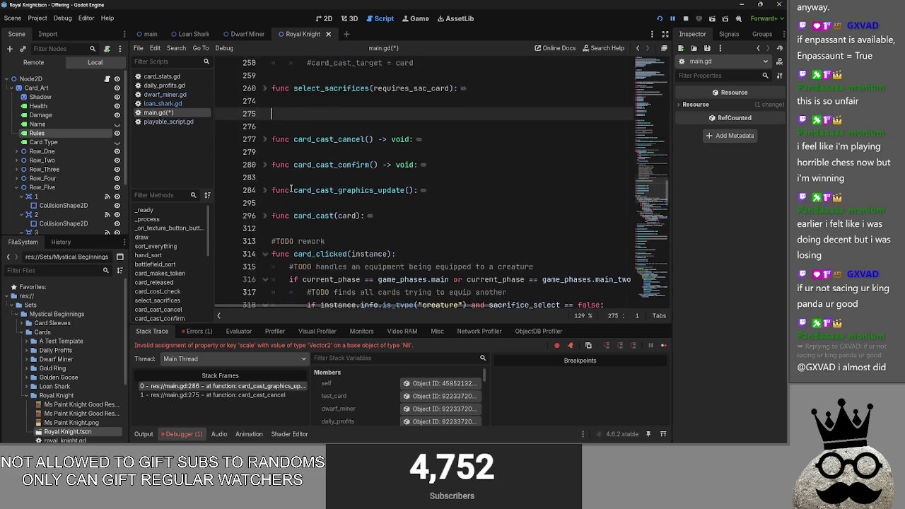
scroll(307, 162, up, 1)
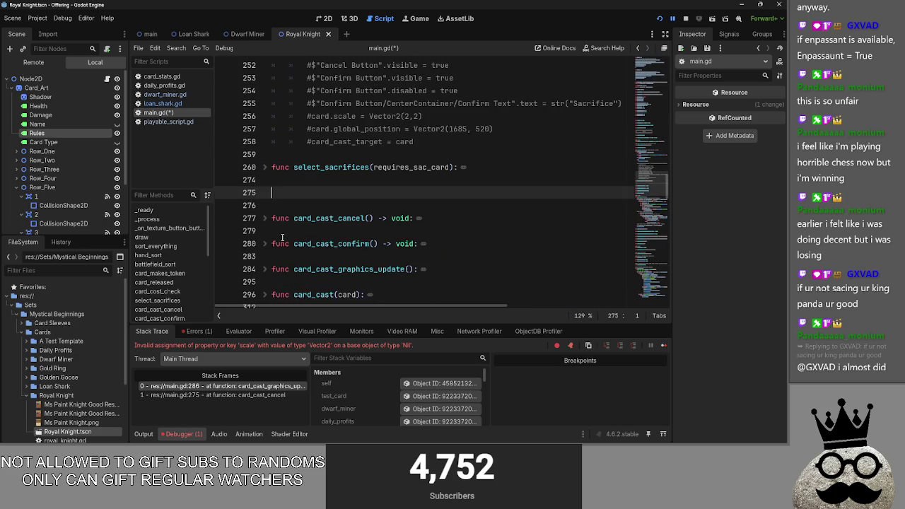
click(264, 269)
click(264, 269)
- Unfold select_sacrifices to show its body again
click(267, 168)
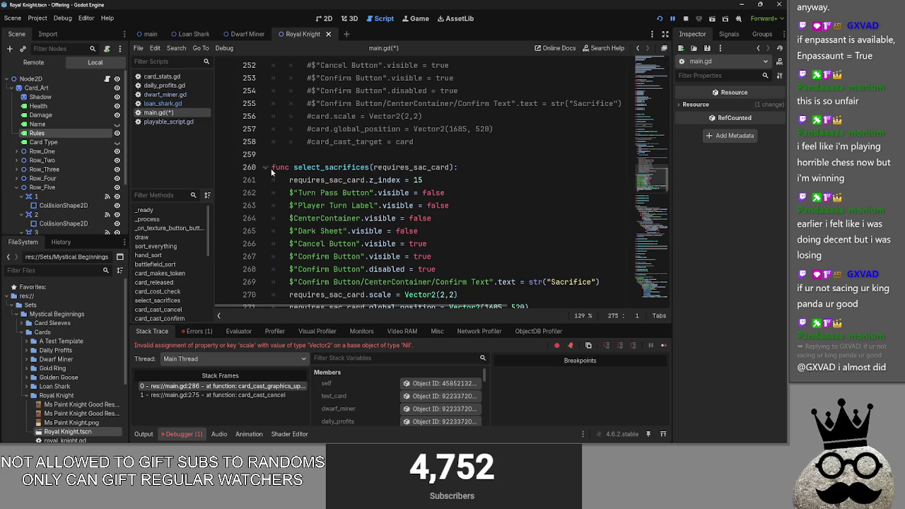
scroll(271, 172, down, 2)
scroll(273, 171, up, 1)
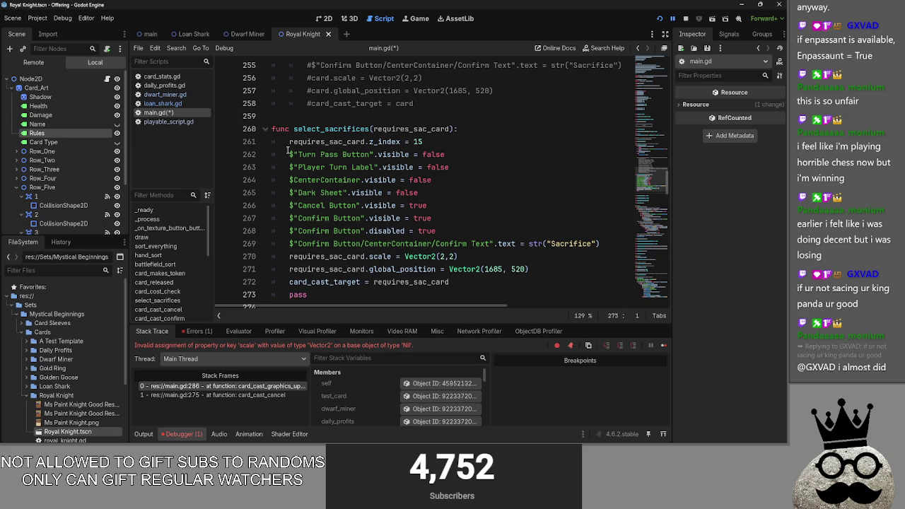
drag(378, 132, 454, 131)
click(453, 131)
double_click(446, 128)
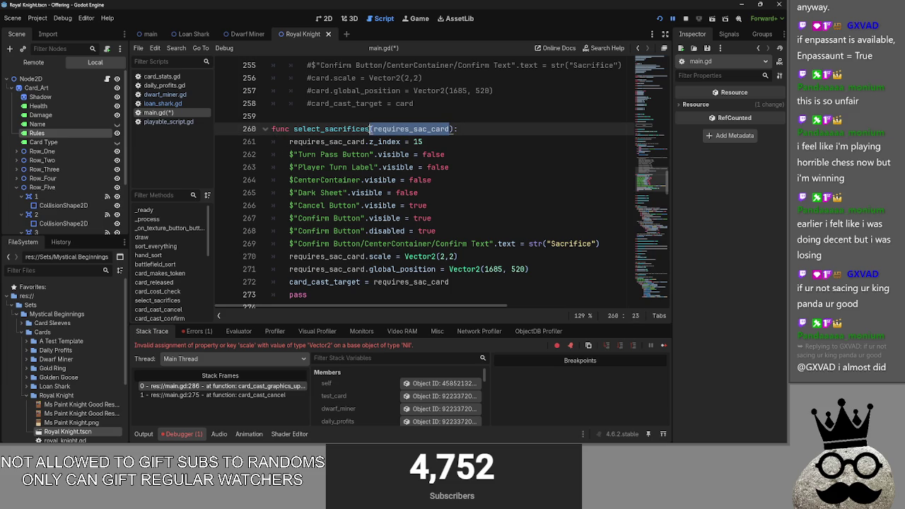
click(512, 129)
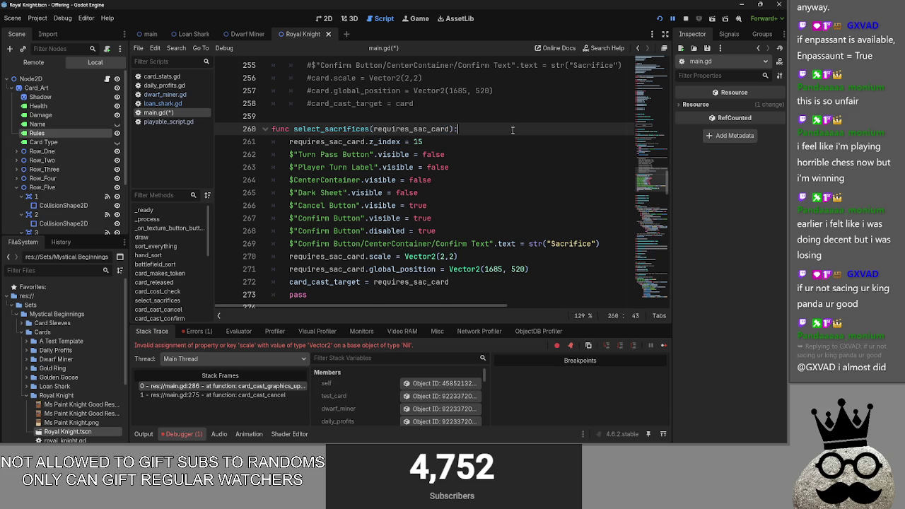
drag(449, 129, 373, 129)
click(391, 130)
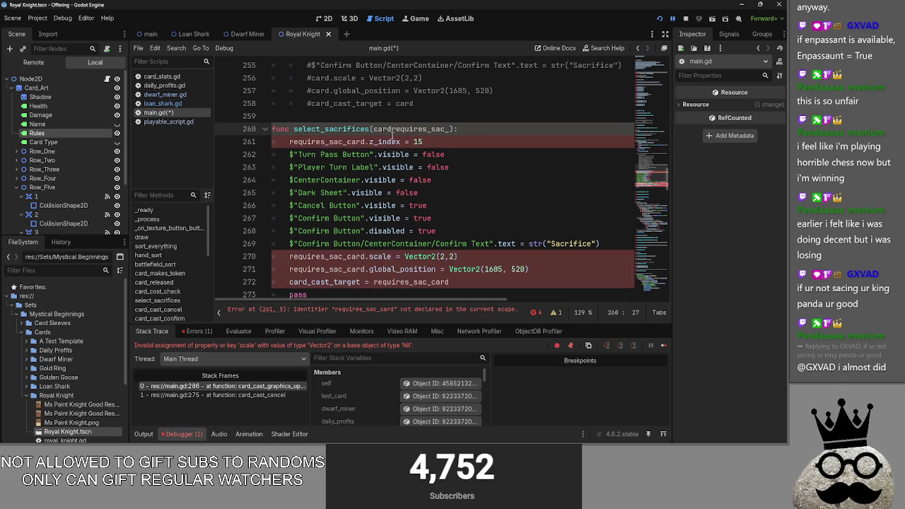
mouse_move(427, 129)
mouse_down()
mouse_move(387, 129)
mouse_move(456, 131)
mouse_move(448, 130)
mouse_up()
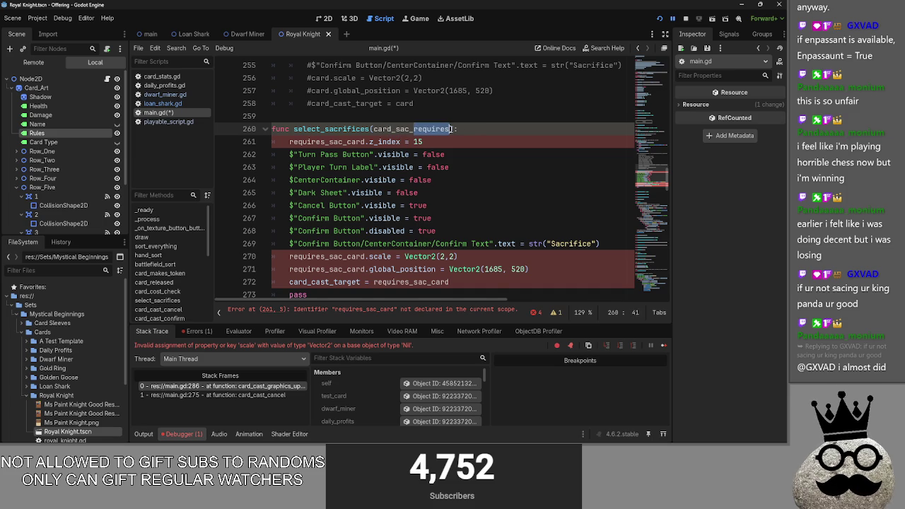
click(461, 131)
double_click(417, 129)
key(ctrl+c)
double_click(312, 142)
key(ctrl+v)
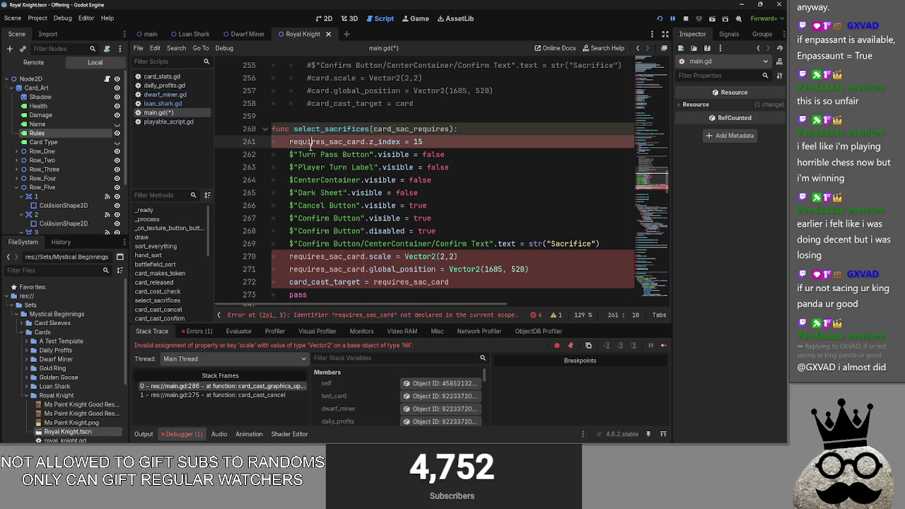
key(ctrl+z)
key(ctrl+z)
key(ctrl+z)
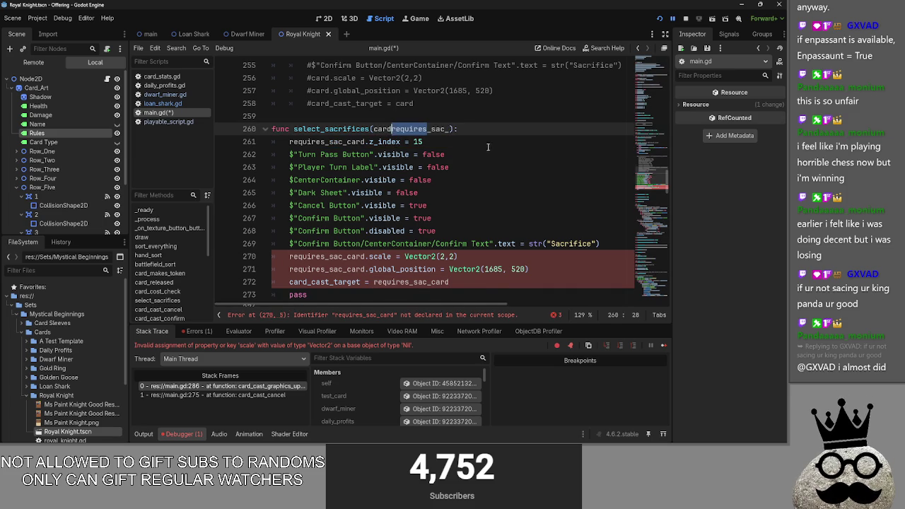
click(488, 142)
scroll(456, 205, down, 1)
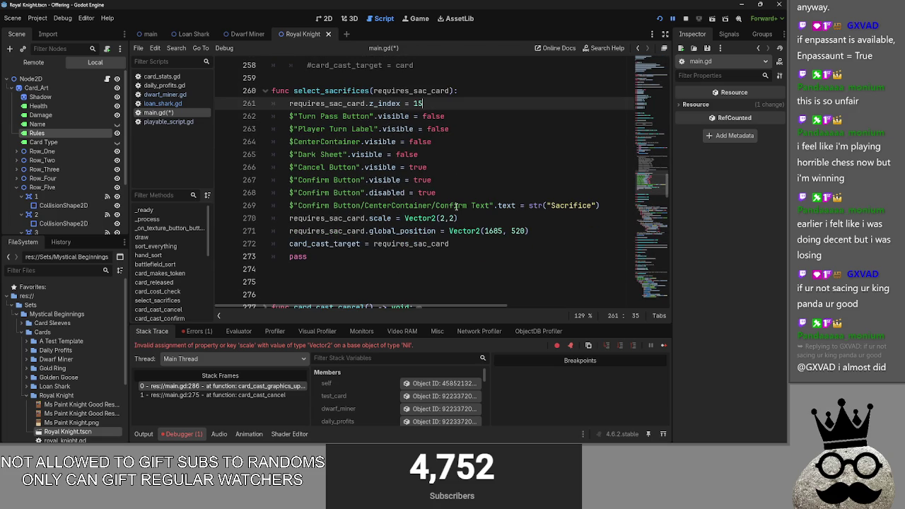
- Highlight the requires_sac_card parameter and its uses on lines 260 to 270
double_click(337, 219)
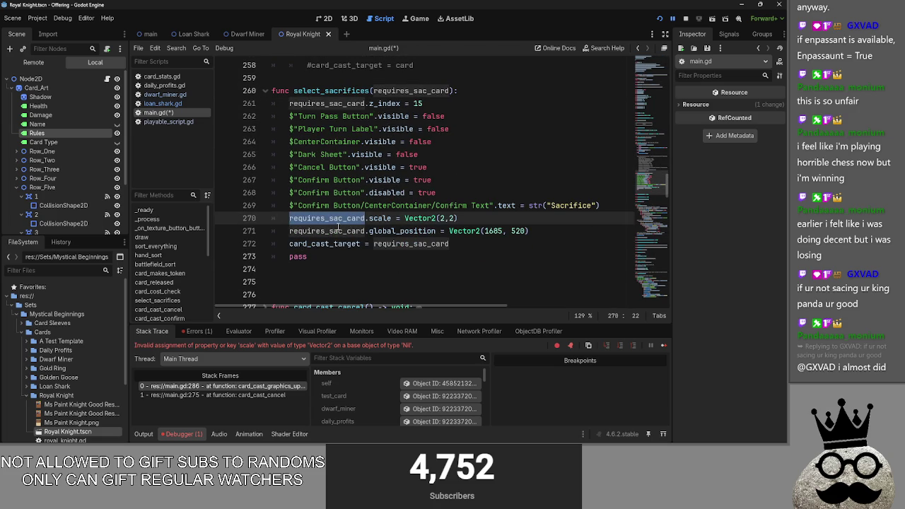
double_click(389, 92)
scroll(449, 167, up, 3)
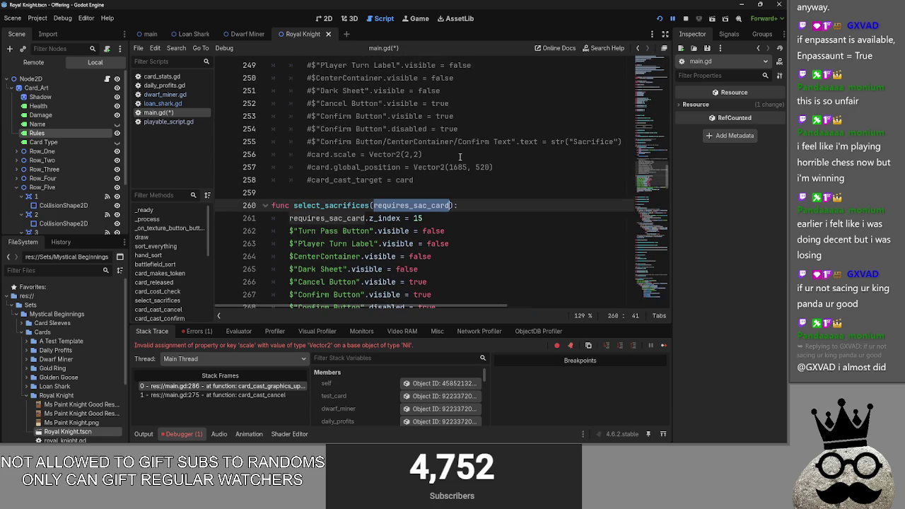
click(458, 205)
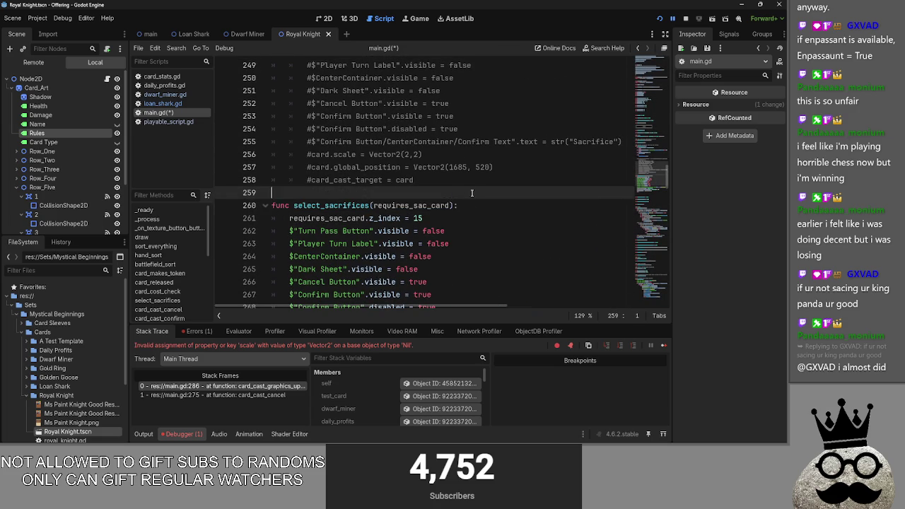
scroll(470, 208, down, 1)
scroll(471, 208, down, 2)
double_click(410, 129)
click(426, 117)
double_click(416, 129)
click(420, 115)
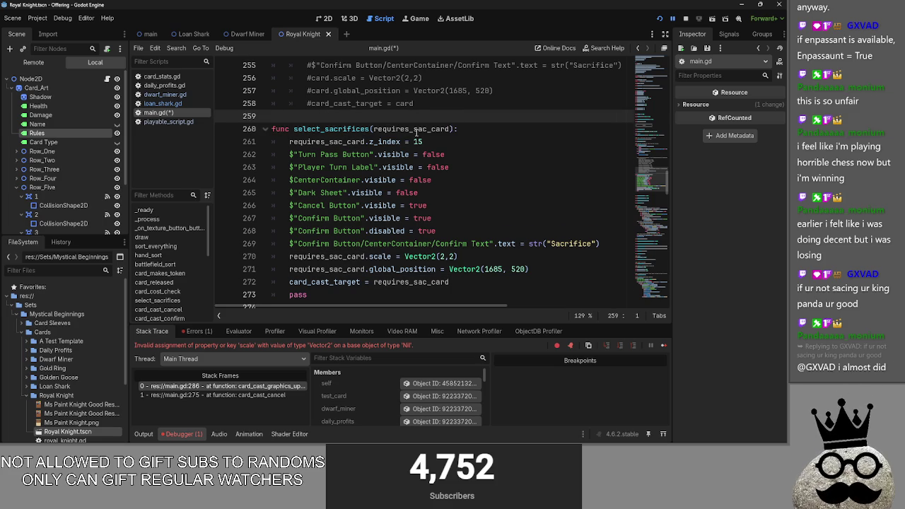
double_click(415, 130)
click(480, 128)
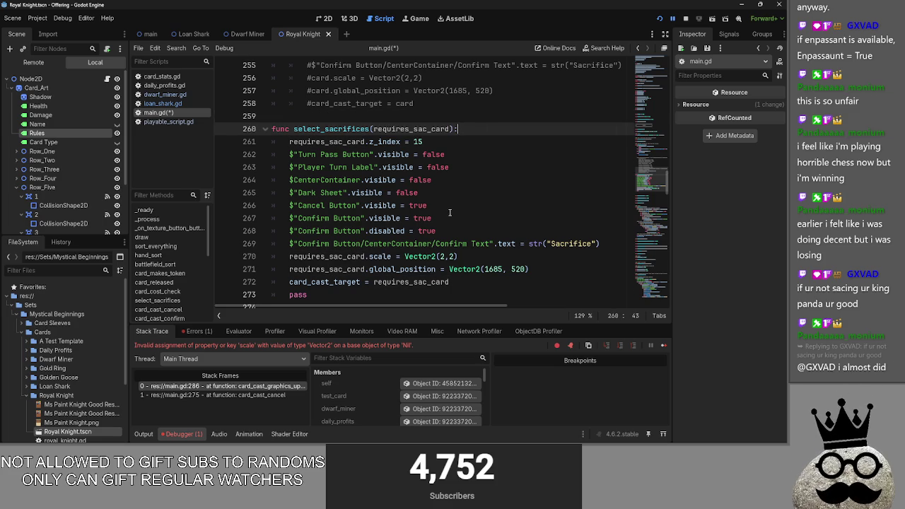
double_click(394, 129)
double_click(358, 141)
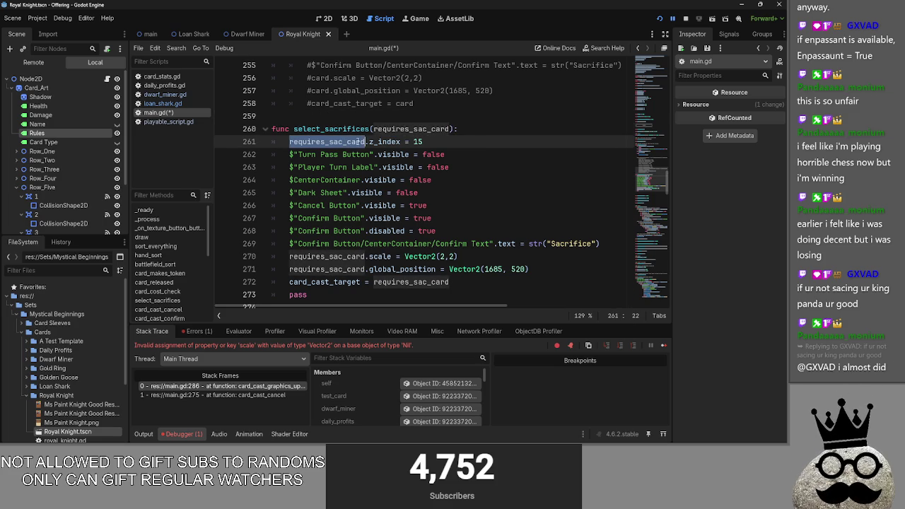
scroll(414, 209, down, 1)
- Delete the trailing pass line from select_sacrifices
mouse_move(453, 243)
mouse_down()
mouse_move(282, 217)
mouse_move(260, 111)
mouse_move(270, 104)
mouse_up()
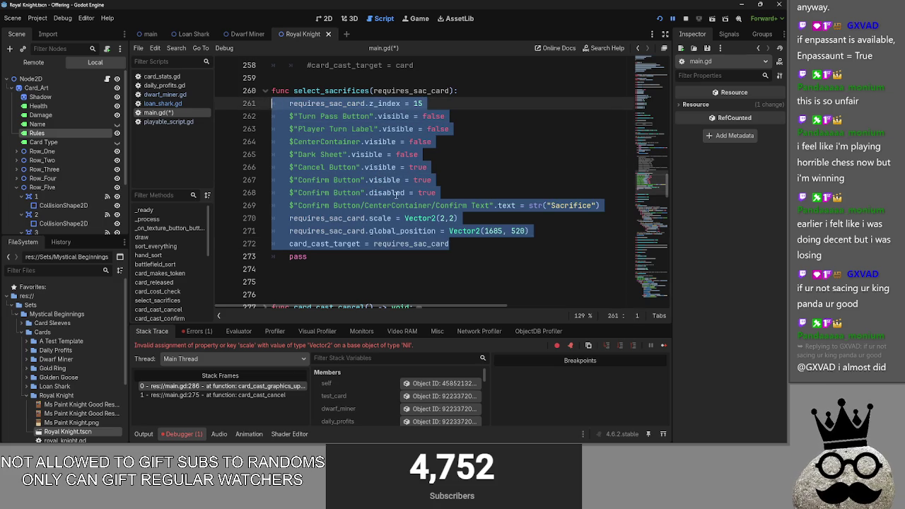
click(465, 242)
click(464, 255)
key(BackSpace)
key(BackSpace)
key(BackSpace)
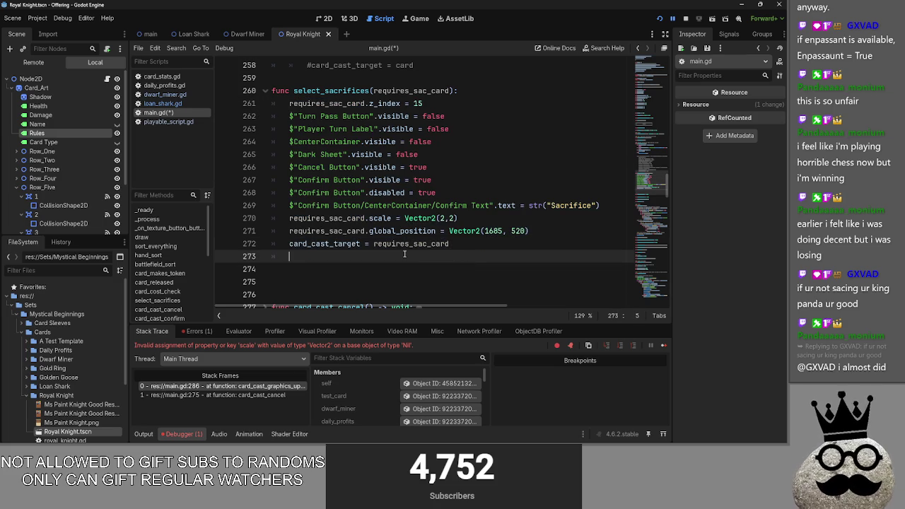
- Check the sacrifice_select variable declaration near the top of main.gd
scroll(404, 254, up, 10)
scroll(404, 255, up, 5)
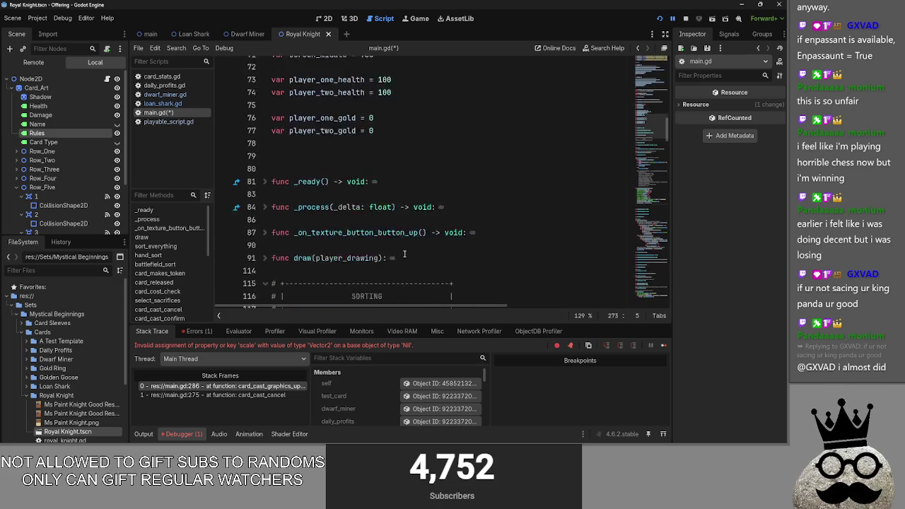
scroll(383, 263, up, 1)
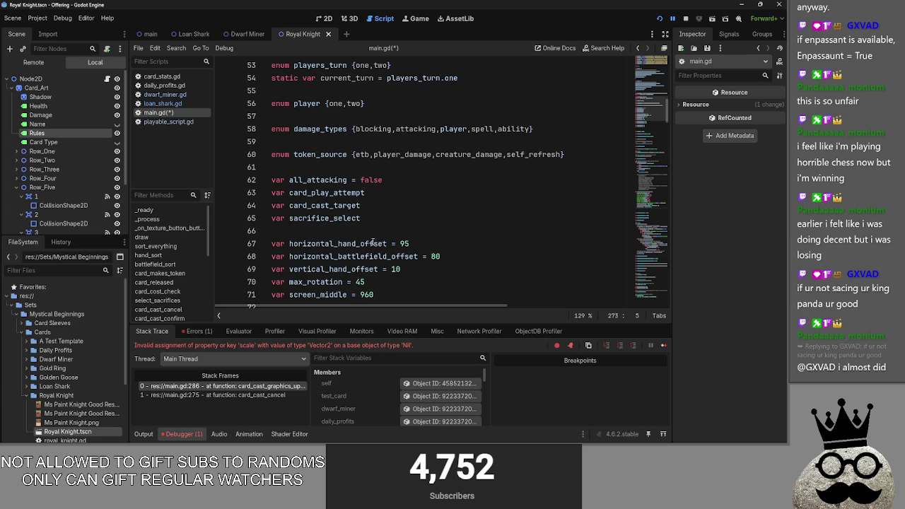
drag(360, 218, 290, 218)
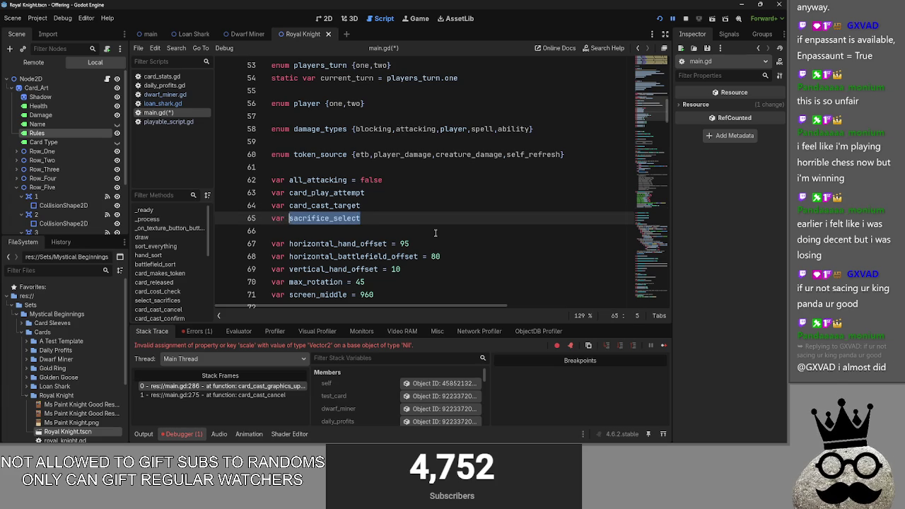
scroll(435, 232, down, 15)
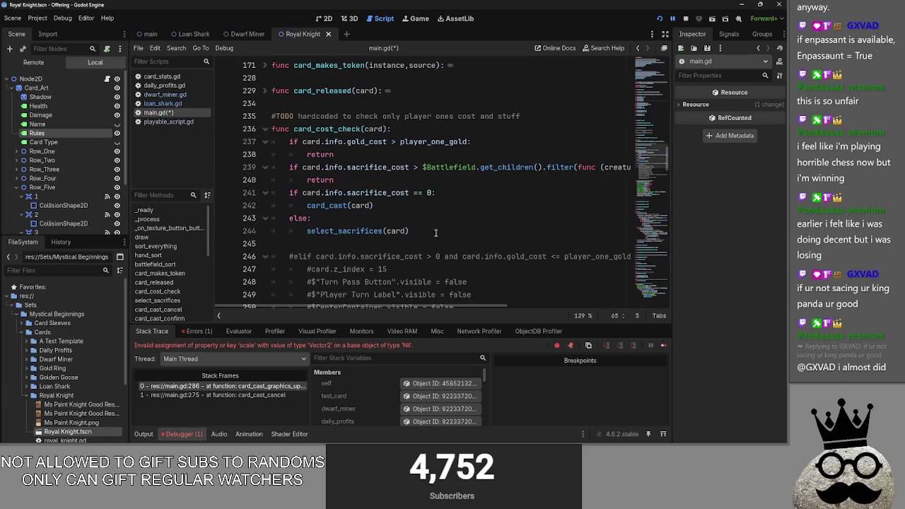
scroll(435, 233, down, 5)
scroll(435, 233, down, 4)
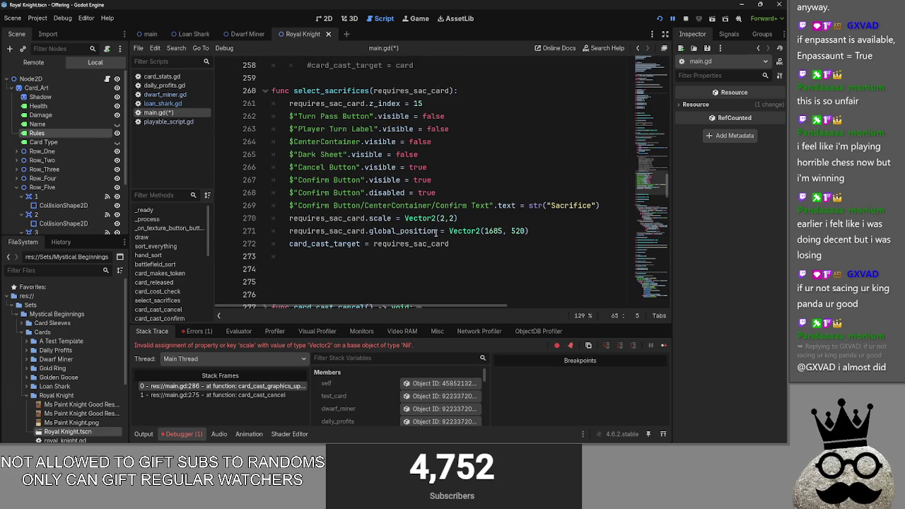
- Add 'sacrifice_select = true' as the last line of select_sacrifices, then run and stop the game
click(365, 256)
text(sacrifice_select = tri)
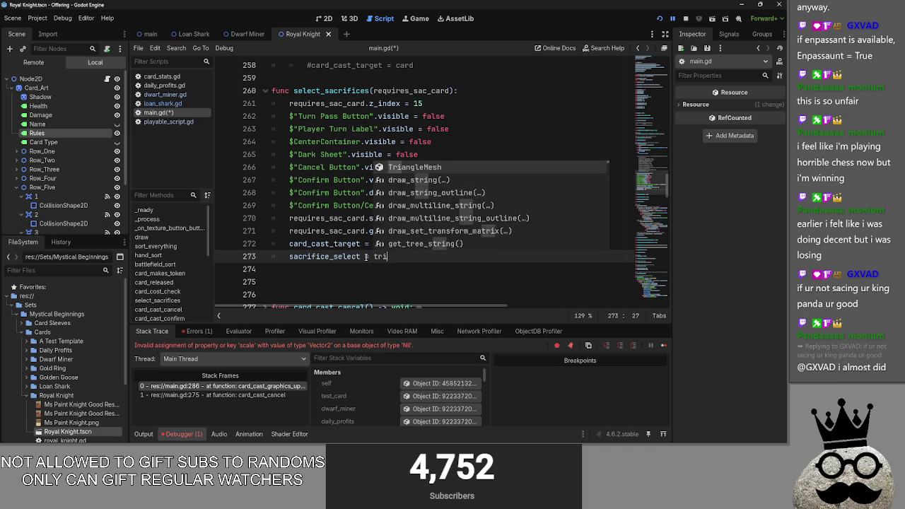
key(BackSpace)
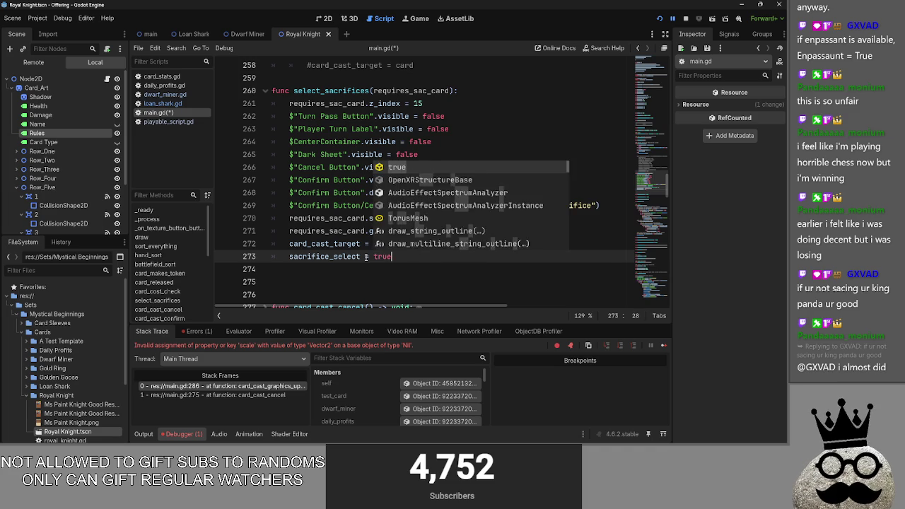
text(ue)
key(Return)
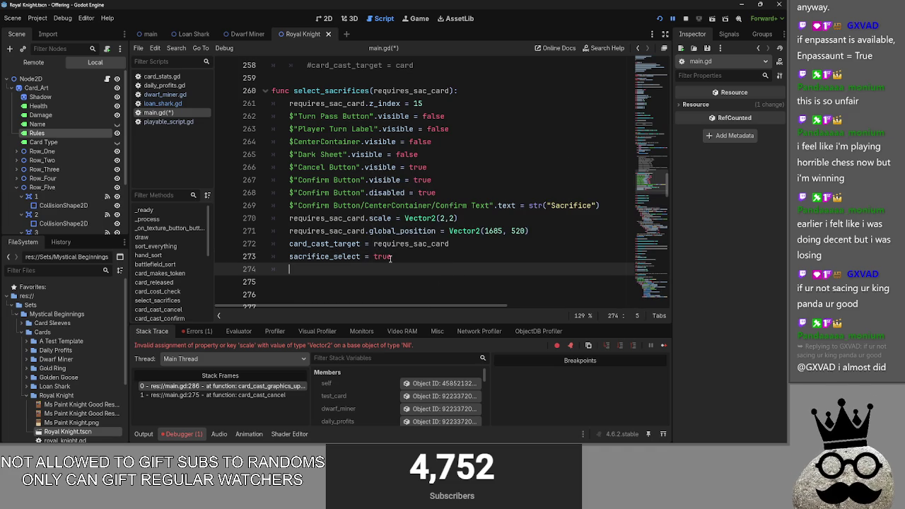
scroll(387, 257, down, 1)
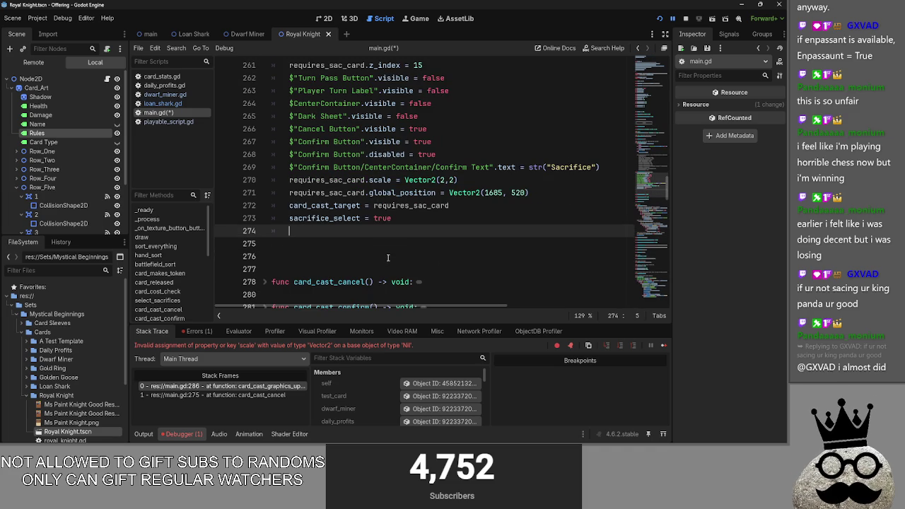
scroll(387, 257, up, 2)
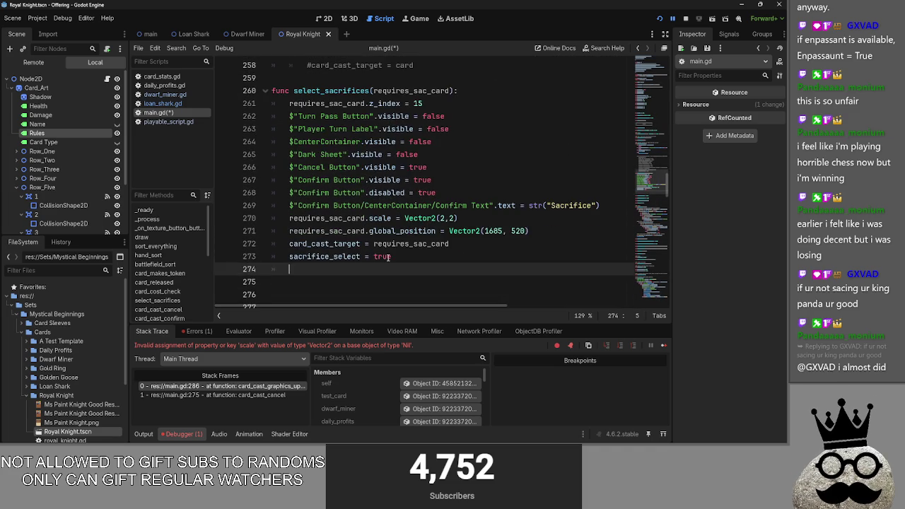
scroll(387, 257, down, 2)
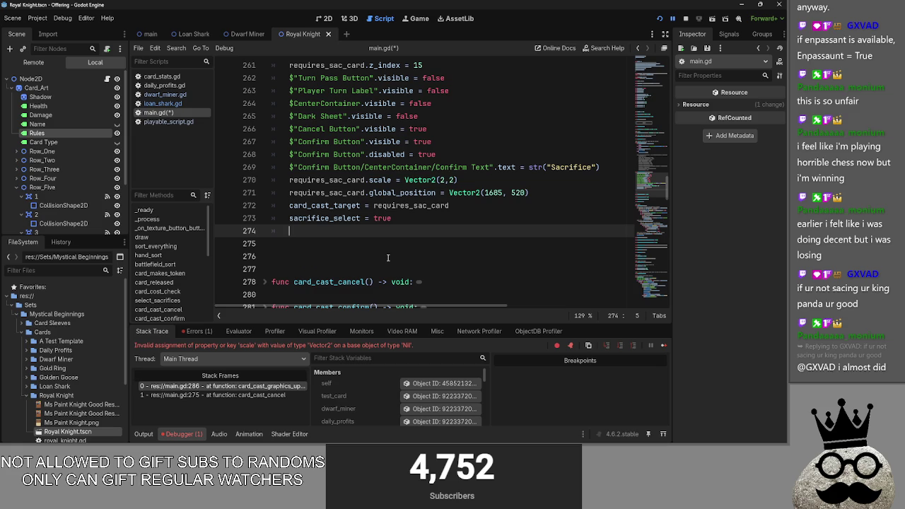
click(660, 18)
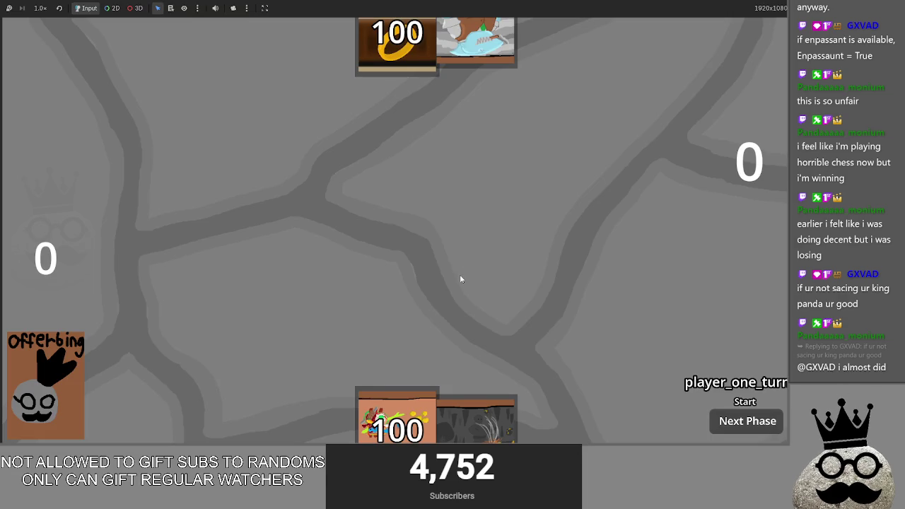
key(F8)
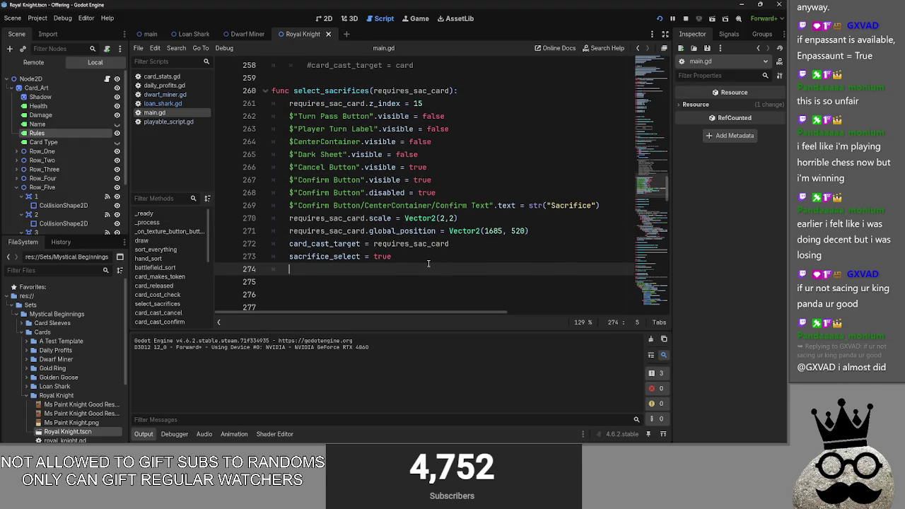
- Rename the select_sacrifices function on line 260 to sac_select_mode
key(BackSpace)
key(BackSpace)
key(BackSpace)
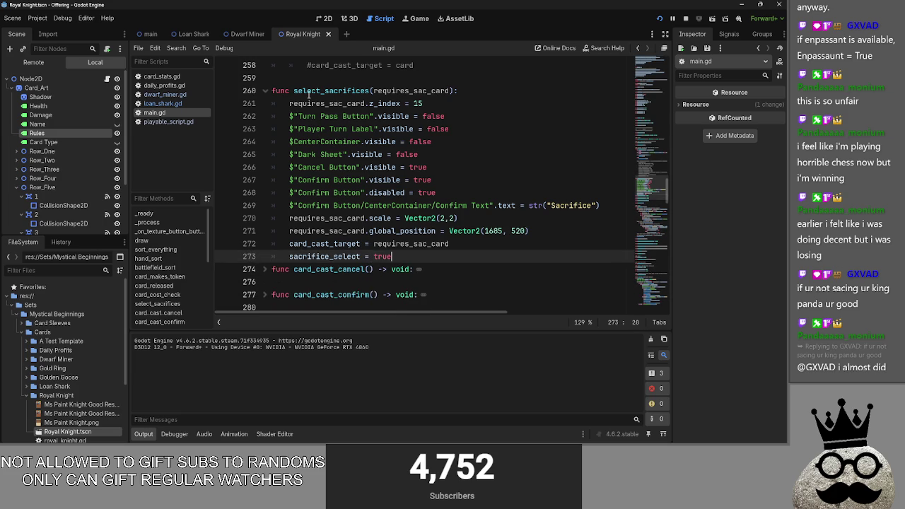
key(Return)
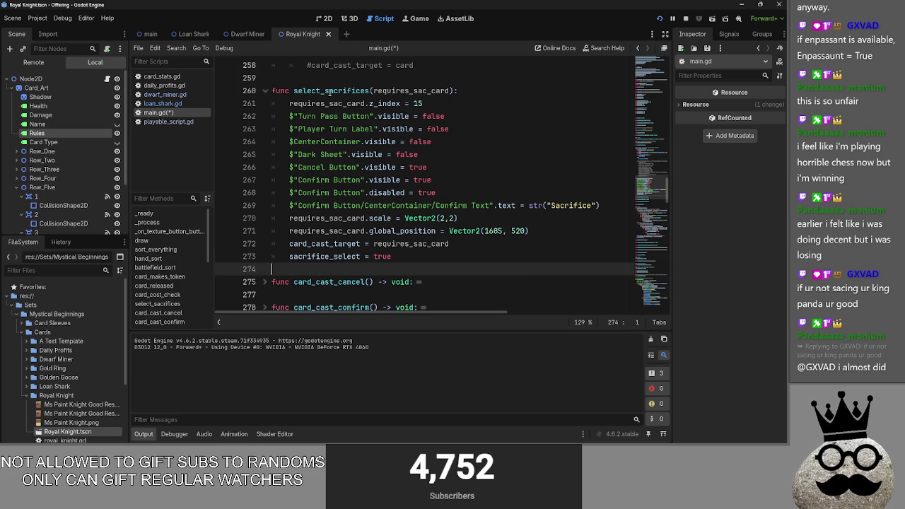
drag(368, 91, 294, 92)
key(BackSpace)
text(sac)
text(_select_m)
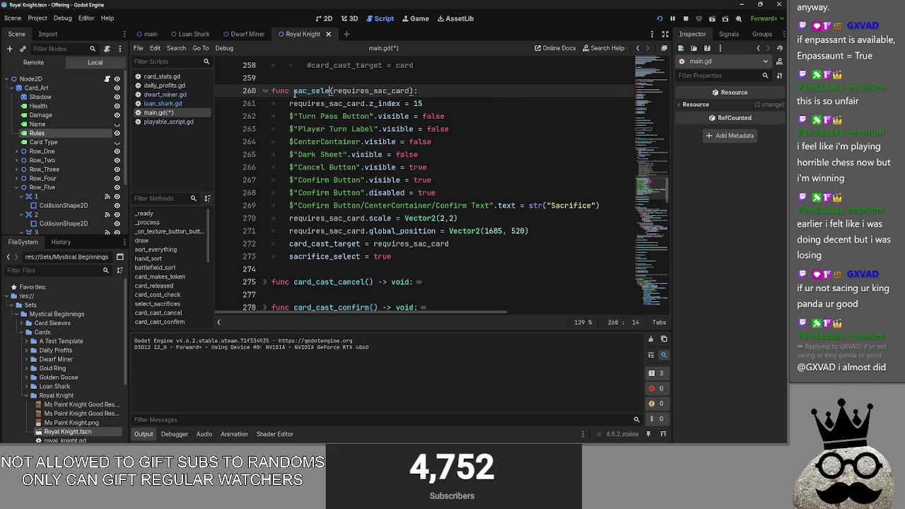
text(ode)
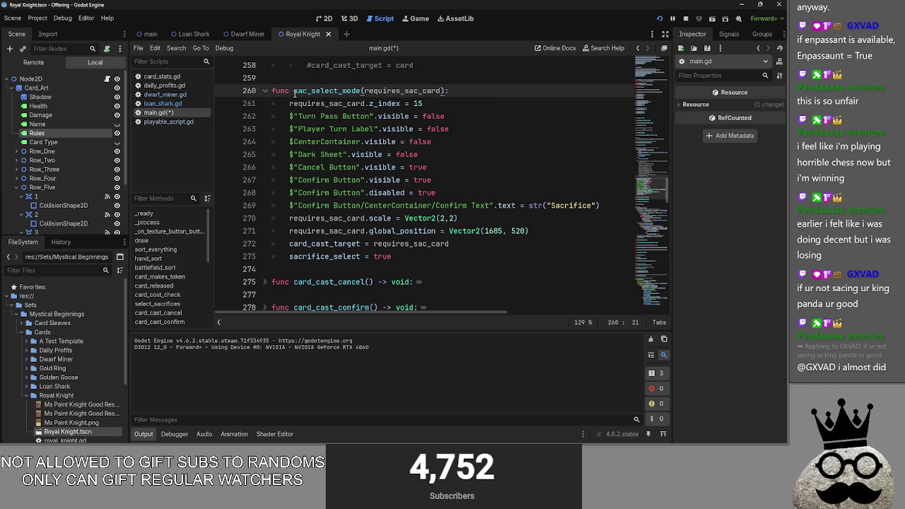
- Change the line 244 call in card_cost_check to sac_select_mode and return to the running game
scroll(358, 182, up, 4)
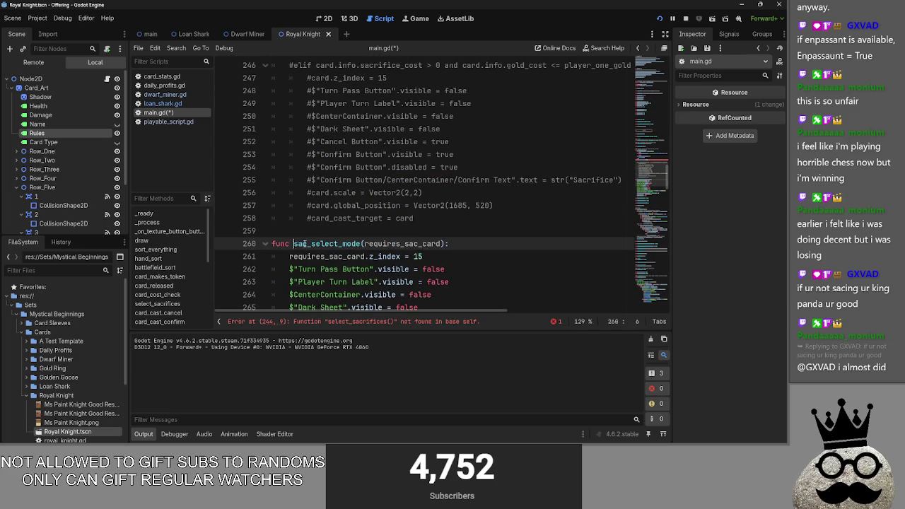
double_click(305, 243)
key(ctrl+c)
scroll(437, 240, up, 5)
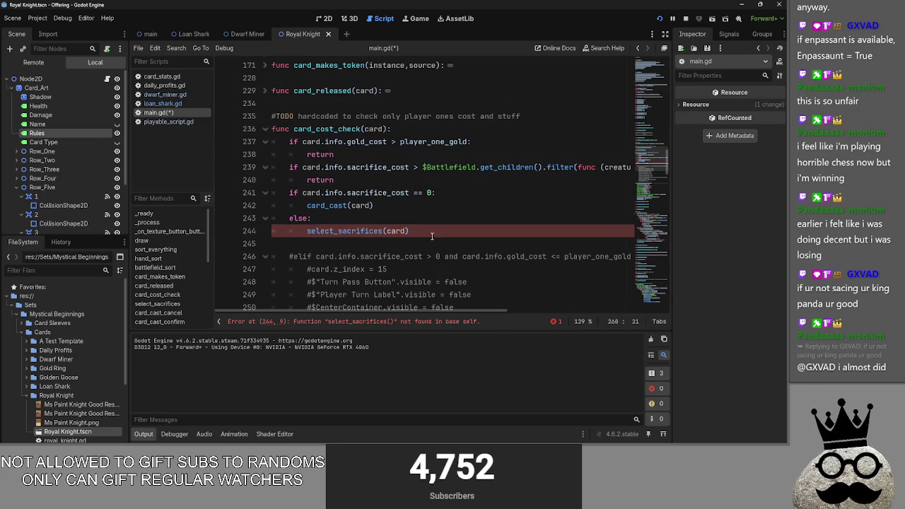
double_click(321, 230)
key(ctrl+v)
scroll(422, 261, down, 5)
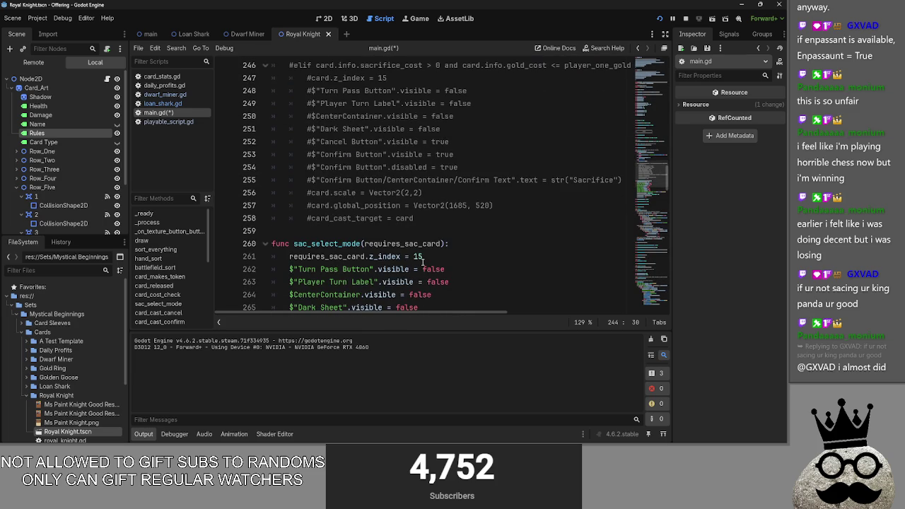
scroll(511, 237, down, 2)
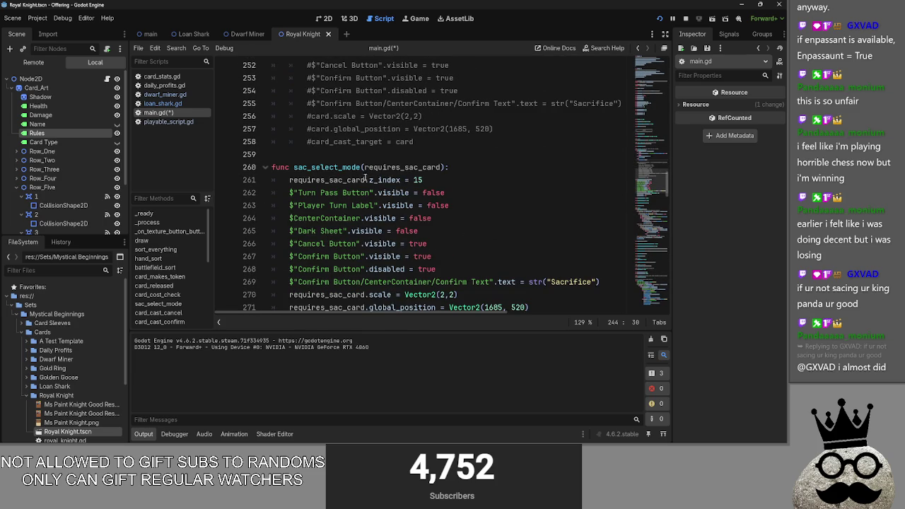
key(alt+Tab)
key(alt+Tab)
click(455, 389)
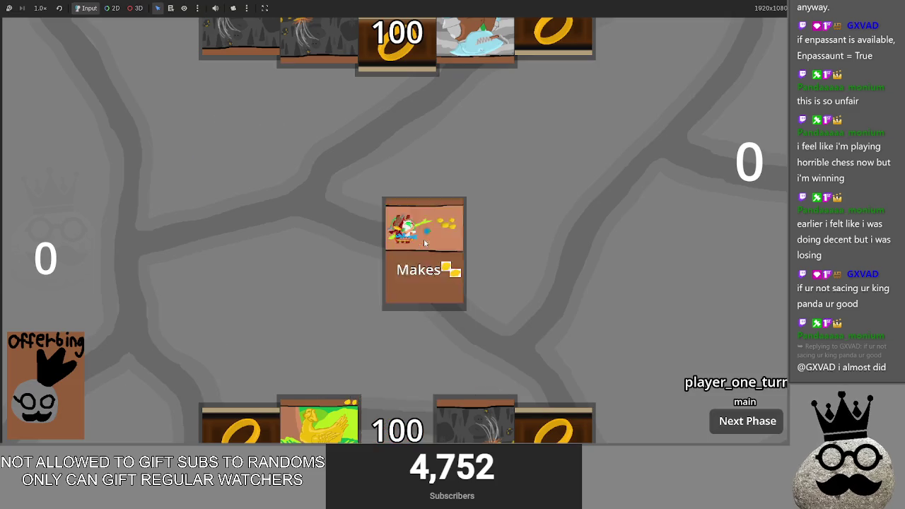
- Place the chicken card, then leave the game and flowchart for Godot's Royal Knight scene
click(402, 218)
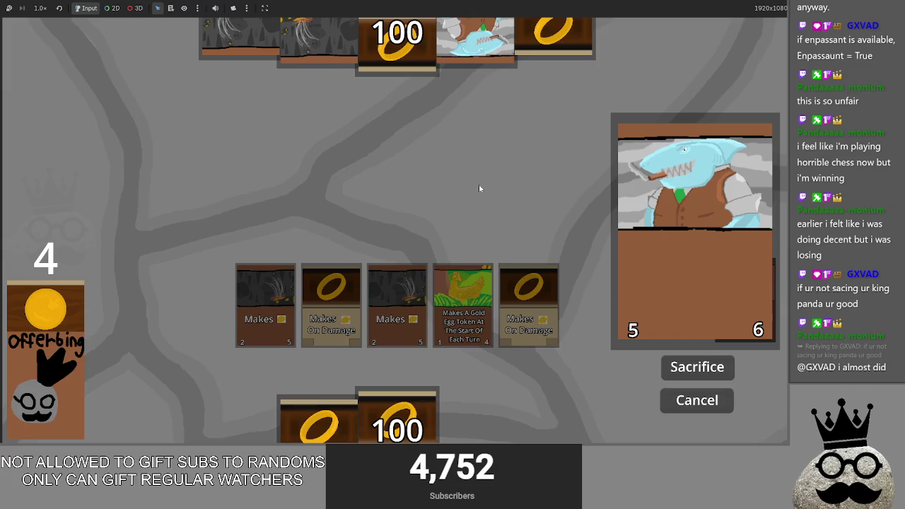
key(alt+Tab)
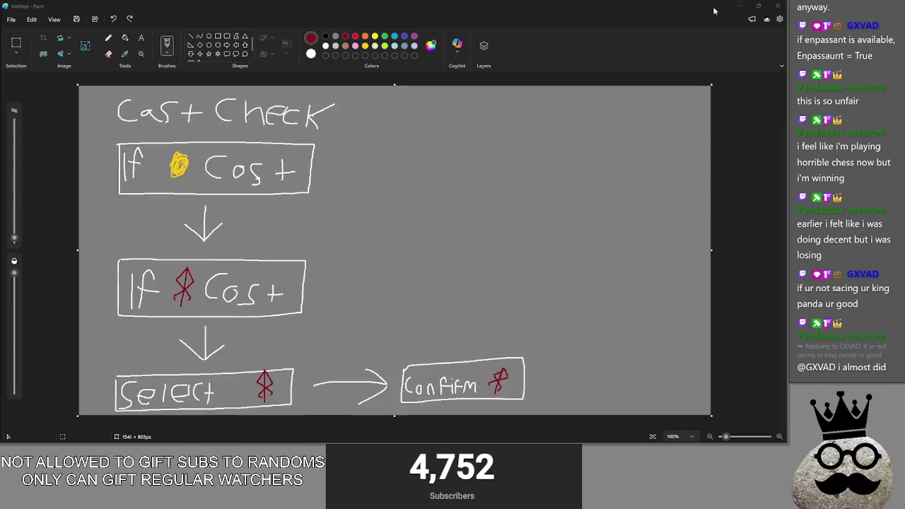
key(alt+Tab)
click(325, 18)
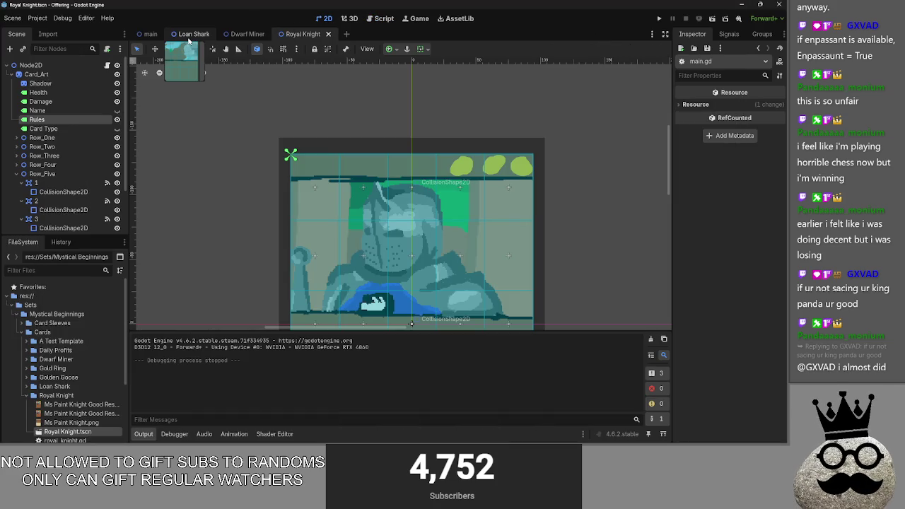
- In main.gd, add an empty line after sacrifice_select = true
click(384, 19)
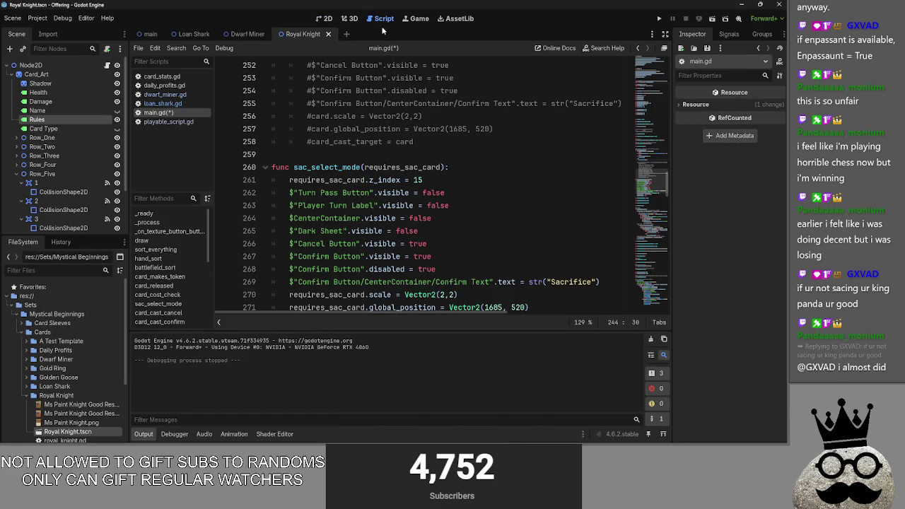
scroll(433, 214, down, 3)
click(424, 218)
key(Return)
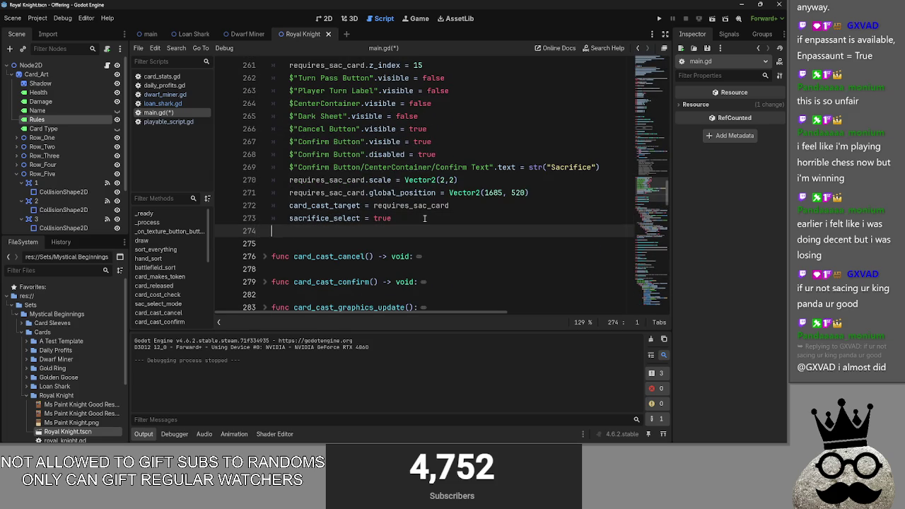
- Add a blank line below card_cast(card) in card_cost_check
scroll(422, 211, down, 3)
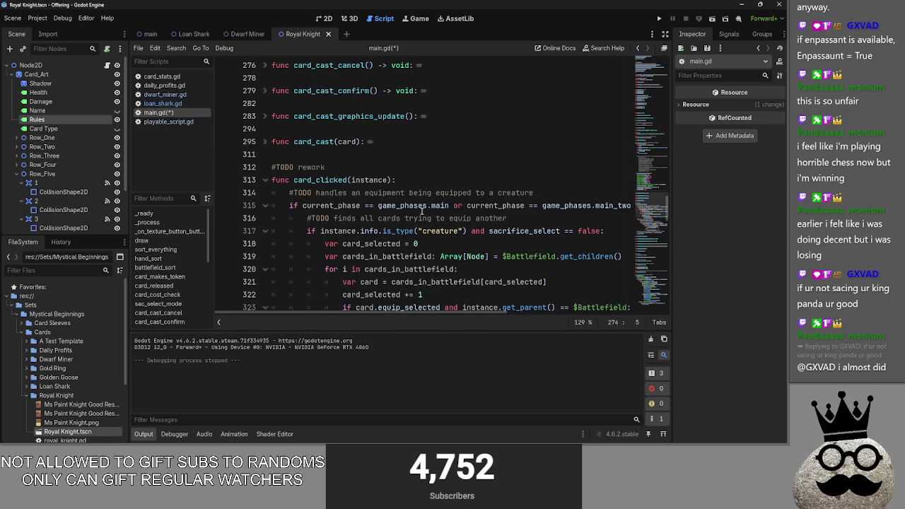
scroll(421, 211, up, 6)
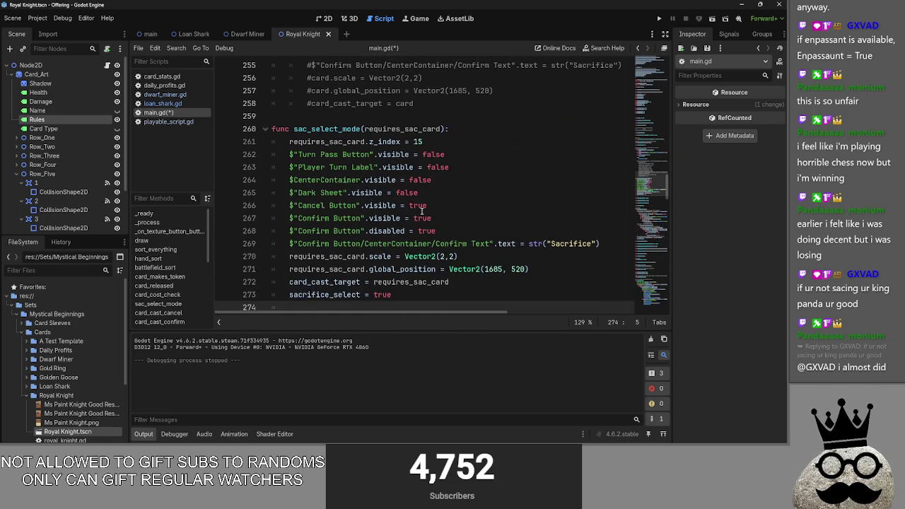
scroll(421, 211, up, 1)
scroll(421, 211, down, 6)
scroll(421, 211, up, 3)
scroll(422, 211, up, 10)
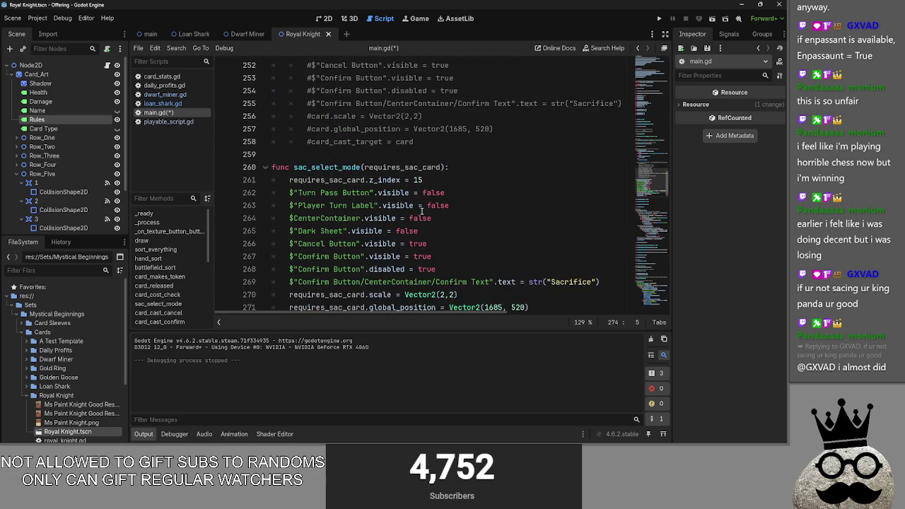
click(422, 217)
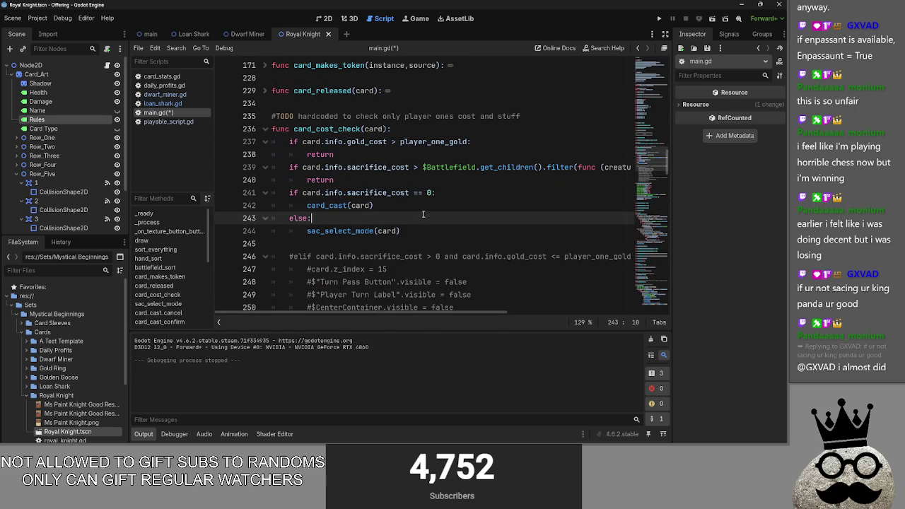
click(431, 205)
click(437, 218)
click(438, 205)
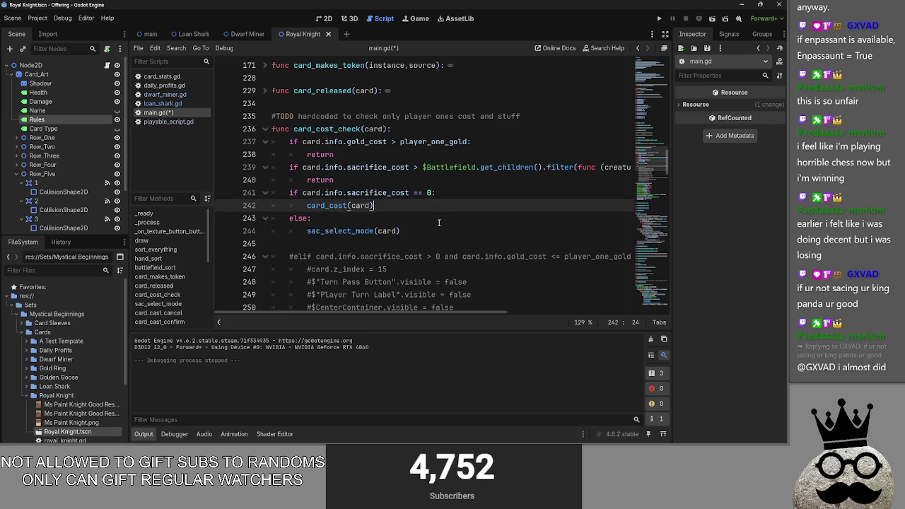
key(Return)
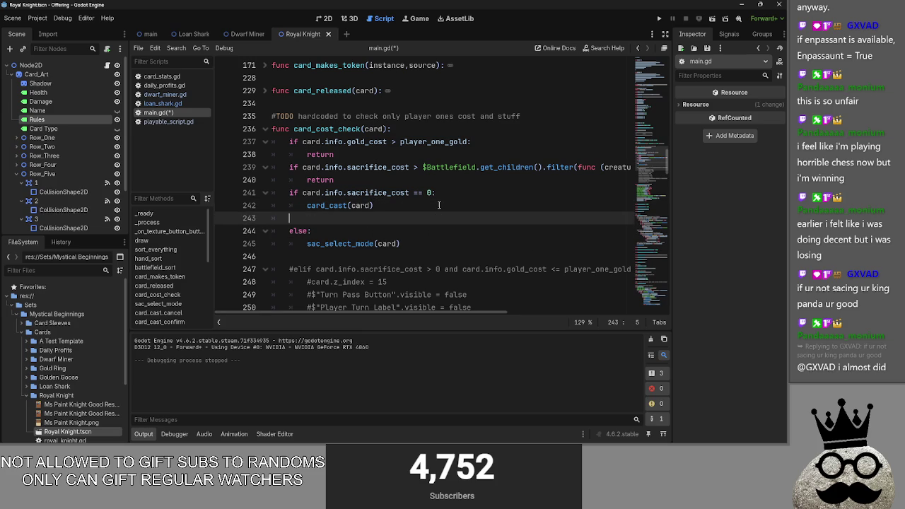
scroll(438, 205, up, 15)
scroll(438, 205, down, 2)
scroll(430, 216, up, 1)
- Declare var sacrifices_selected on a new line directly beneath var sacrifice_select
click(424, 219)
key(Return)
text(v)
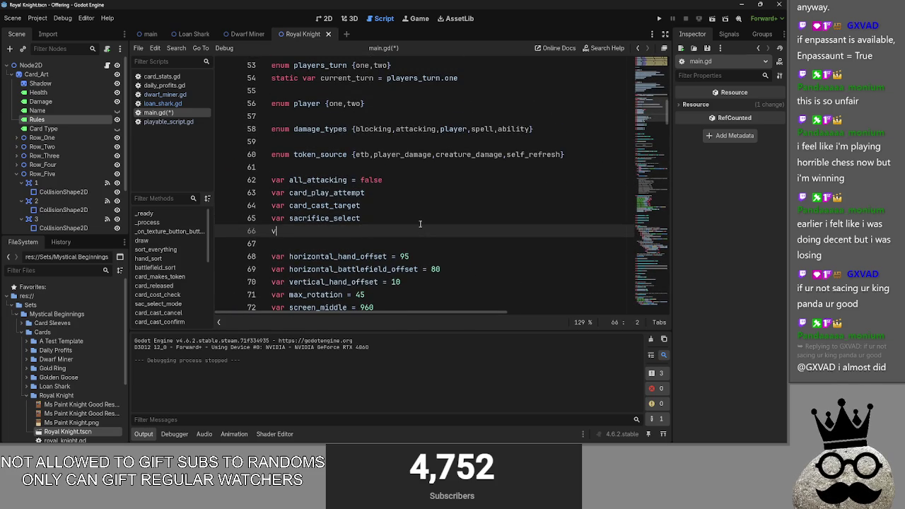
text(ar )
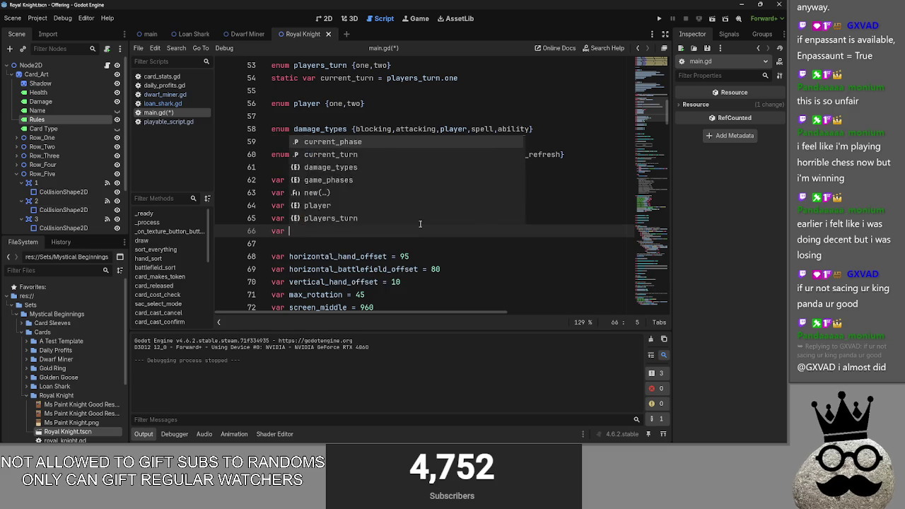
text(sacrifices_selectd)
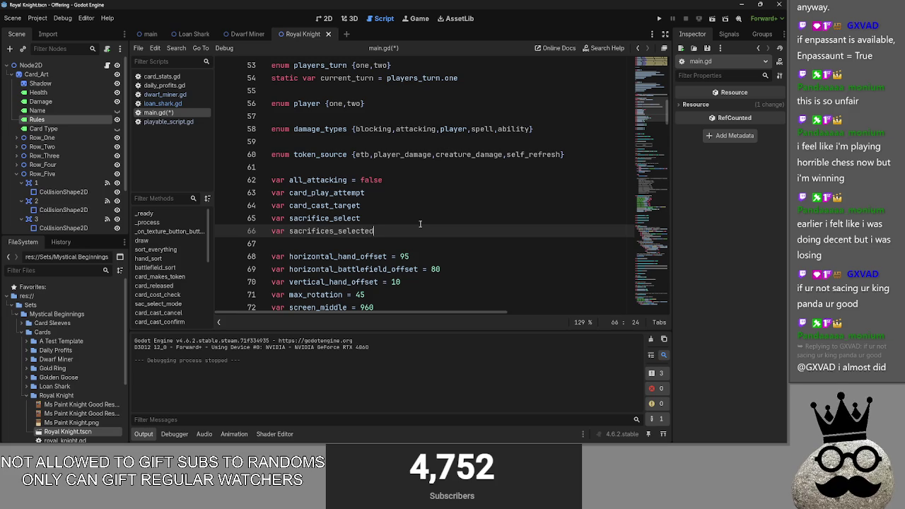
scroll(420, 224, down, 2)
scroll(420, 224, down, 10)
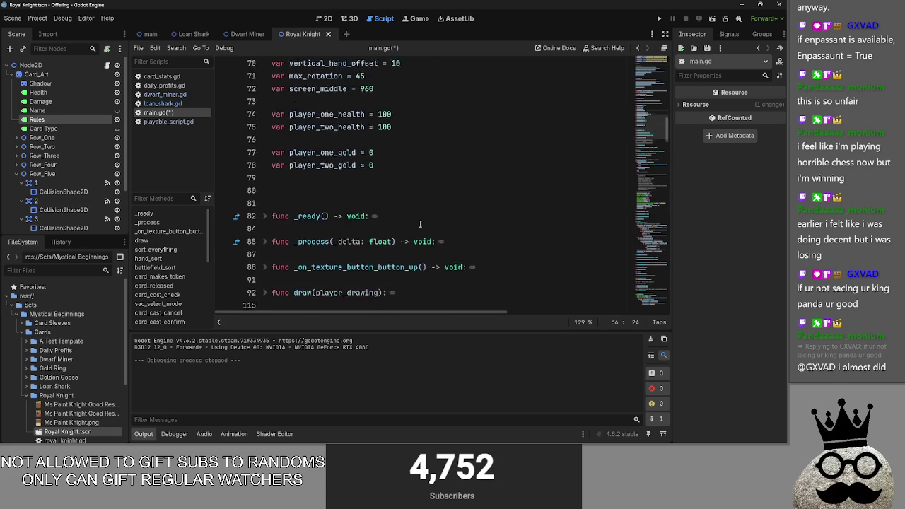
scroll(420, 224, down, 15)
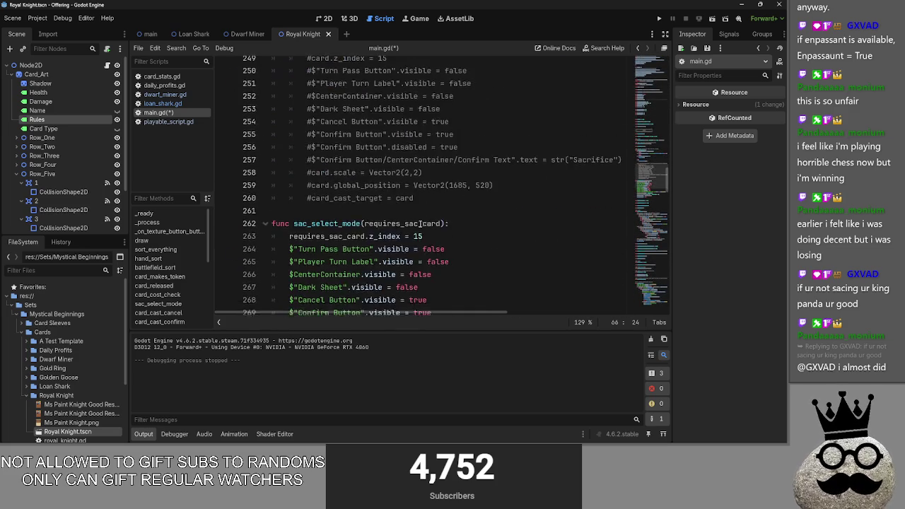
scroll(369, 212, down, 4)
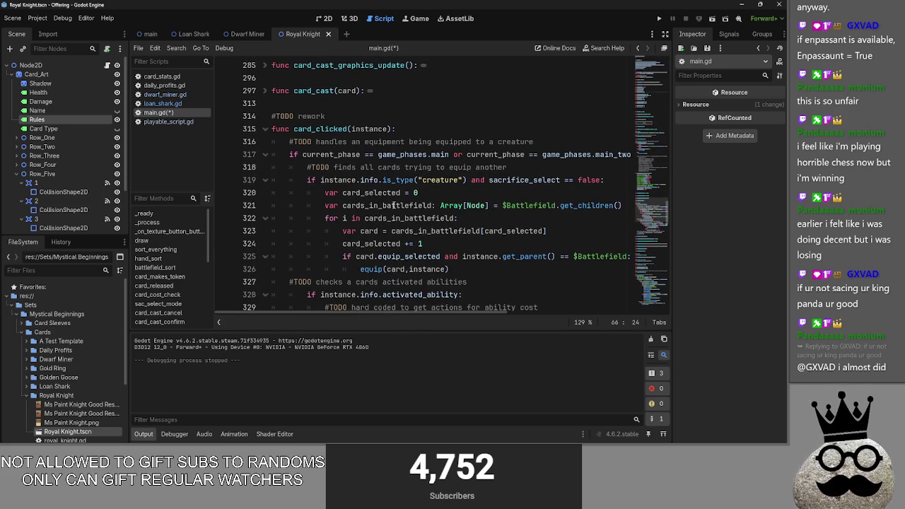
- Add a blank line after equip(card,instance) in card_clicked's creature equip block
click(580, 169)
click(608, 180)
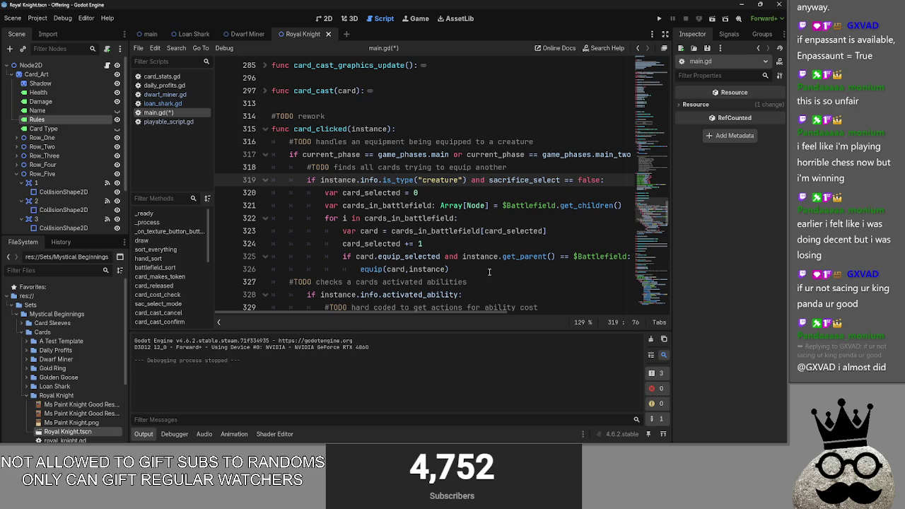
click(265, 294)
click(265, 180)
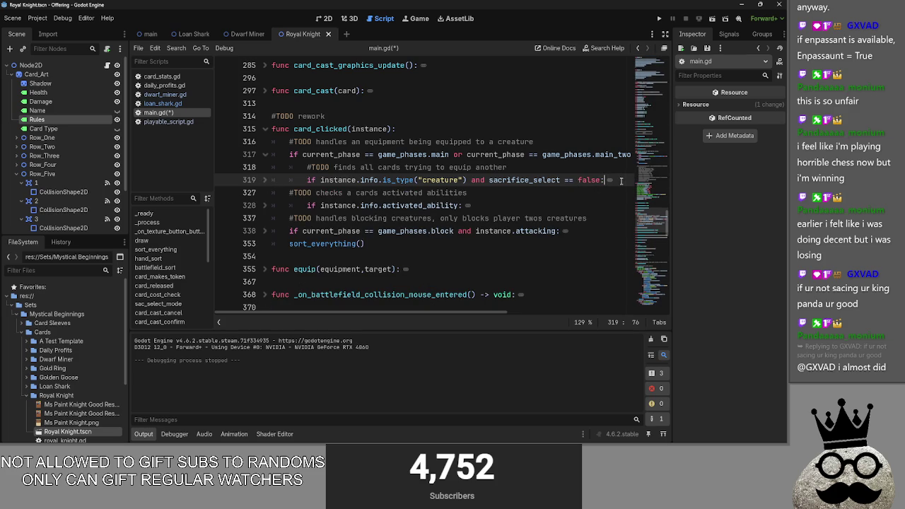
click(265, 180)
click(513, 265)
key(Return)
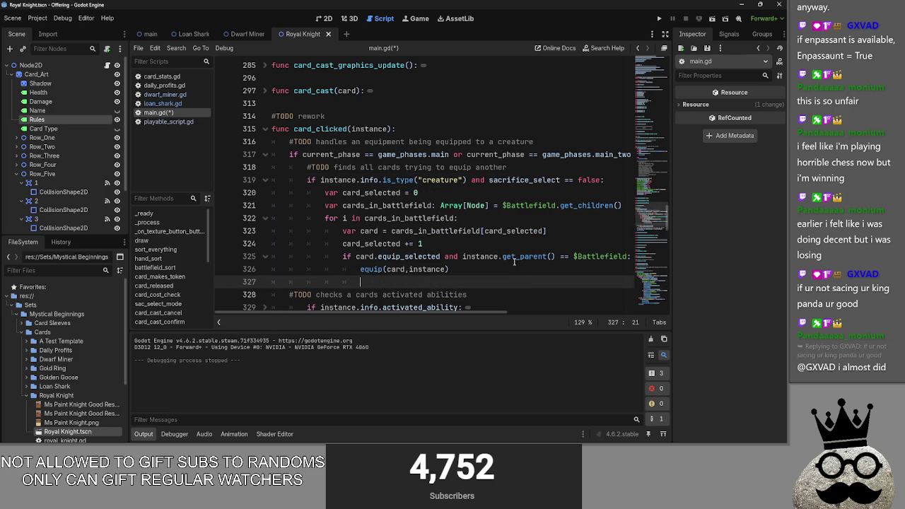
click(266, 182)
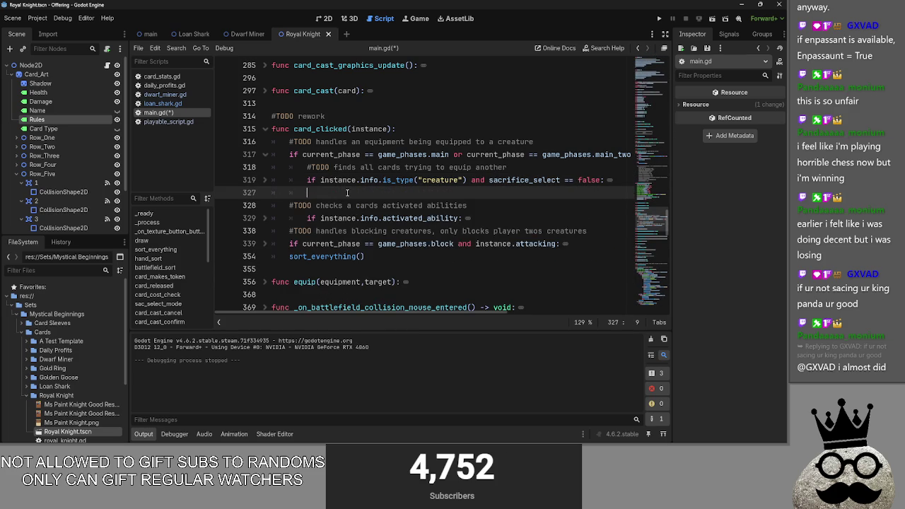
- Copy the line 319 creature condition onto line 327, changing false to true
drag(308, 180, 605, 181)
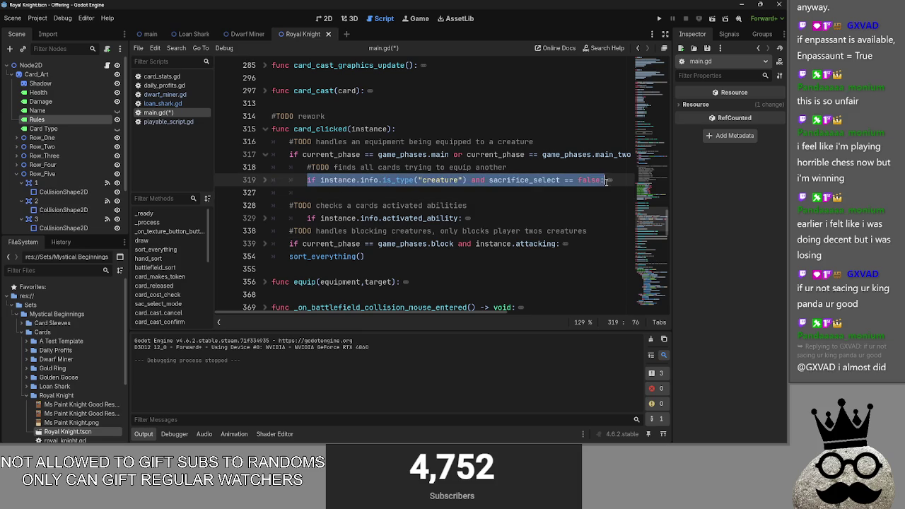
key(ctrl+c)
click(532, 194)
key(ctrl+v)
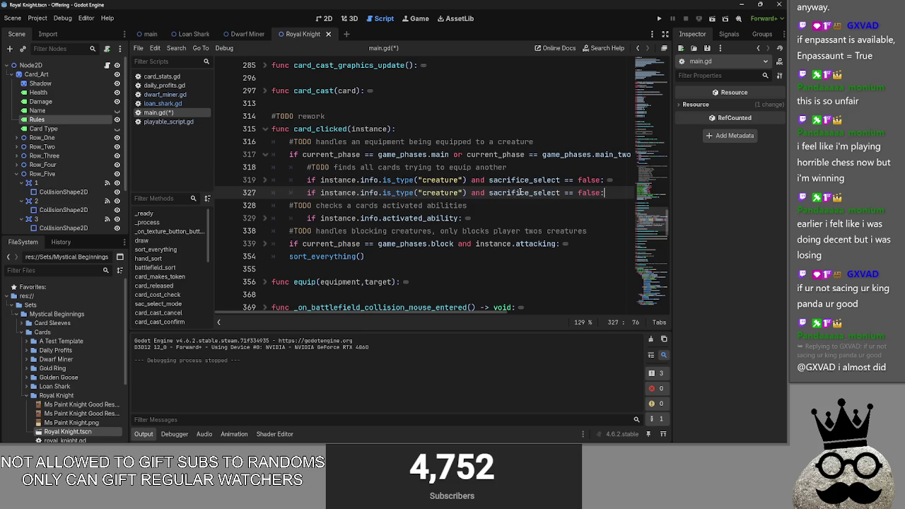
double_click(591, 192)
text(tre)
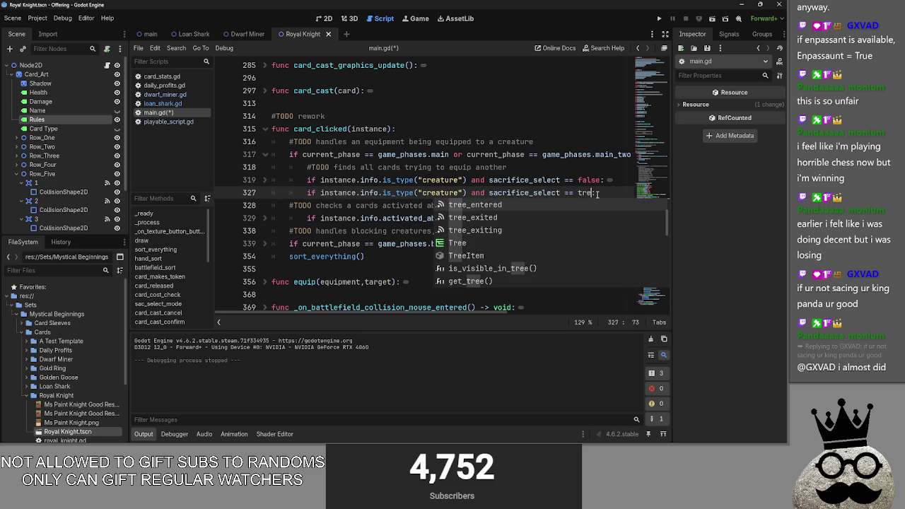
key(BackSpace)
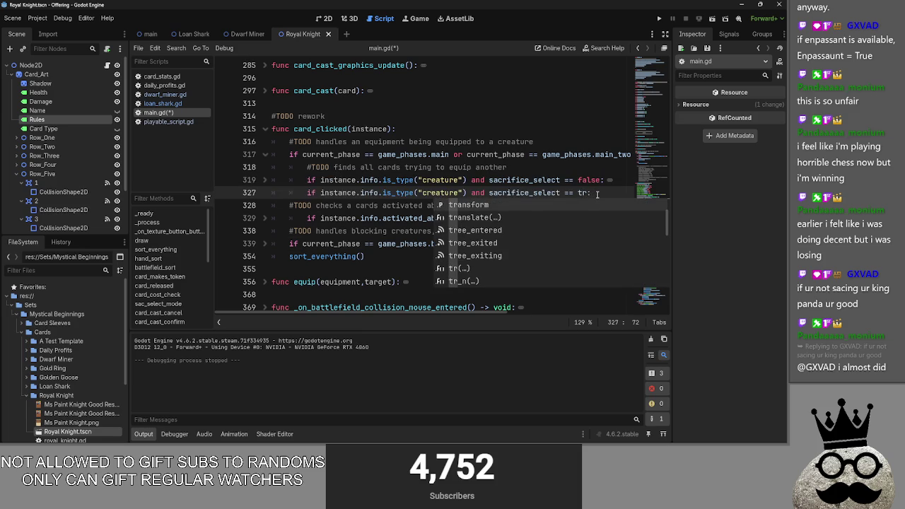
text(ue)
key(Return)
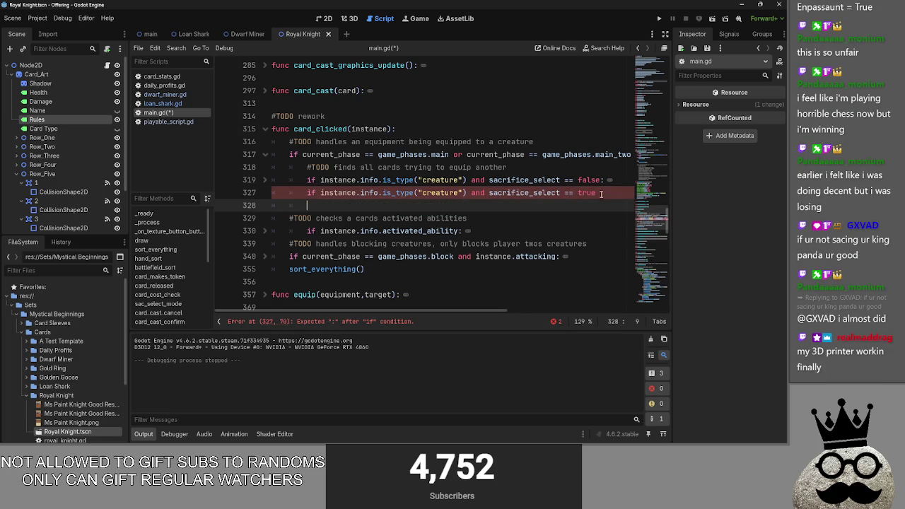
- Write sacrifices_selected.append(instance) on line 328 using the autocomplete suggestion
click(268, 183)
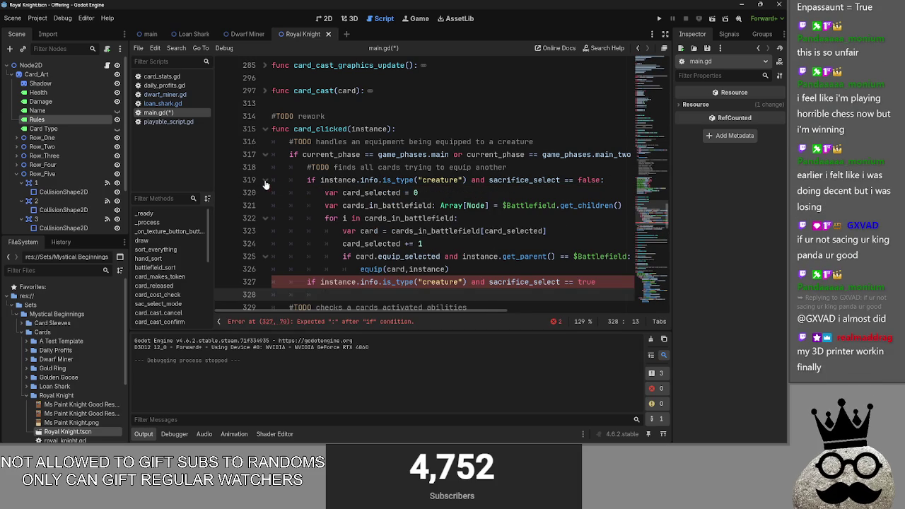
click(266, 181)
scroll(407, 257, up, 1)
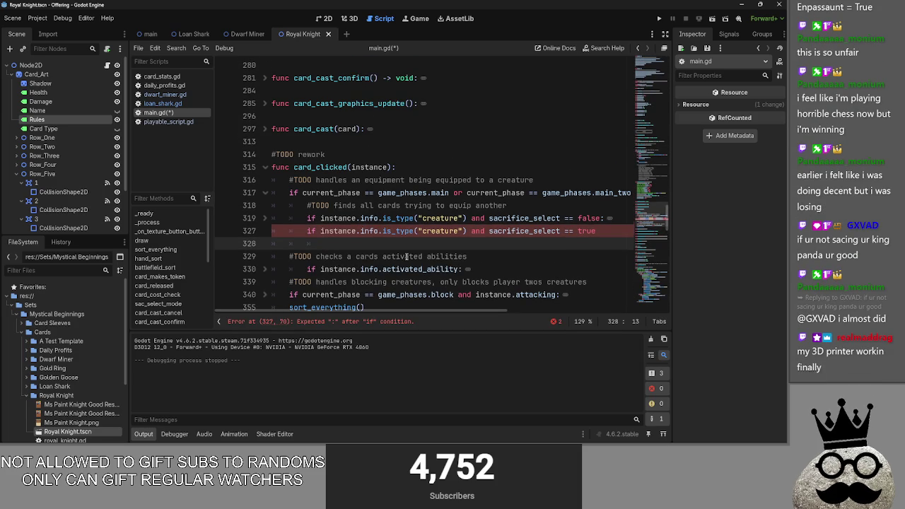
click(265, 219)
click(266, 219)
scroll(400, 260, up, 20)
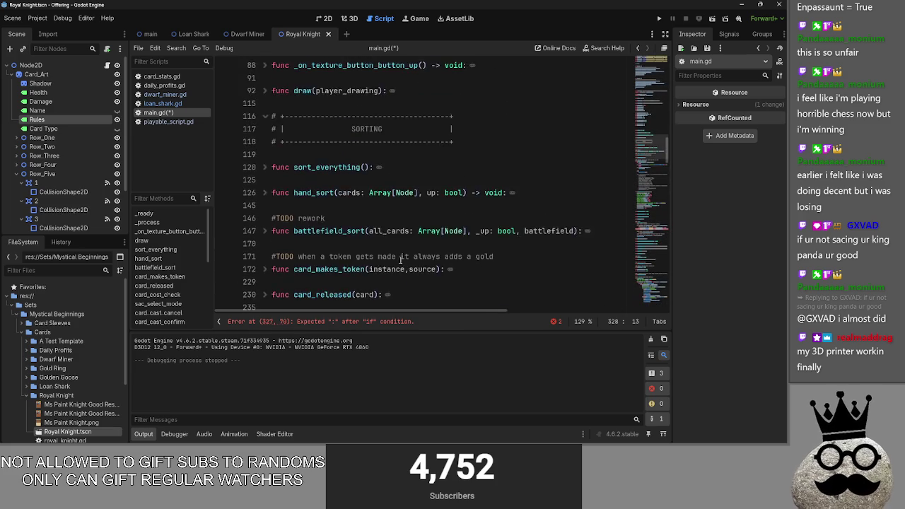
scroll(400, 260, up, 5)
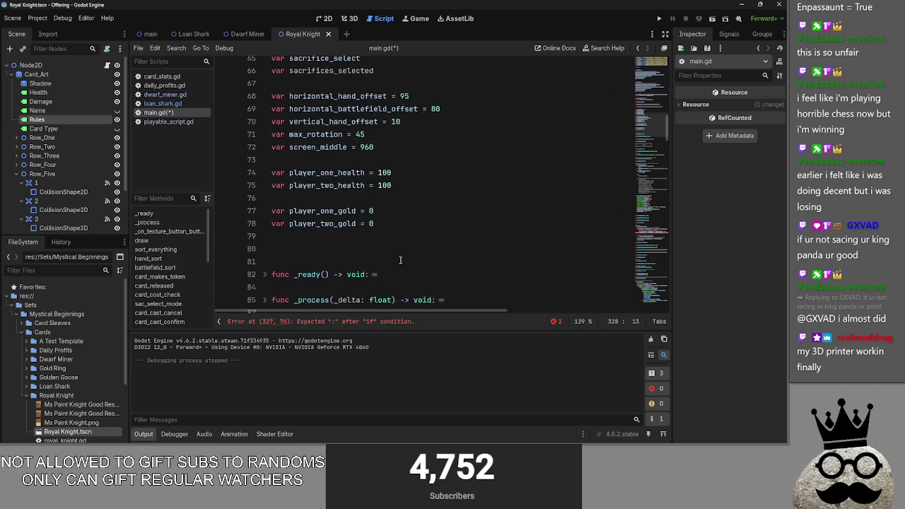
scroll(400, 261, down, 10)
scroll(400, 260, down, 12)
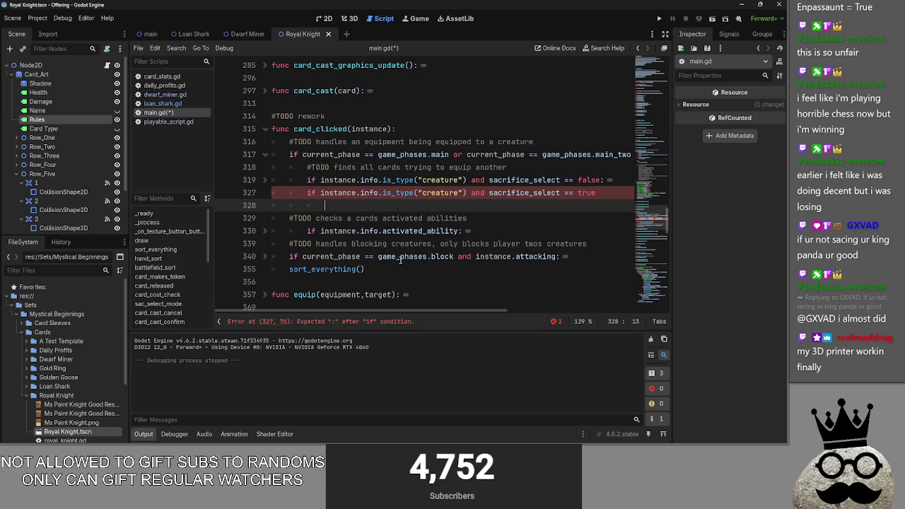
key(BackSpace)
key(BackSpace)
key(BackSpace)
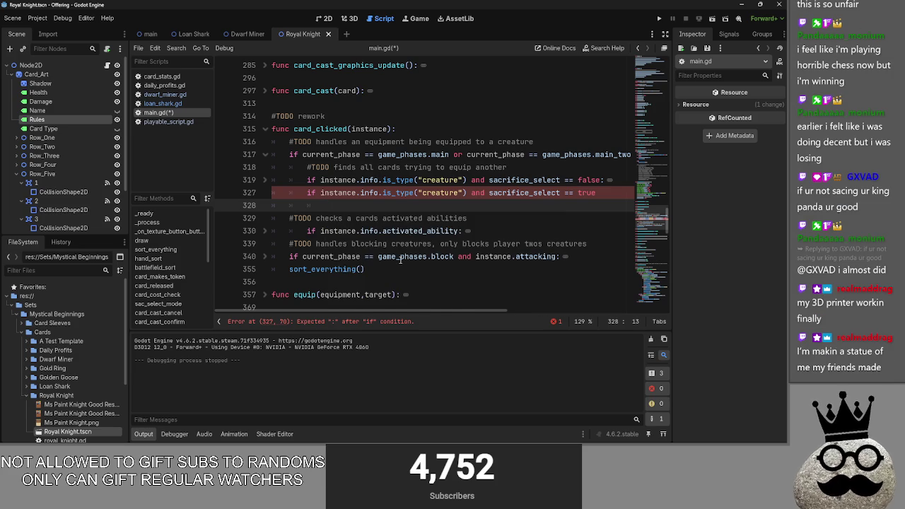
text(sacri)
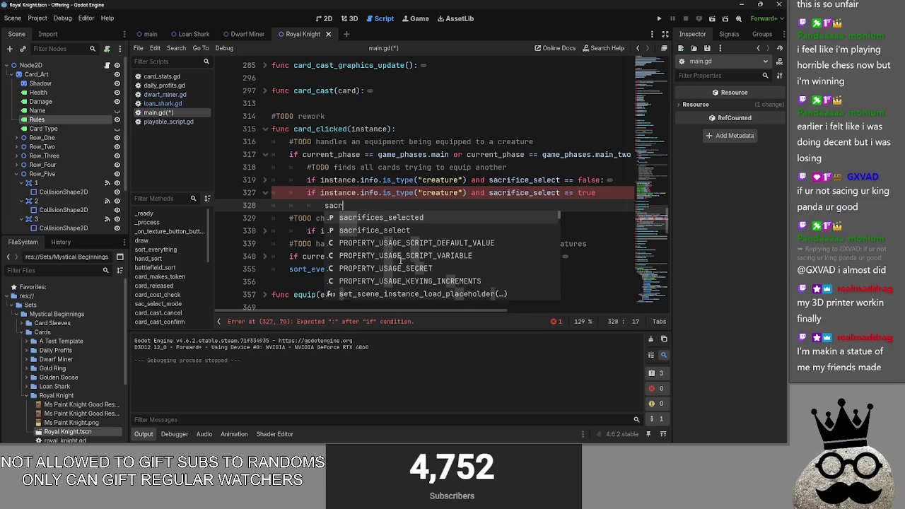
key(Return)
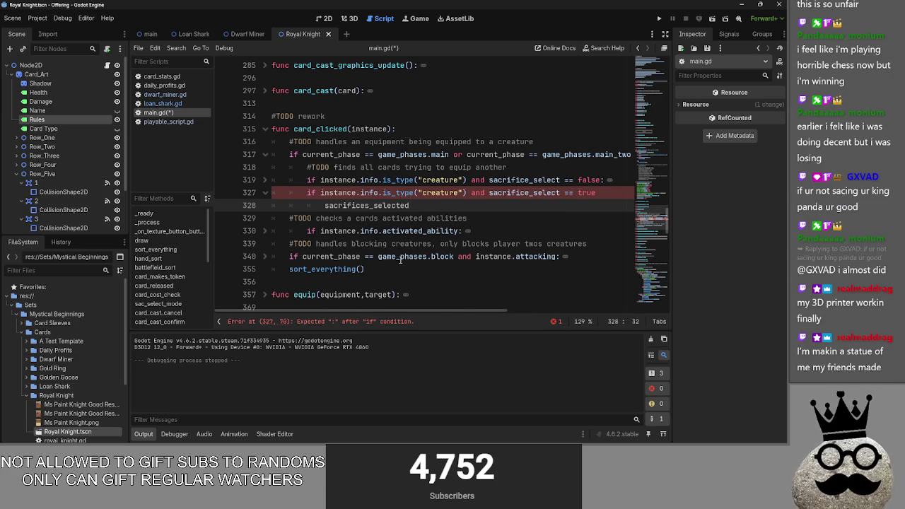
text(.append)
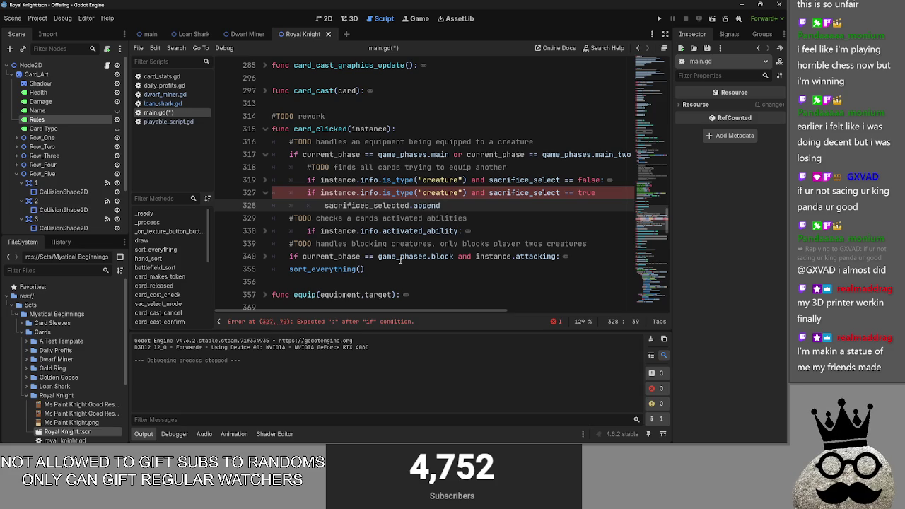
text((instance)
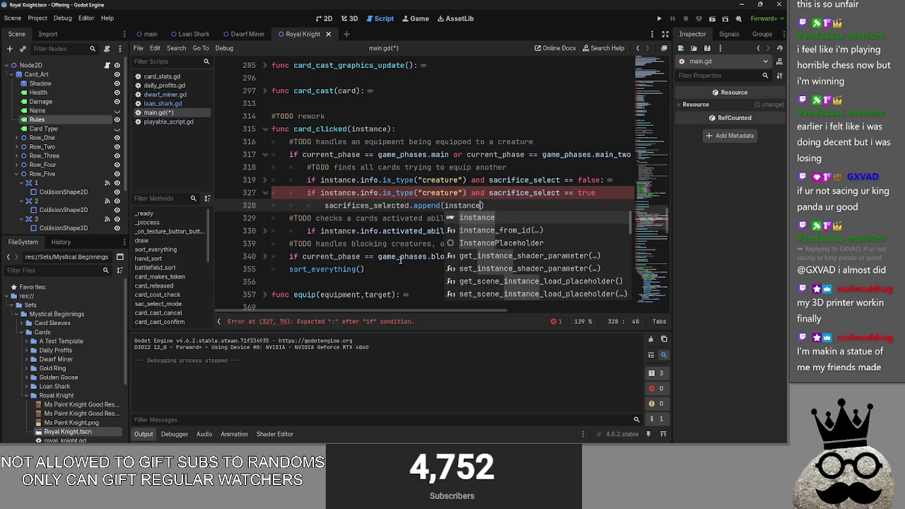
key(Escape)
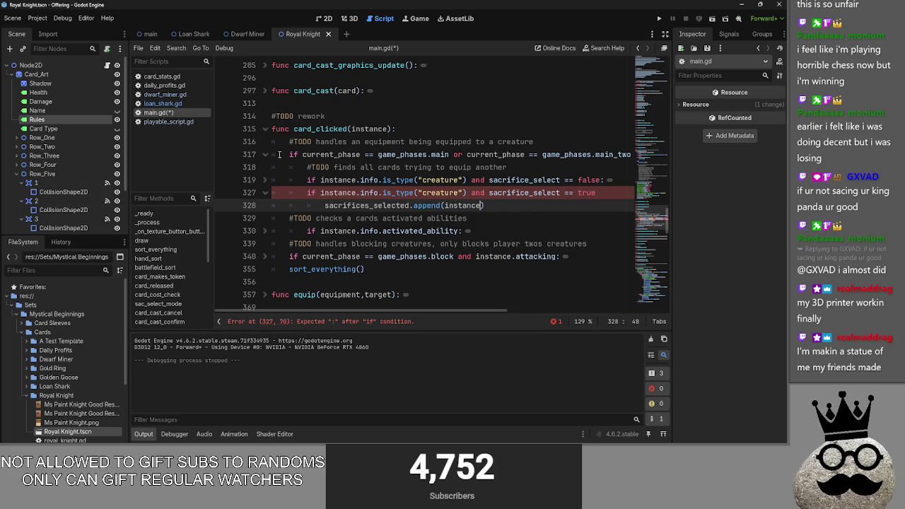
- Rename card_clicked's instance parameter and the line 319 reference to card
click(266, 179)
double_click(371, 129)
text(card)
double_click(350, 177)
text(card)
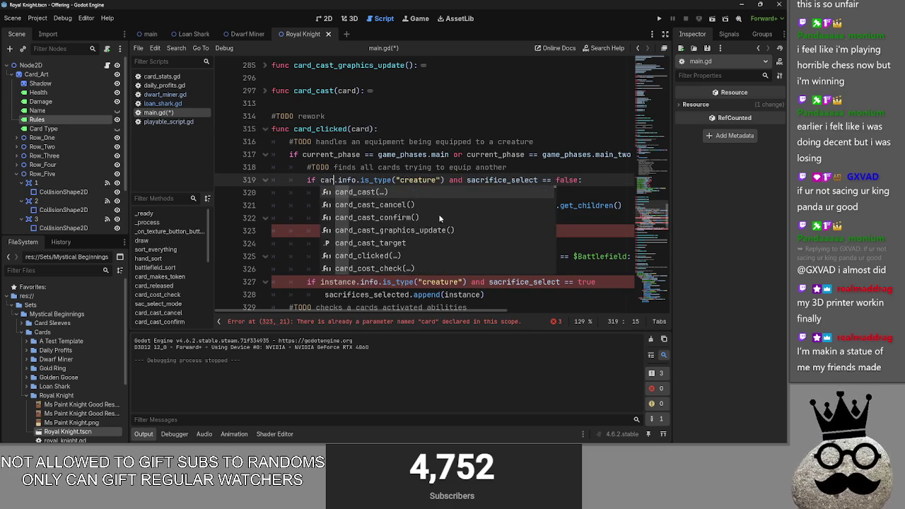
key(Escape)
- Inspect the card and card_selected references on lines 320–328
click(493, 231)
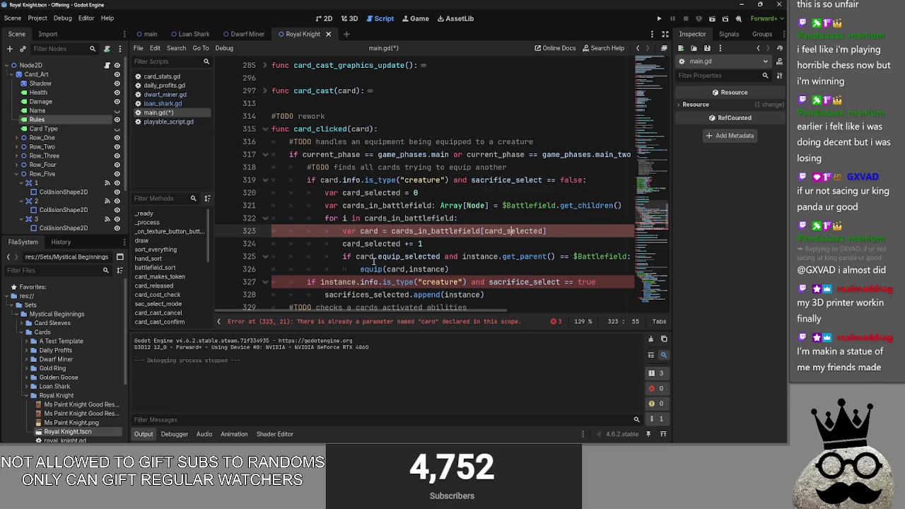
scroll(373, 261, down, 1)
click(512, 258)
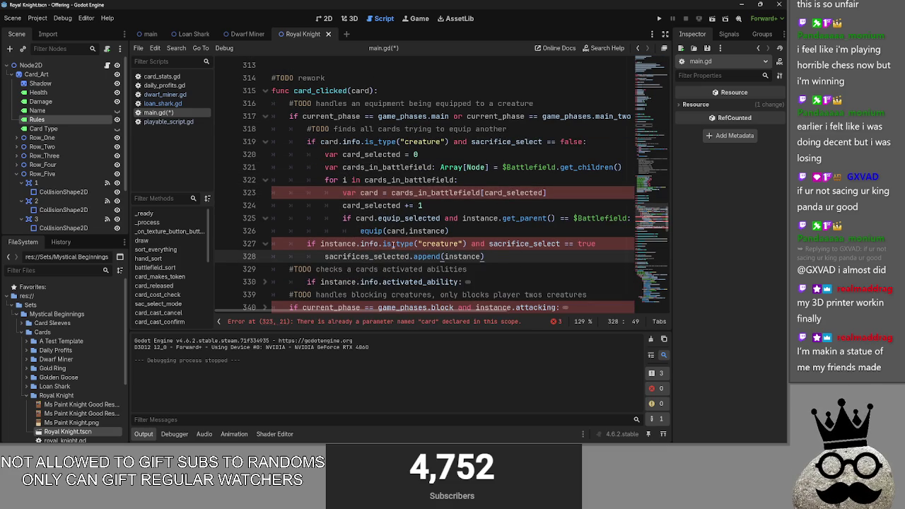
click(613, 244)
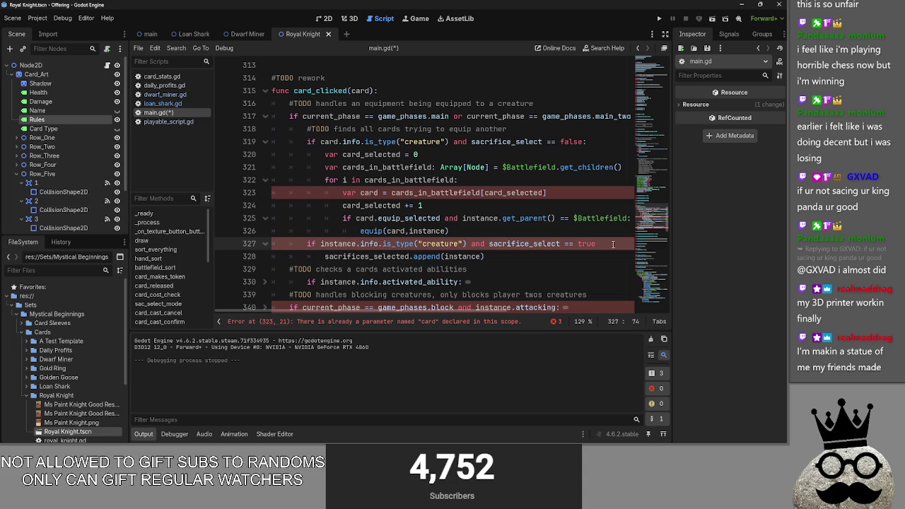
text(:)
click(585, 197)
double_click(513, 192)
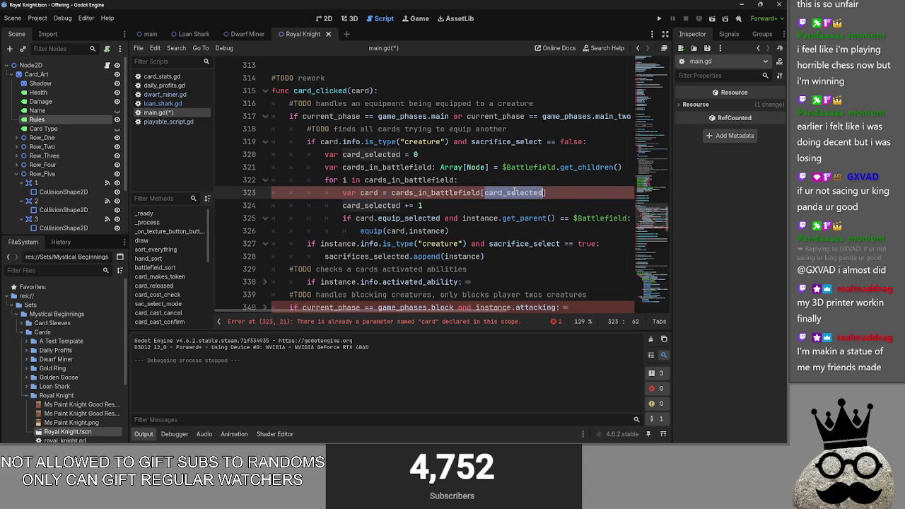
double_click(365, 155)
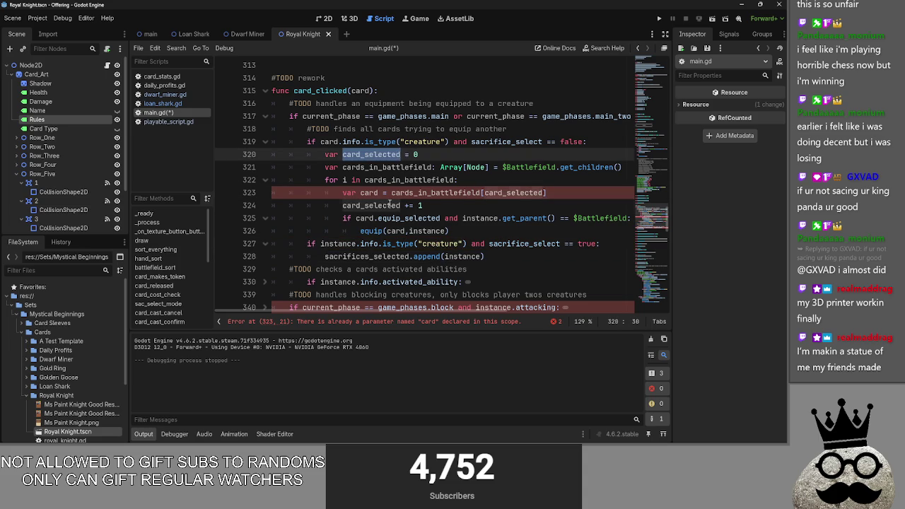
click(448, 206)
- Fold and unfold card_clicked's blocks and check where cards_in_battlefield is used
scroll(443, 225, down, 3)
click(265, 192)
click(265, 166)
click(266, 167)
click(266, 192)
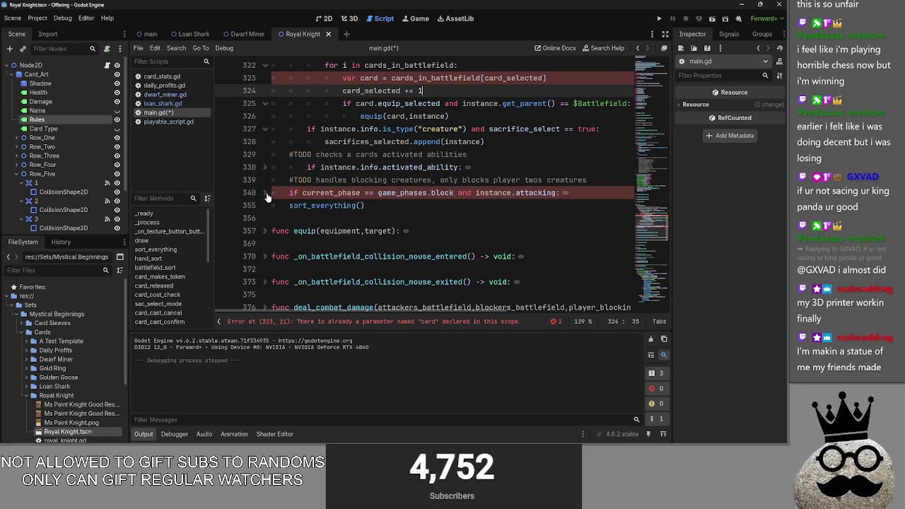
scroll(267, 98, up, 3)
click(265, 90)
click(265, 91)
click(574, 103)
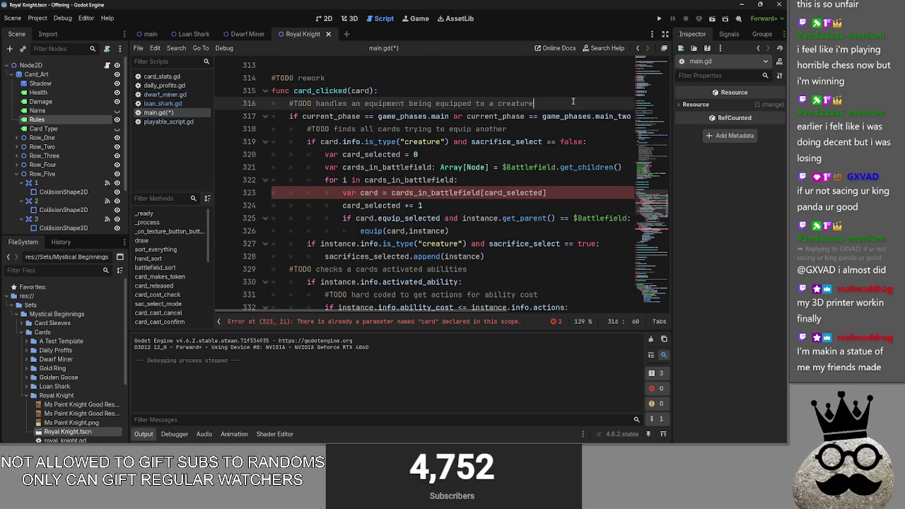
scroll(382, 200, up, 5)
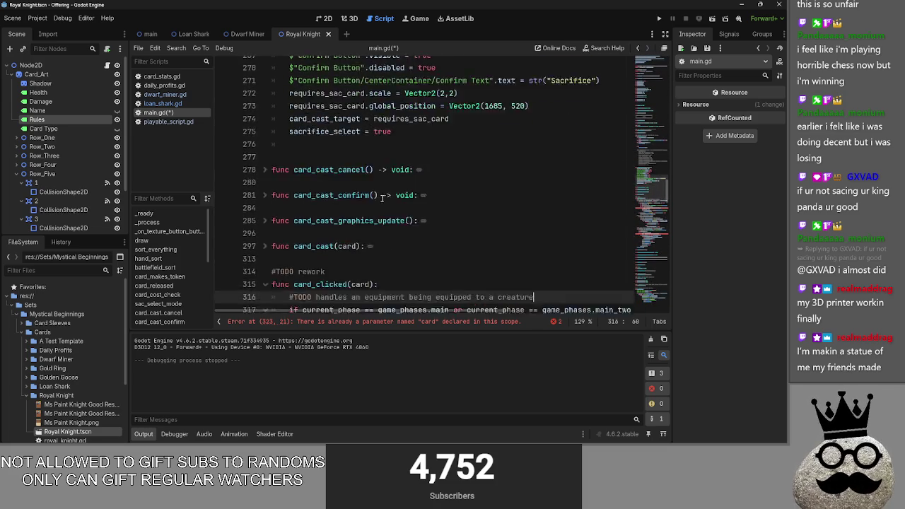
scroll(381, 200, down, 5)
scroll(303, 233, down, 1)
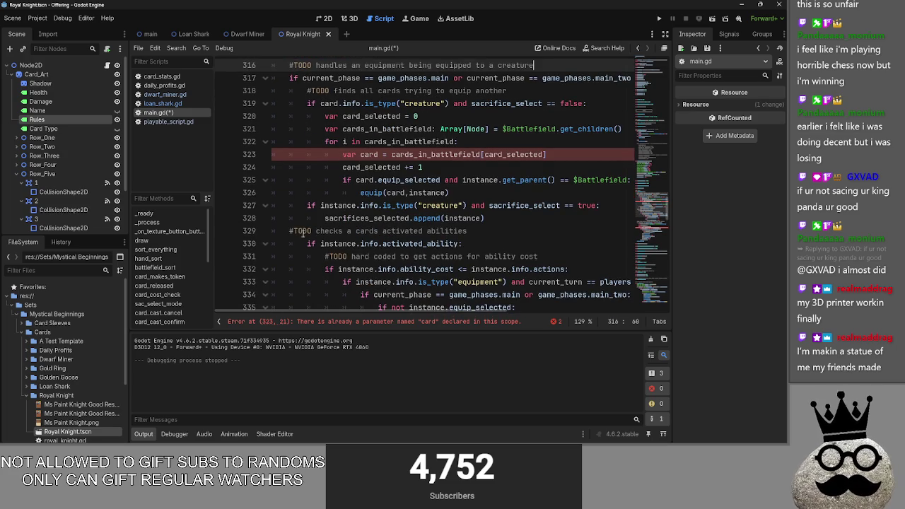
click(521, 223)
click(514, 154)
double_click(439, 154)
click(524, 154)
- Change card_clicked's parameter and the line 319 check back from card to instance
double_click(373, 156)
scroll(406, 186, up, 1)
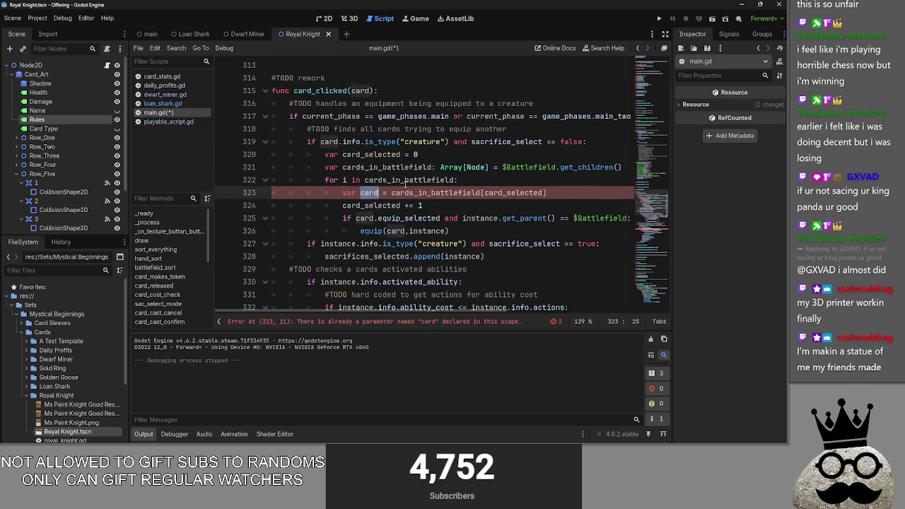
double_click(362, 91)
text(instance)
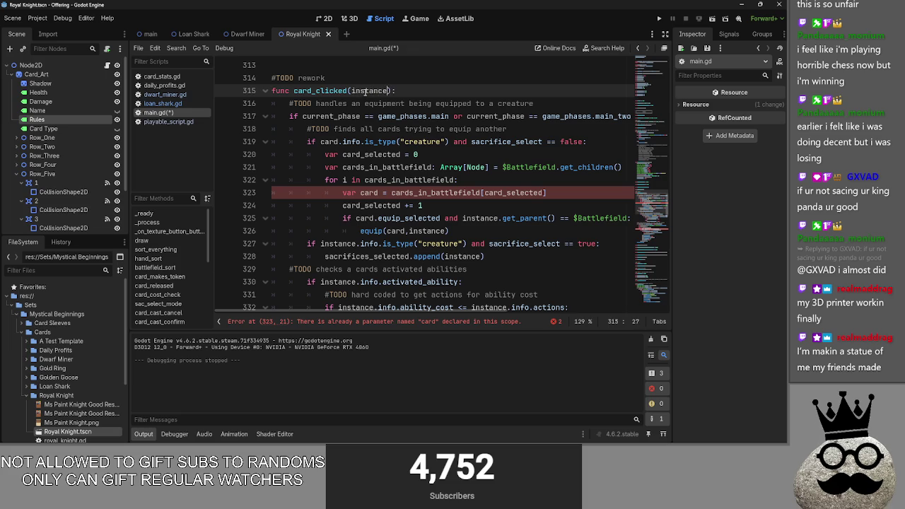
click(333, 142)
double_click(336, 141)
text(instance)
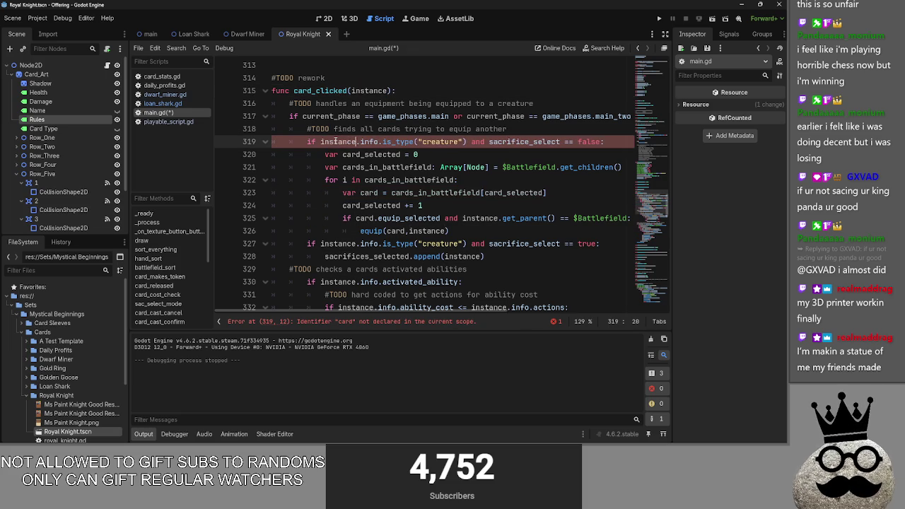
key(Escape)
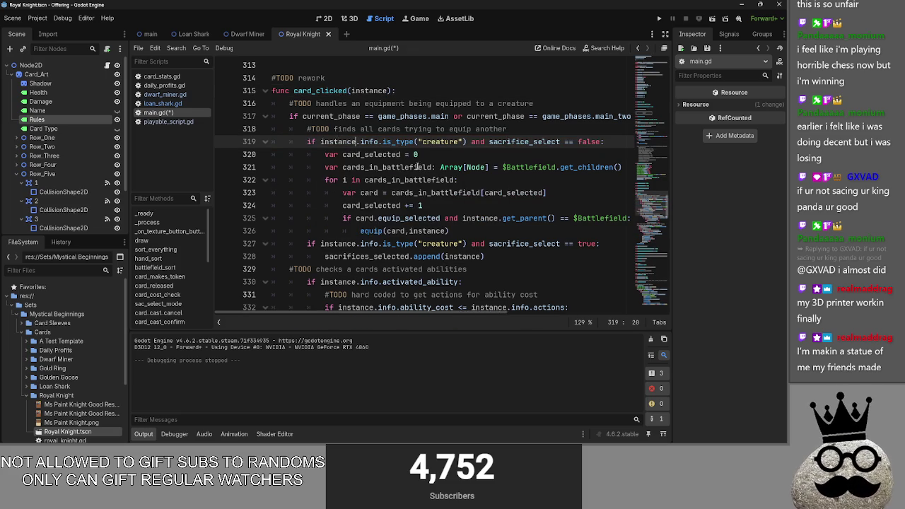
scroll(424, 166, down, 1)
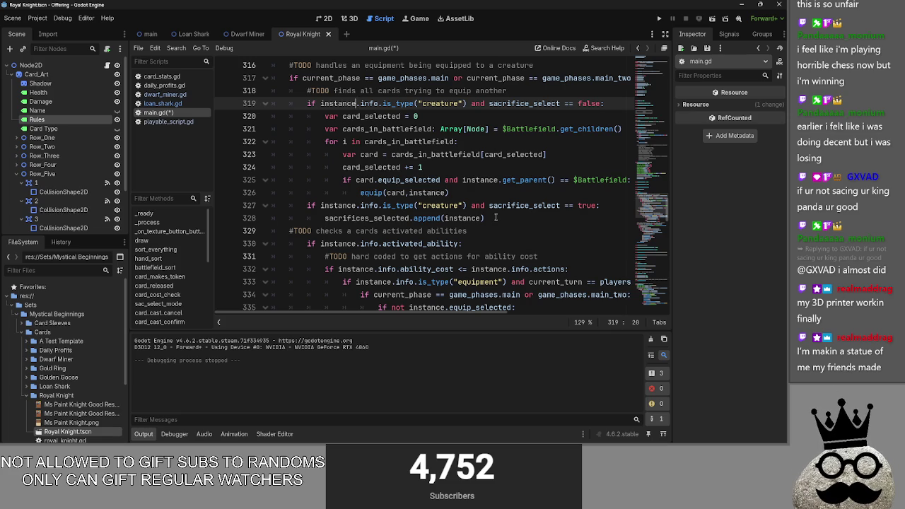
click(496, 217)
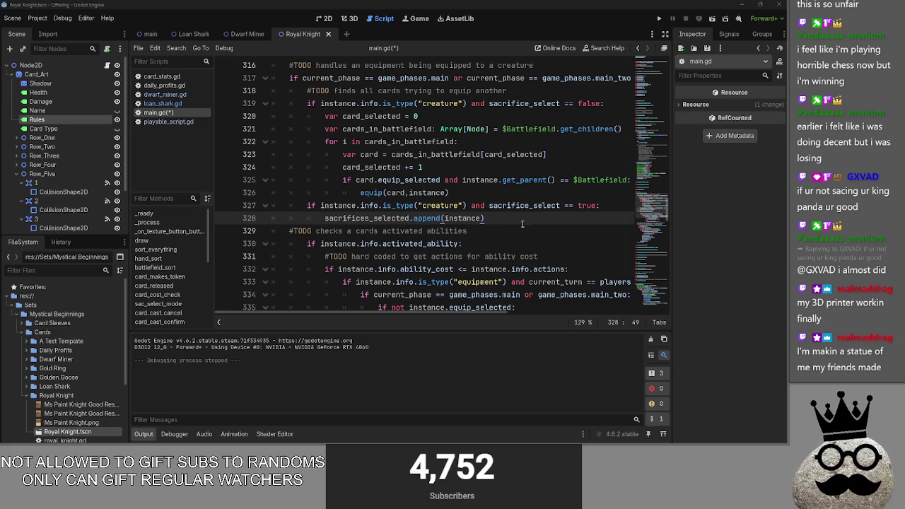
key(alt+Tab)
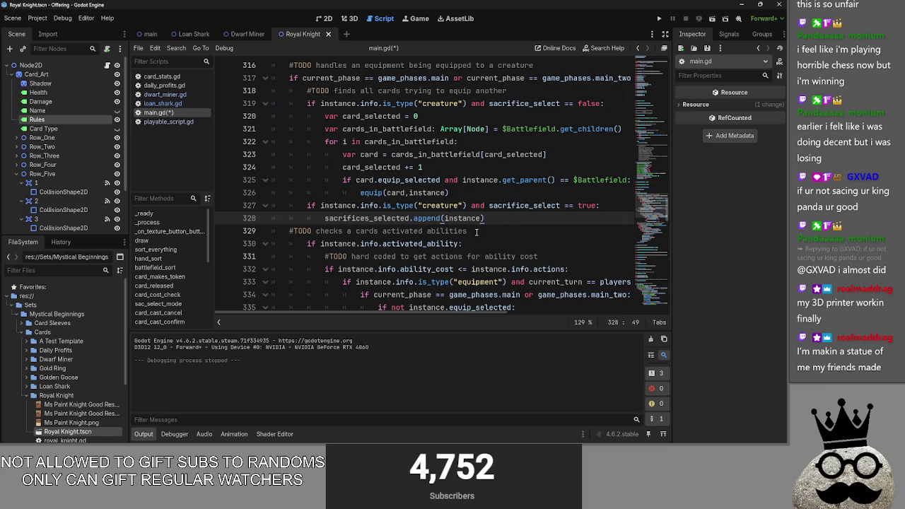
- Start initializing sacrifices_selected as an empty list with '= ['
scroll(446, 233, up, 20)
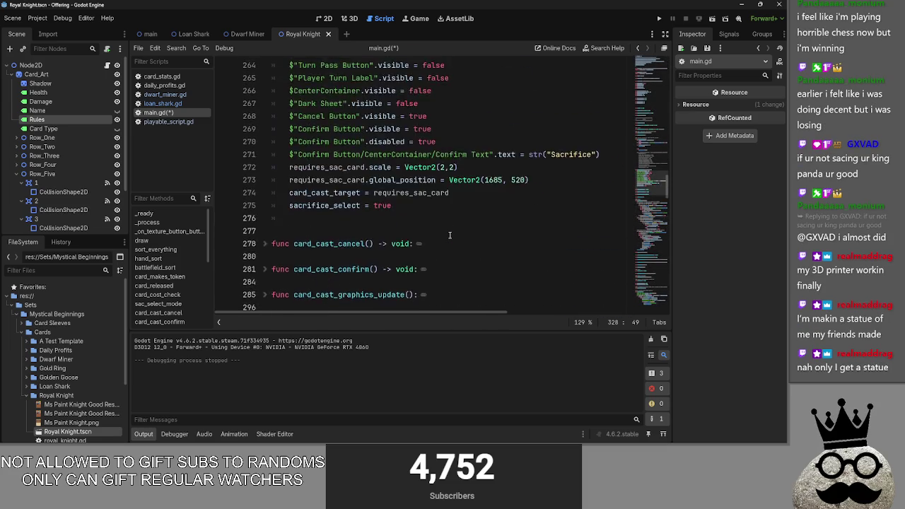
scroll(450, 235, up, 20)
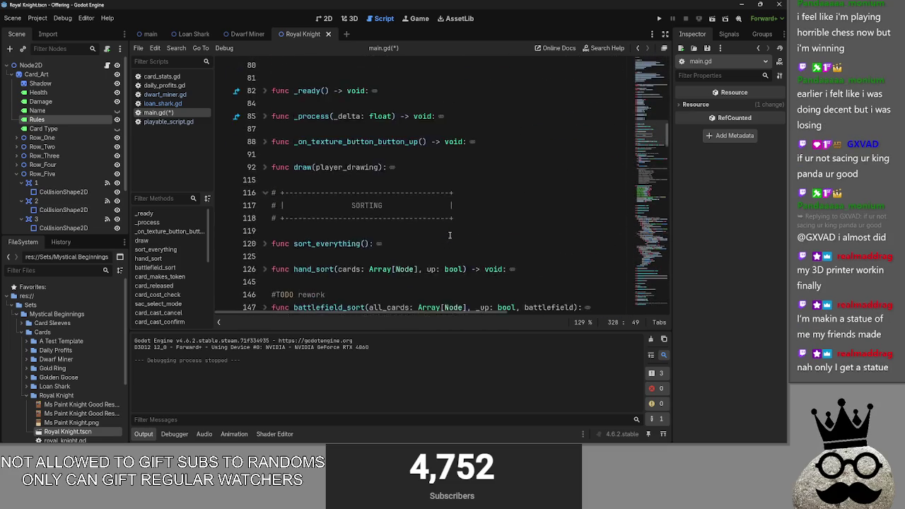
scroll(450, 235, up, 1)
click(446, 192)
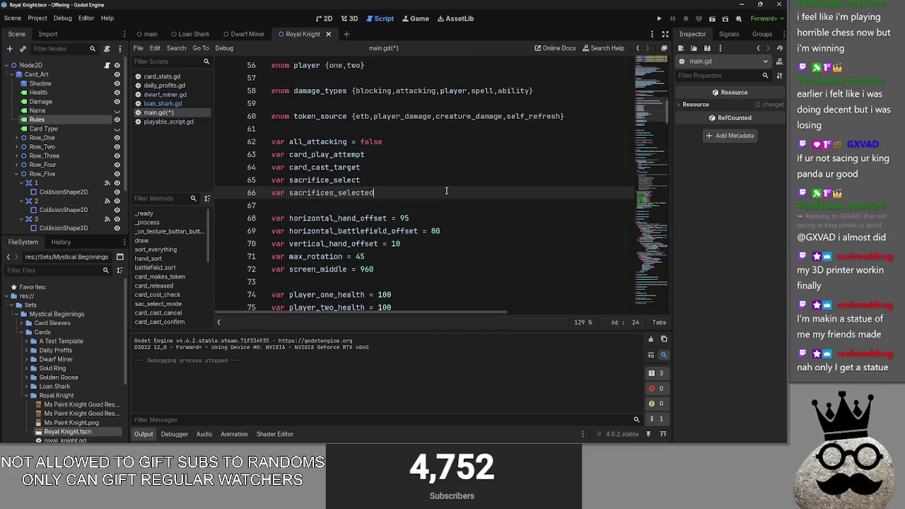
text( = [)
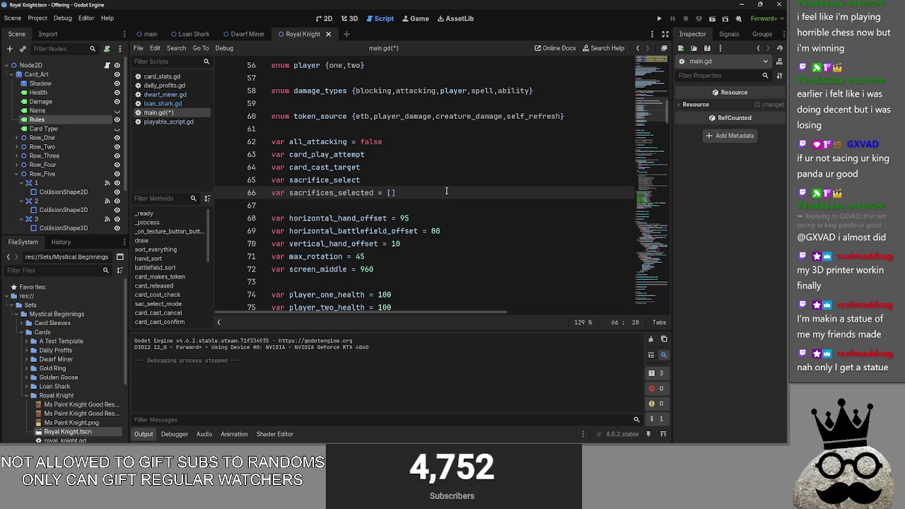
- Collapse the equip-search, activated-ability and blocking-creatures blocks in card_clicked
scroll(445, 190, down, 20)
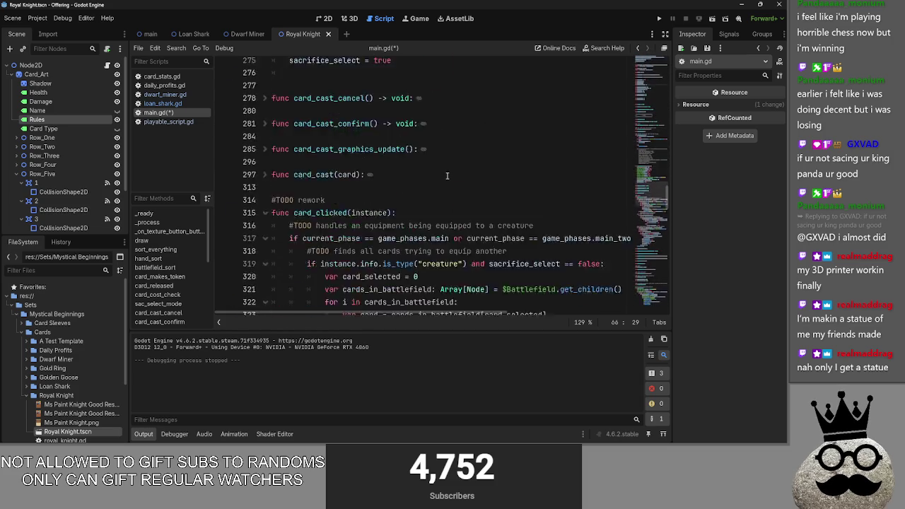
scroll(450, 174, down, 2)
scroll(450, 184, up, 7)
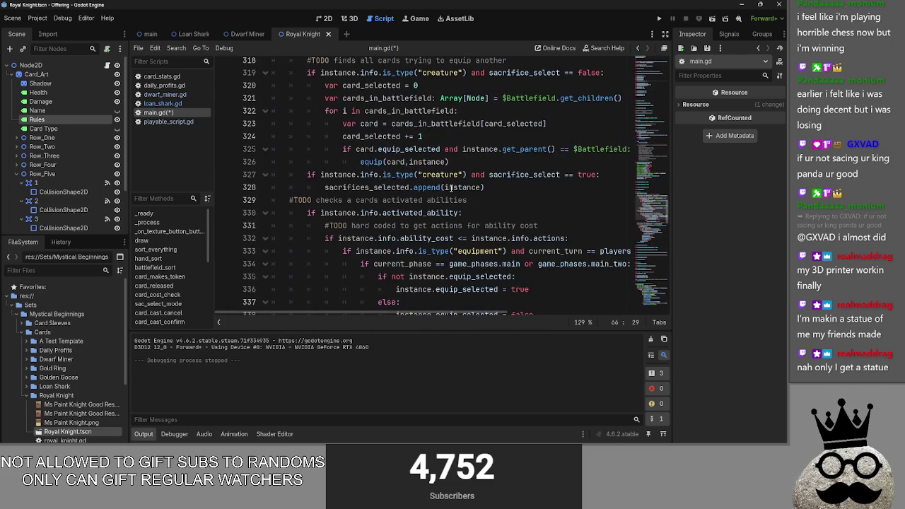
scroll(450, 190, up, 20)
scroll(450, 186, down, 20)
scroll(445, 187, down, 2)
click(264, 174)
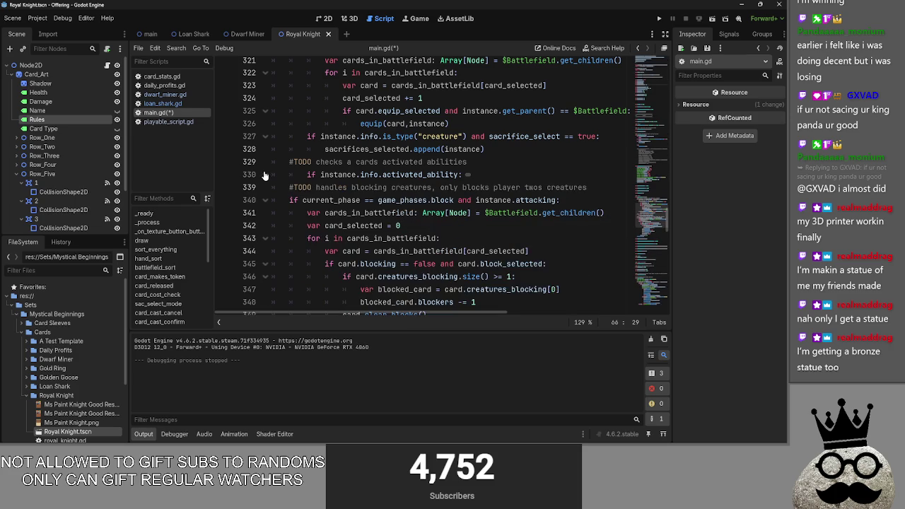
click(265, 200)
scroll(262, 191, up, 4)
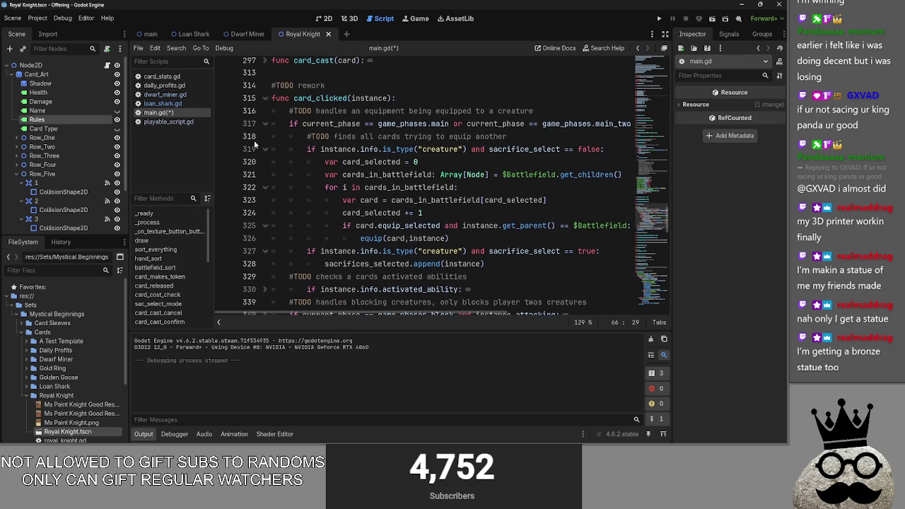
click(265, 124)
click(267, 123)
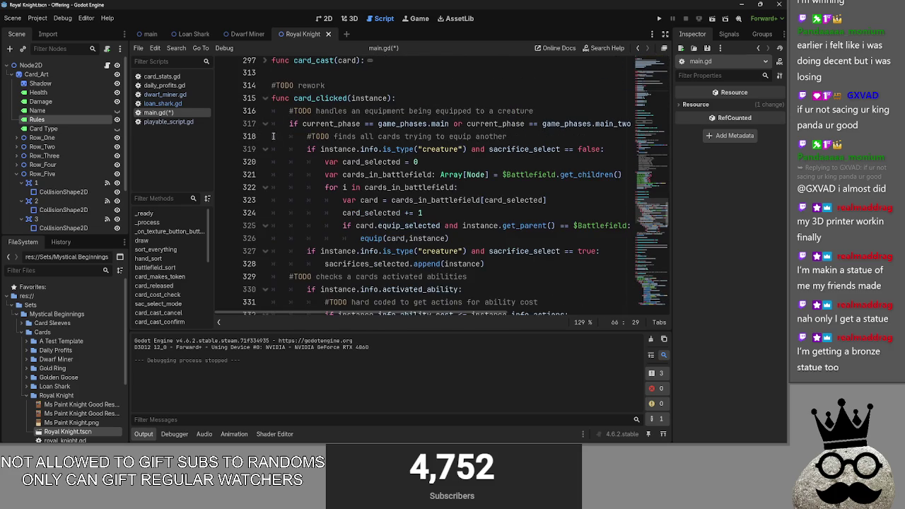
click(264, 150)
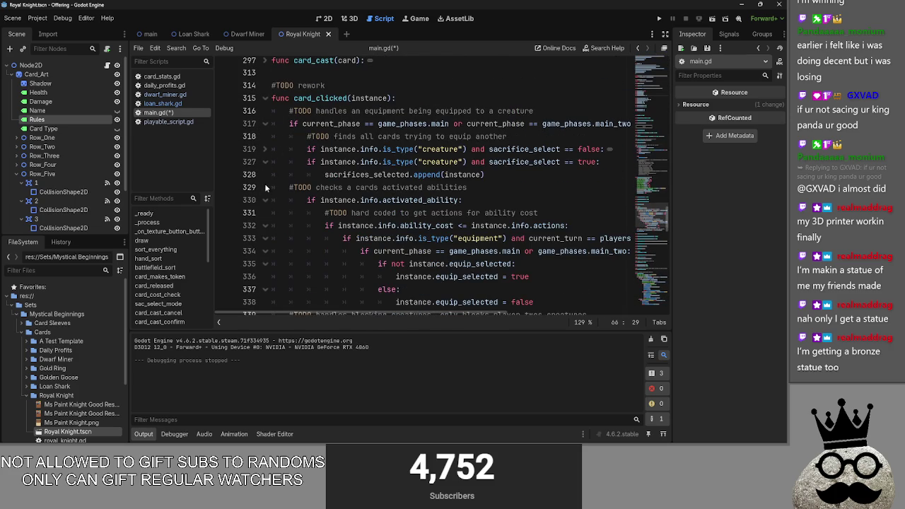
click(267, 202)
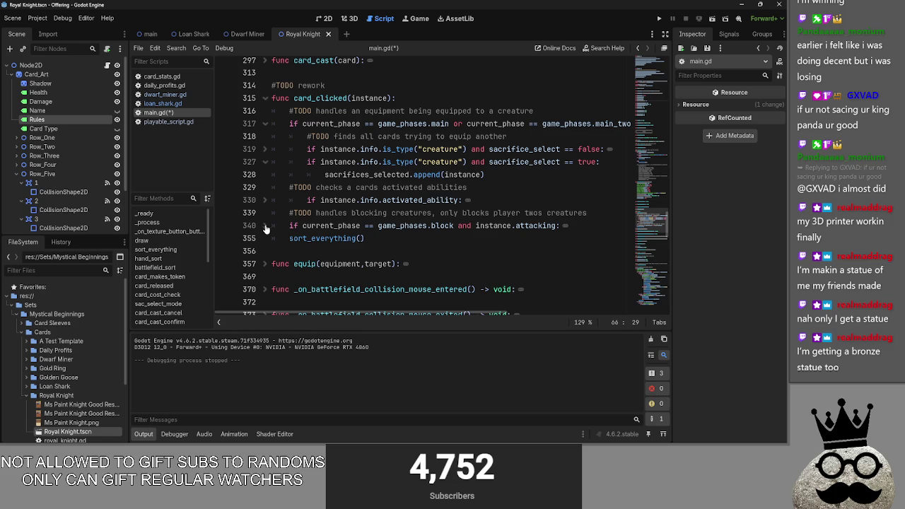
- Insert a new indented line below the sacrifice branch's condition
click(591, 163)
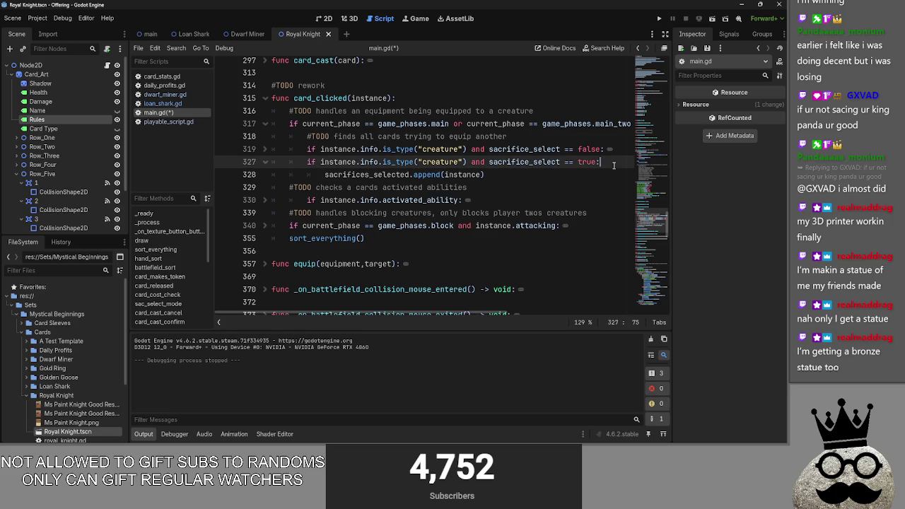
key(Return)
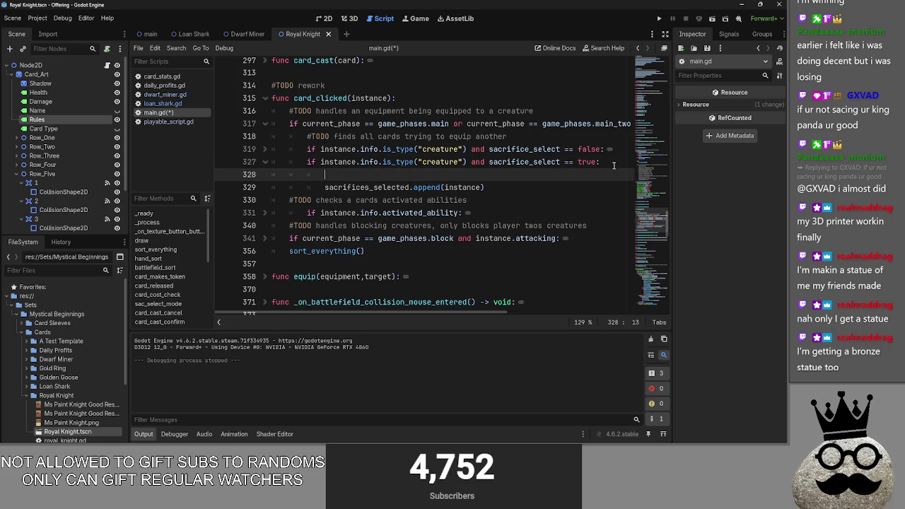
key(alt+Tab)
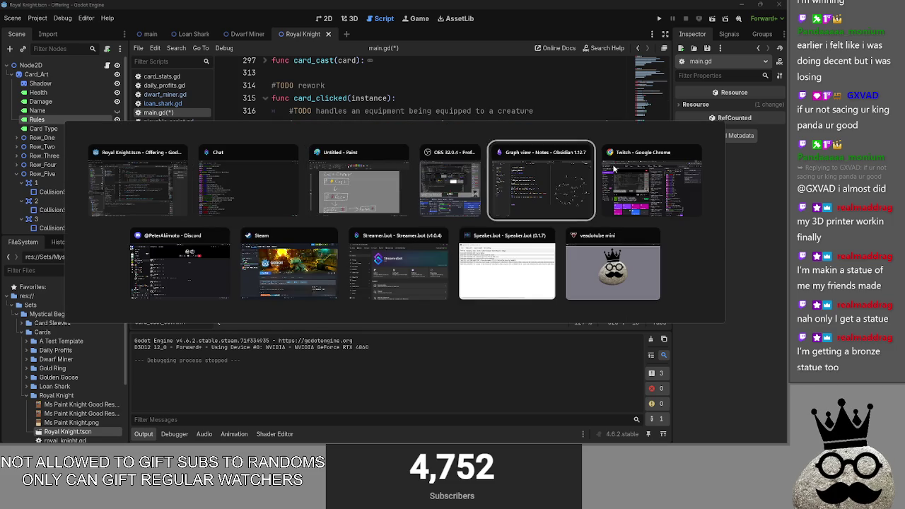
key(Escape)
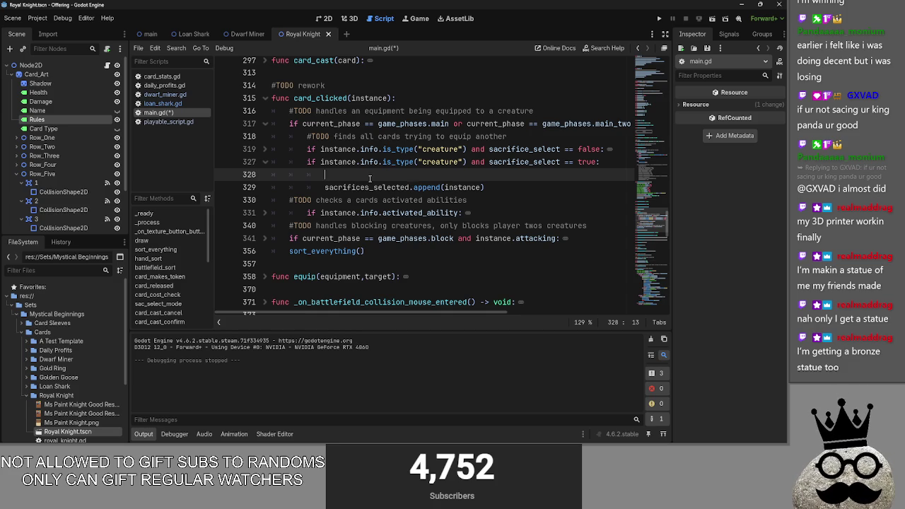
- On blank line 328, begin the guard 'if instance not in' above the append call
click(444, 187)
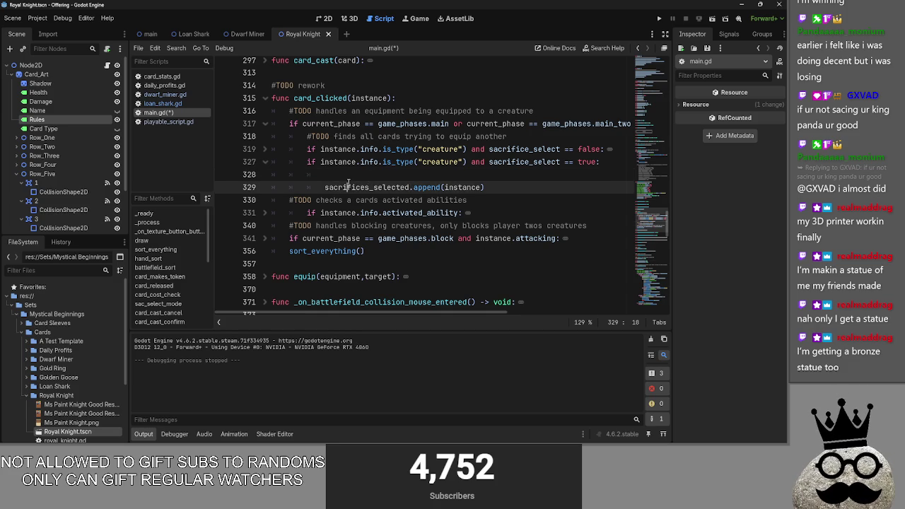
click(479, 187)
double_click(426, 188)
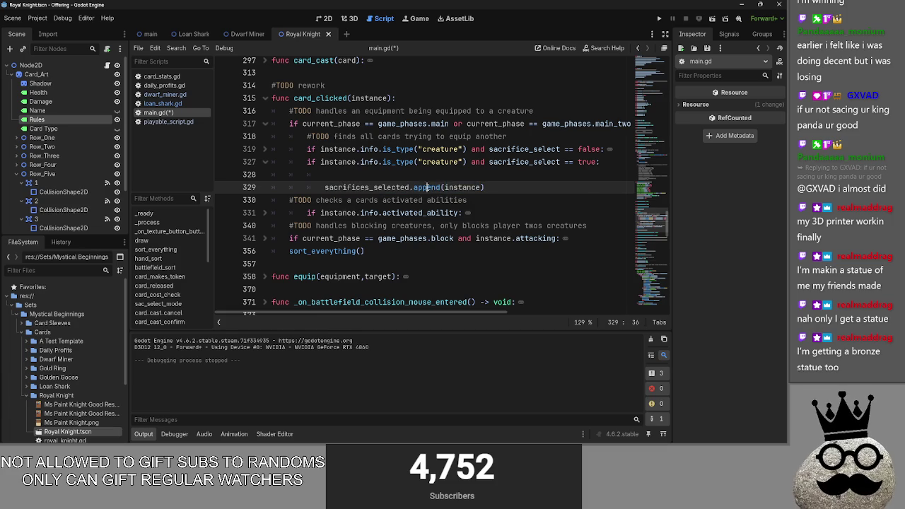
click(432, 187)
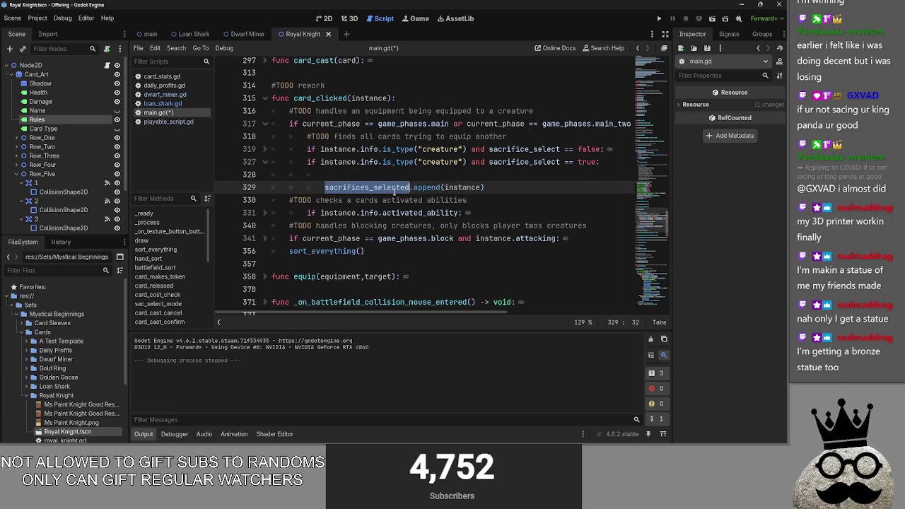
click(466, 176)
text(if s)
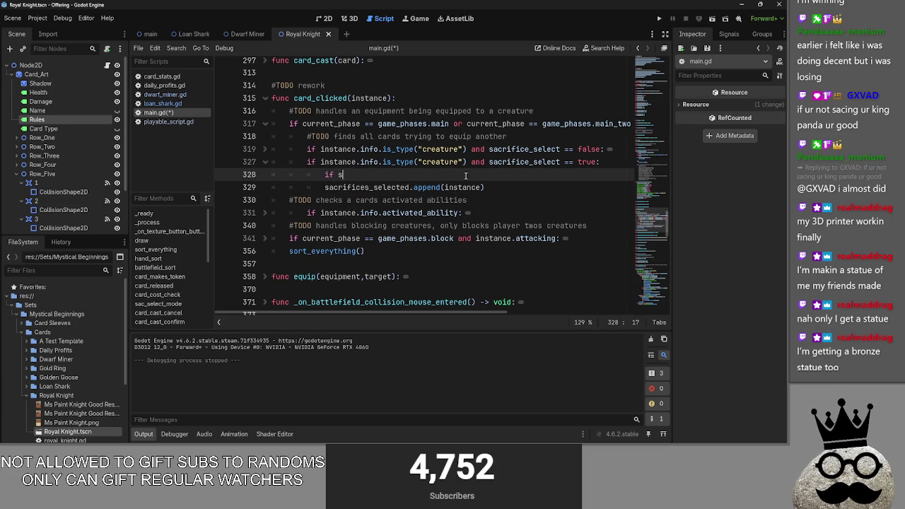
key(BackSpace)
text(instan)
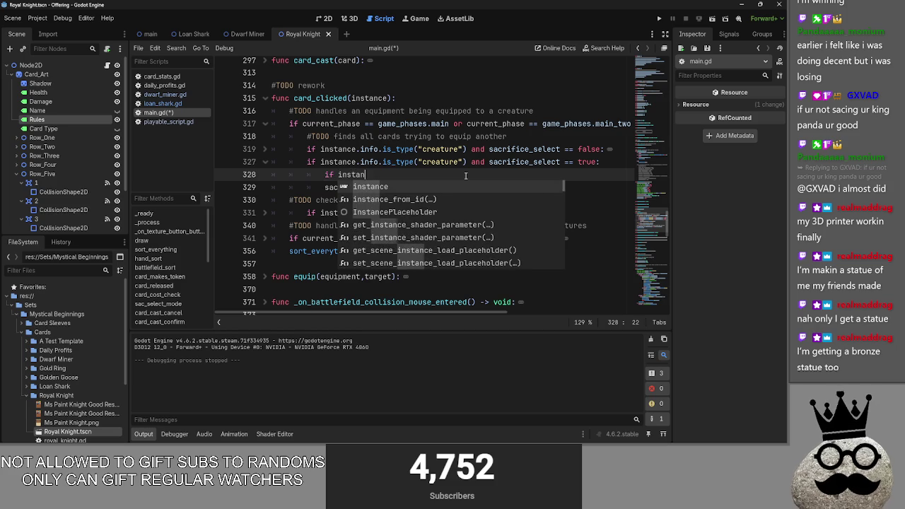
text(ce)
key(Escape)
text( not in)
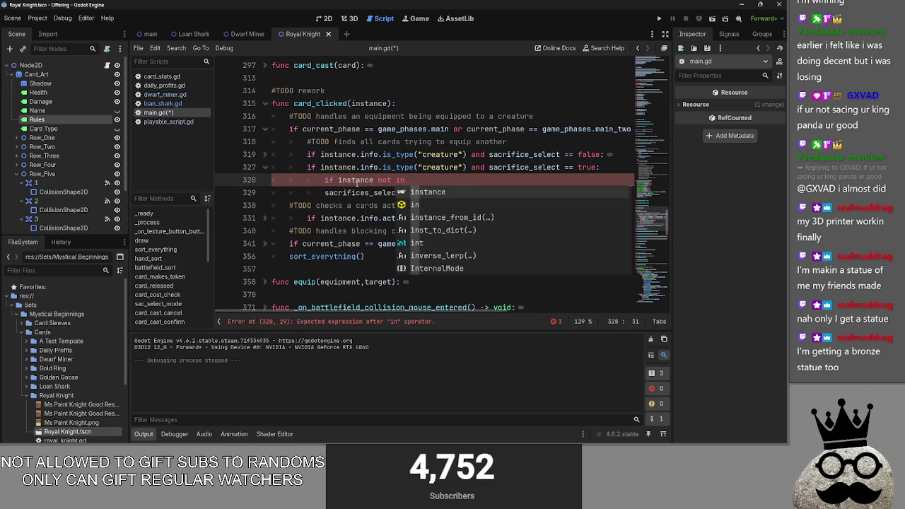
key(Escape)
- Finish the condition by pasting the list name sacrifices_selected copied from line 329
drag(325, 192, 411, 193)
key(ctrl+c)
click(402, 181)
key(ctrl+v)
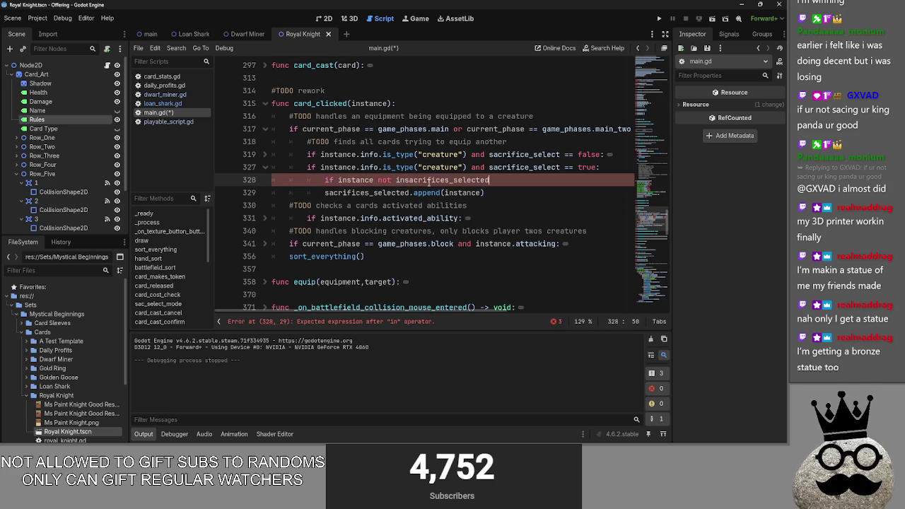
key(End)
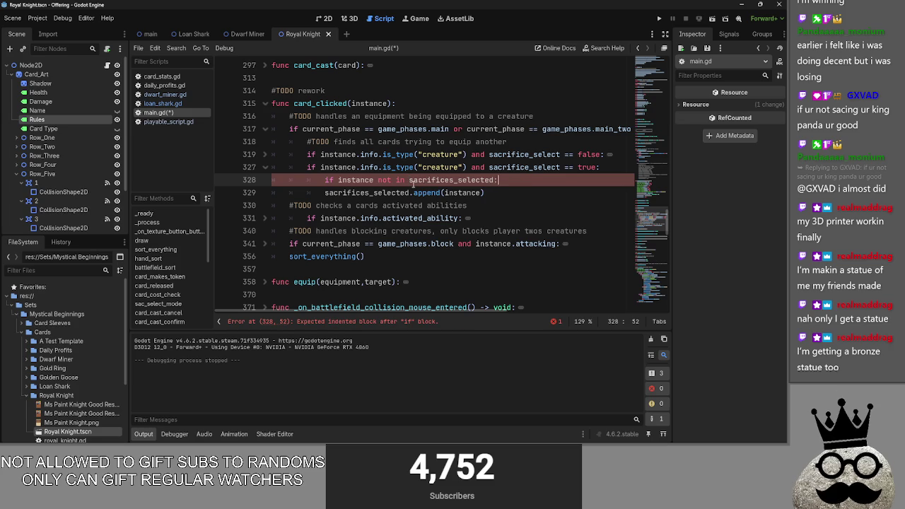
- Indent the sacrifices_selected.append(instance) line beneath the new if
click(325, 192)
key(Tab)
click(525, 181)
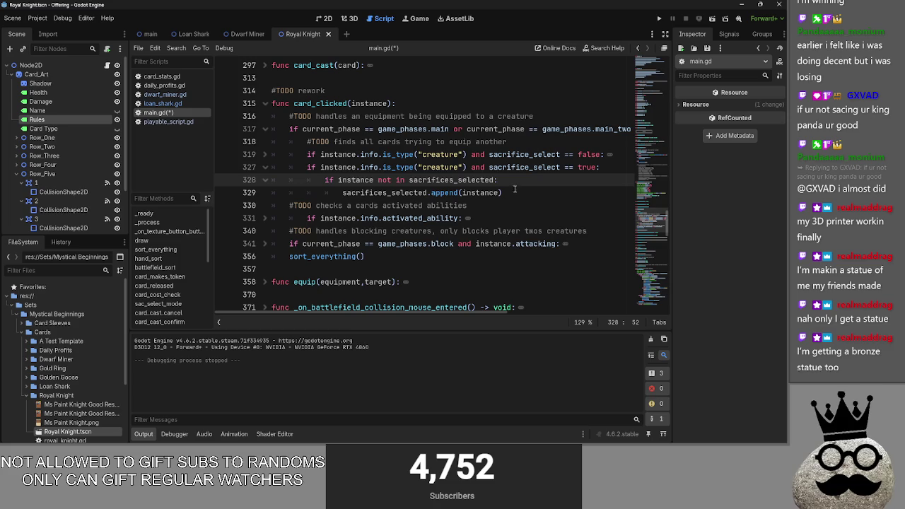
key(alt+Tab)
key(alt+Tab)
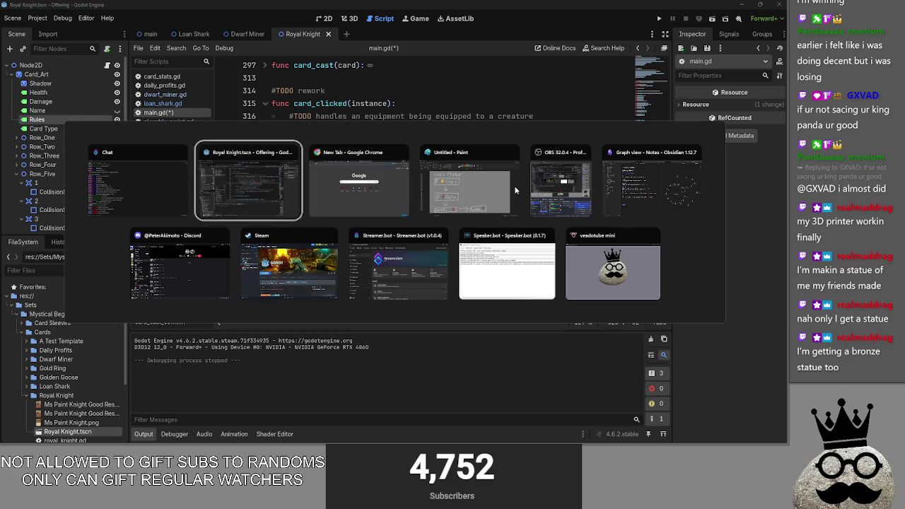
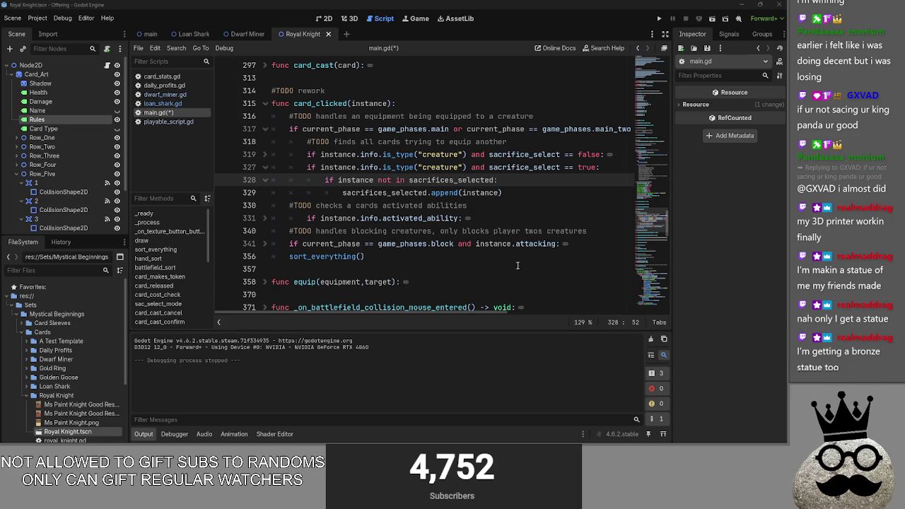
- Add an else: branch after the append line containing a sacrifices_selected.erase() call
click(524, 193)
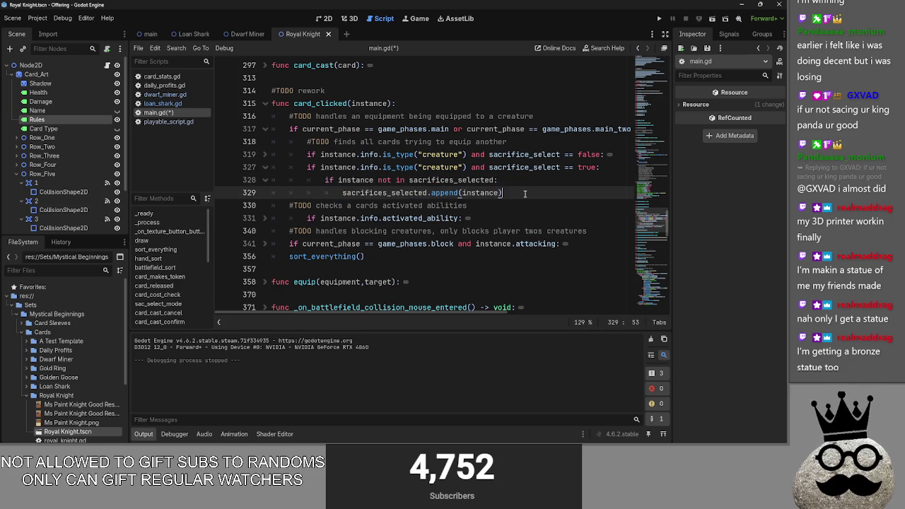
key(Return)
text(else)
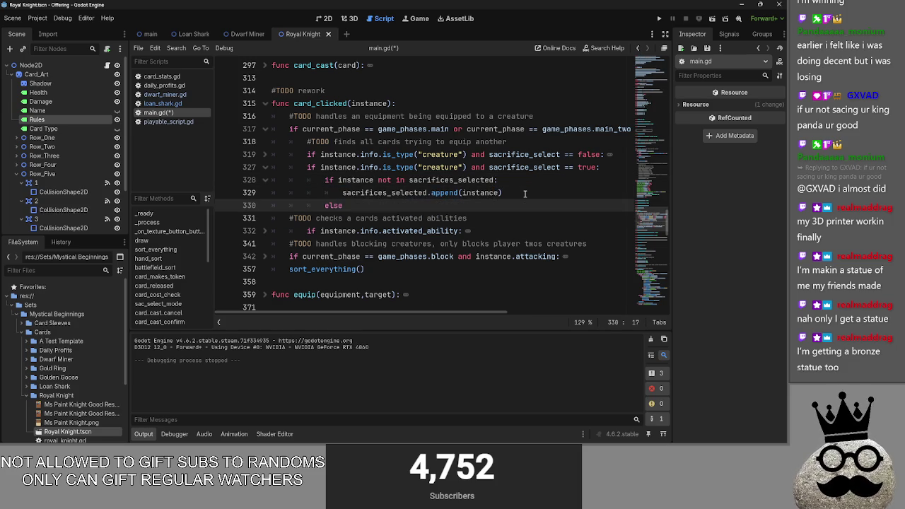
text(:)
key(Return)
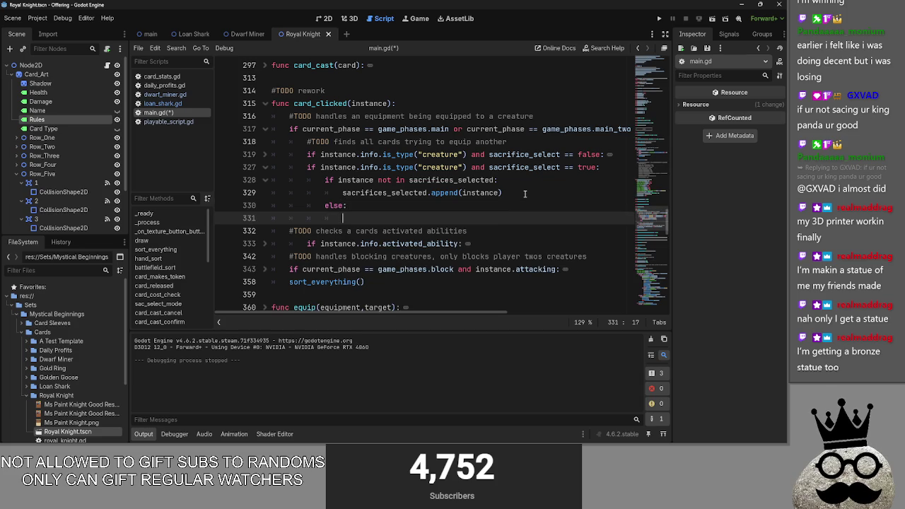
double_click(360, 193)
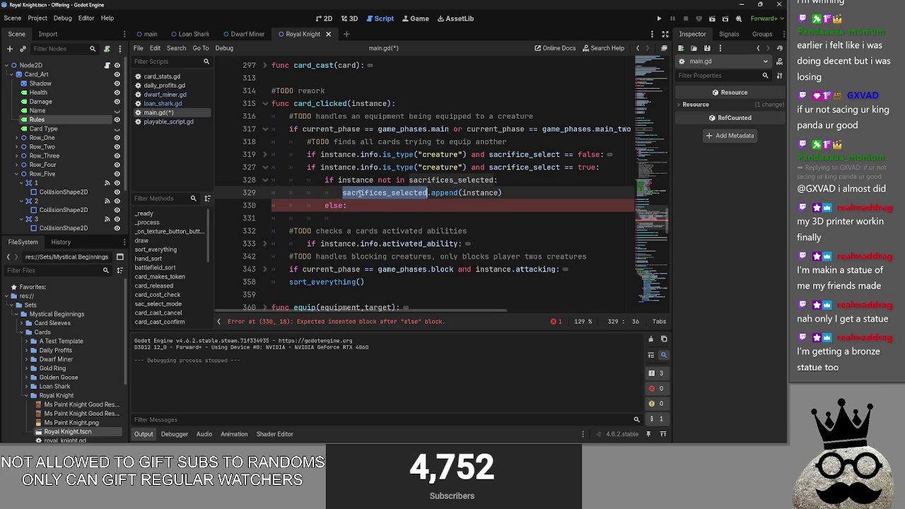
key(ctrl+c)
click(388, 219)
key(ctrl+v)
text(.)
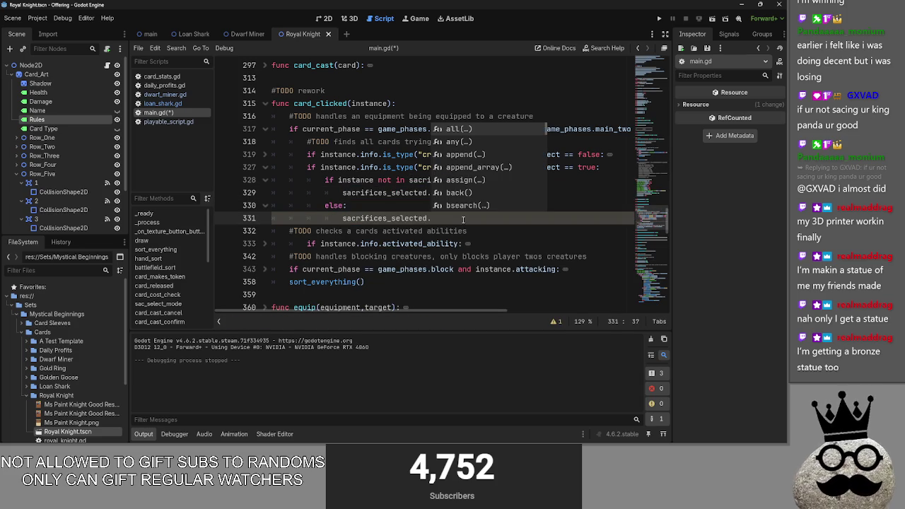
text(rem)
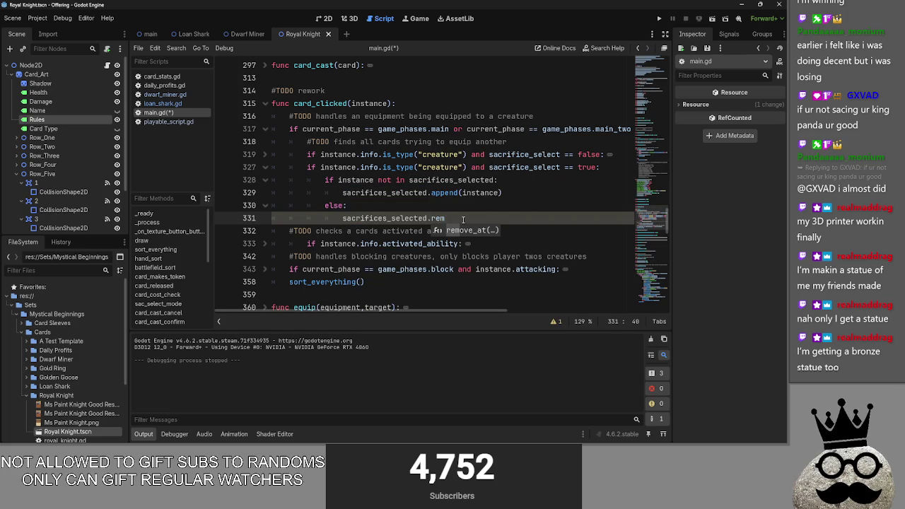
key(BackSpace)
key(BackSpace)
key(BackSpace)
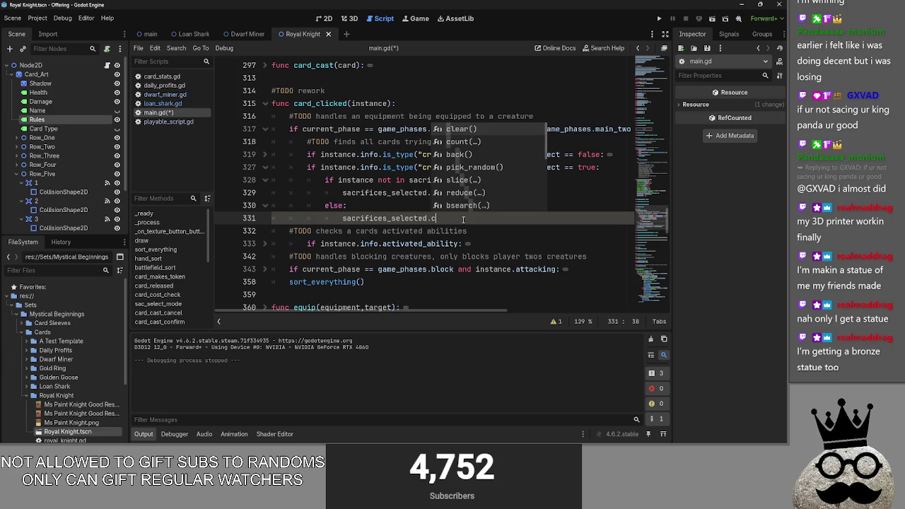
key(alt+Tab)
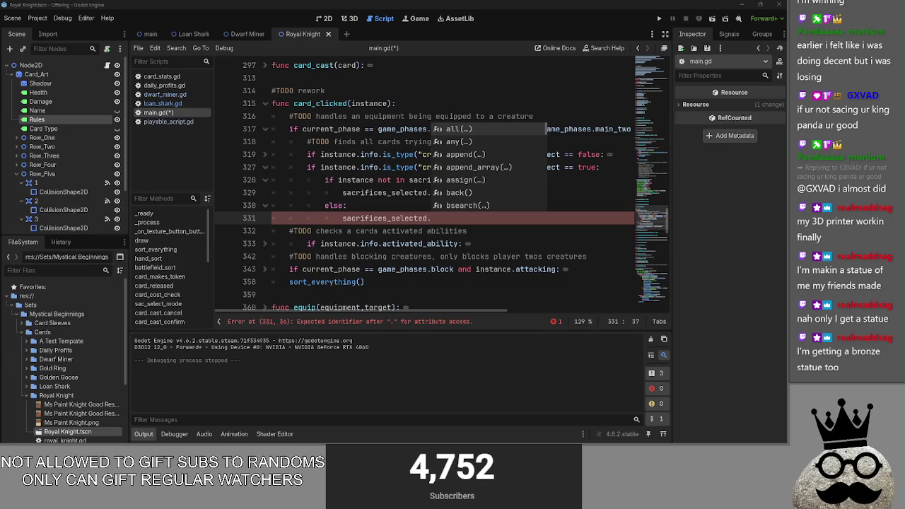
click(451, 220)
text(r)
key(Return)
text(sacrifices_selected)
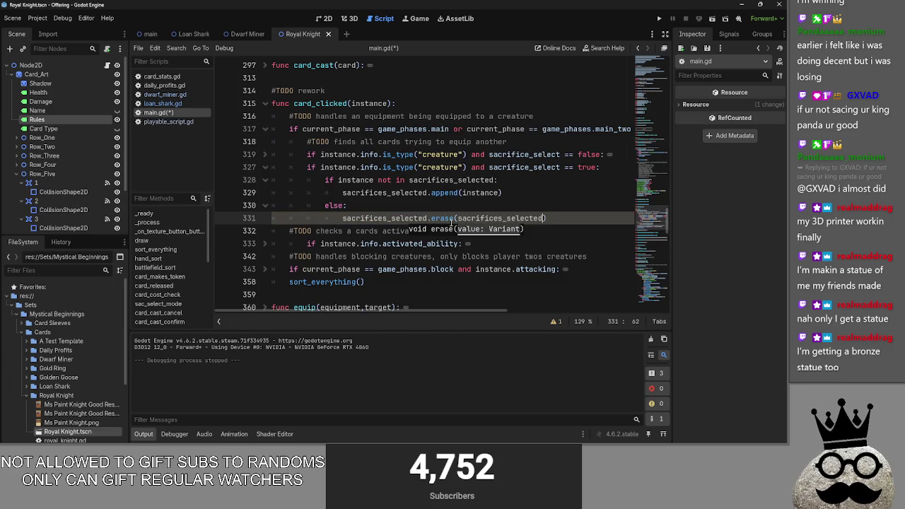
- Change the erase argument to instance so the call reads sacrifices_selected.erase(instance)
double_click(482, 192)
key(ctrl+c)
double_click(501, 218)
key(ctrl+v)
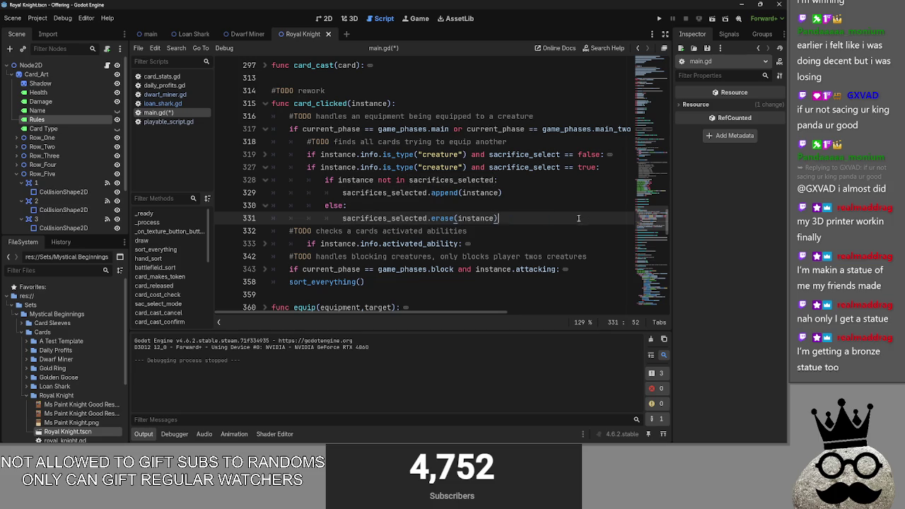
click(485, 202)
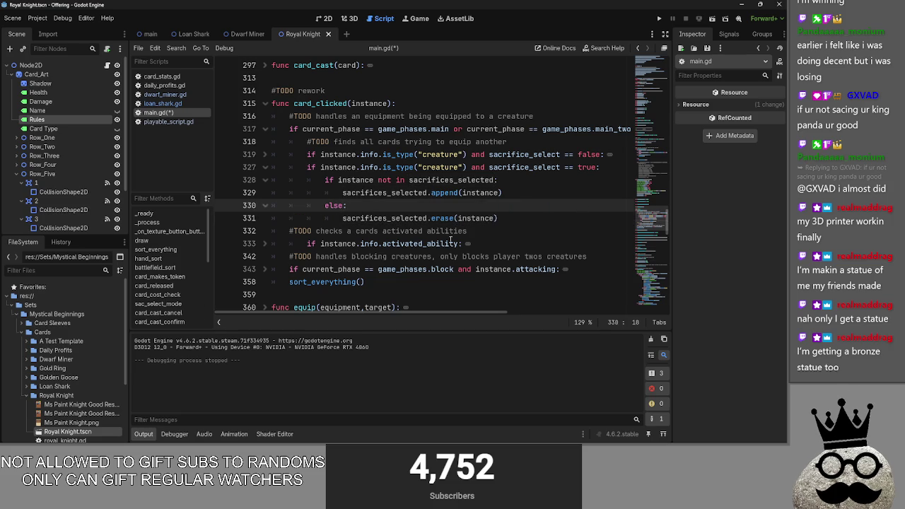
mouse_move(467, 212)
click(541, 219)
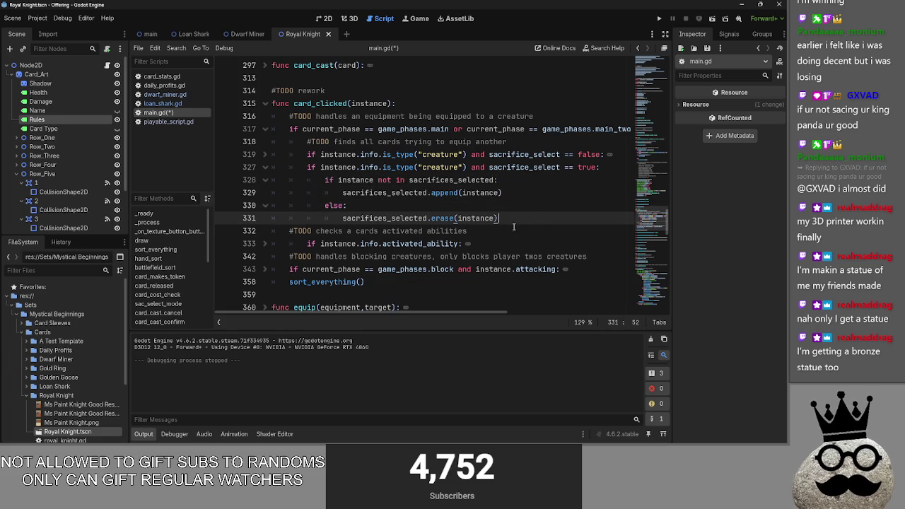
click(163, 103)
click(168, 123)
click(170, 113)
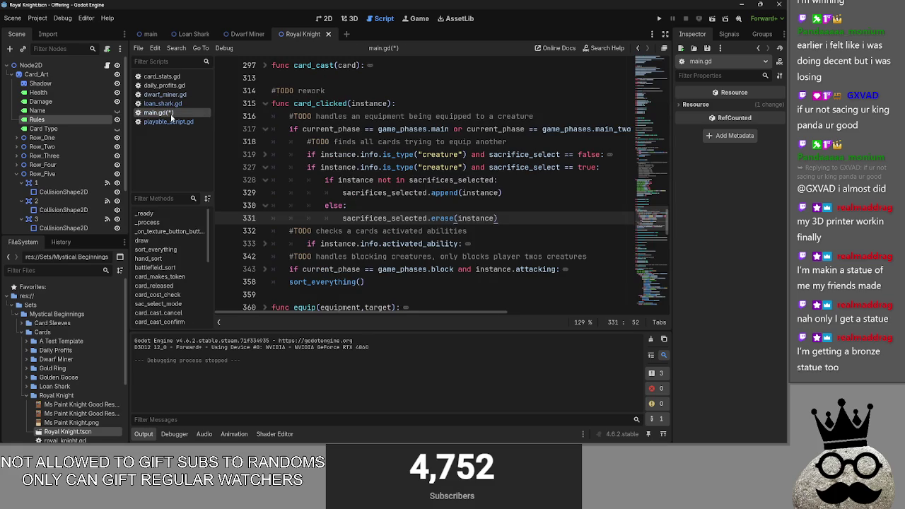
click(171, 96)
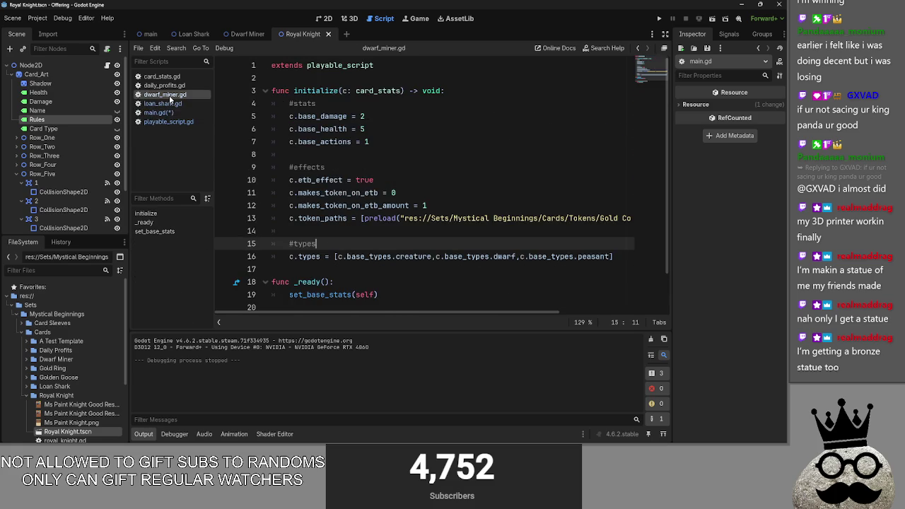
click(167, 121)
scroll(371, 184, down, 3)
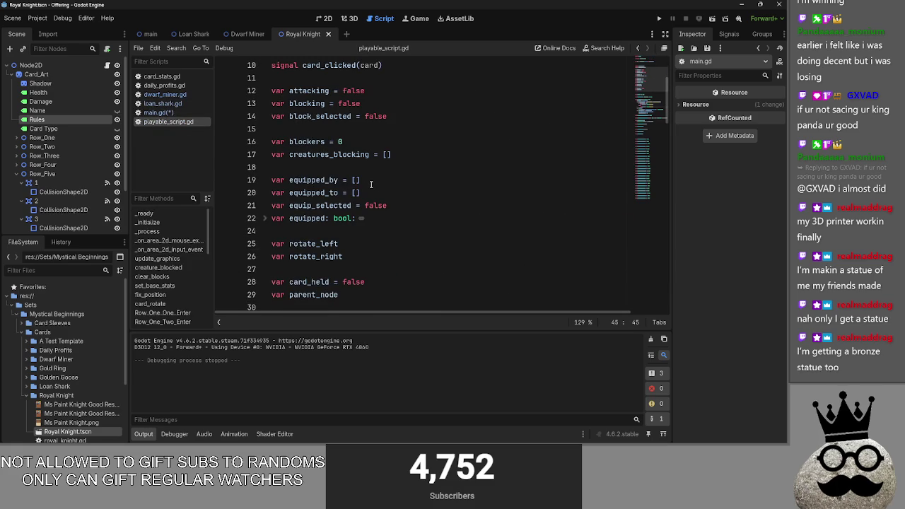
click(159, 112)
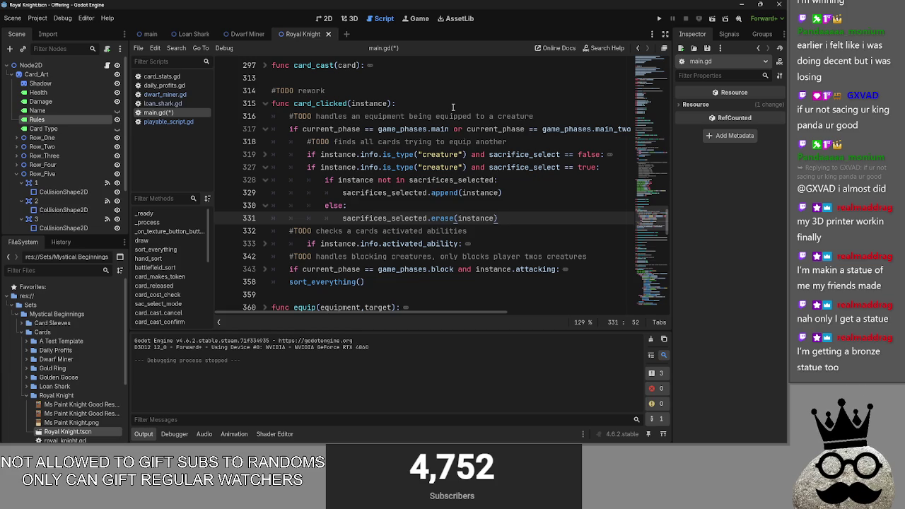
click(443, 204)
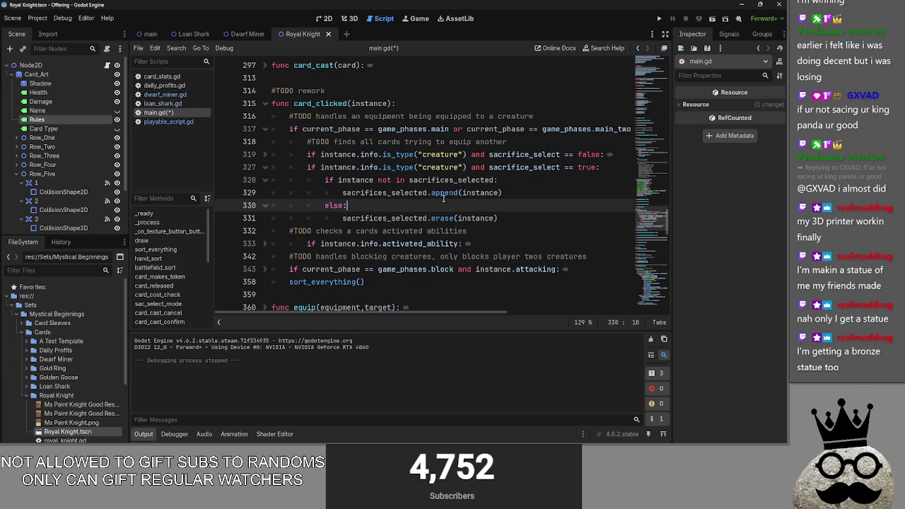
click(445, 193)
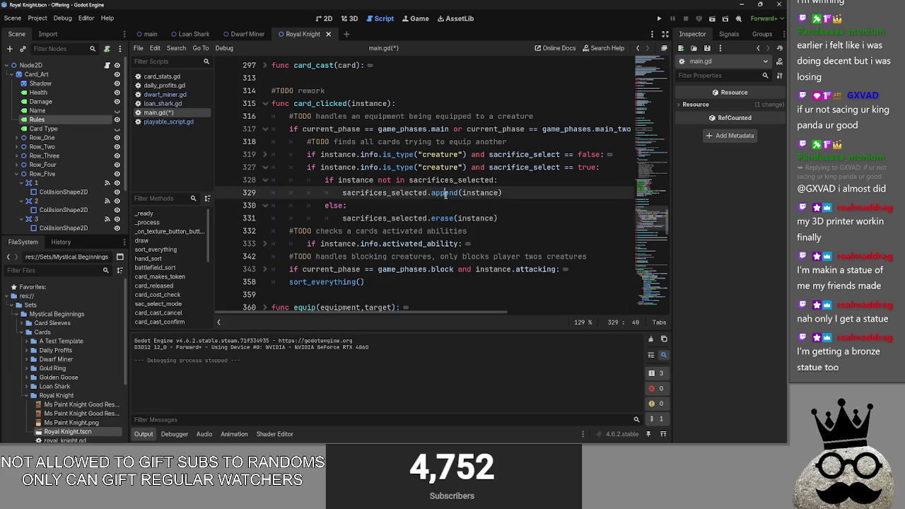
click(441, 210)
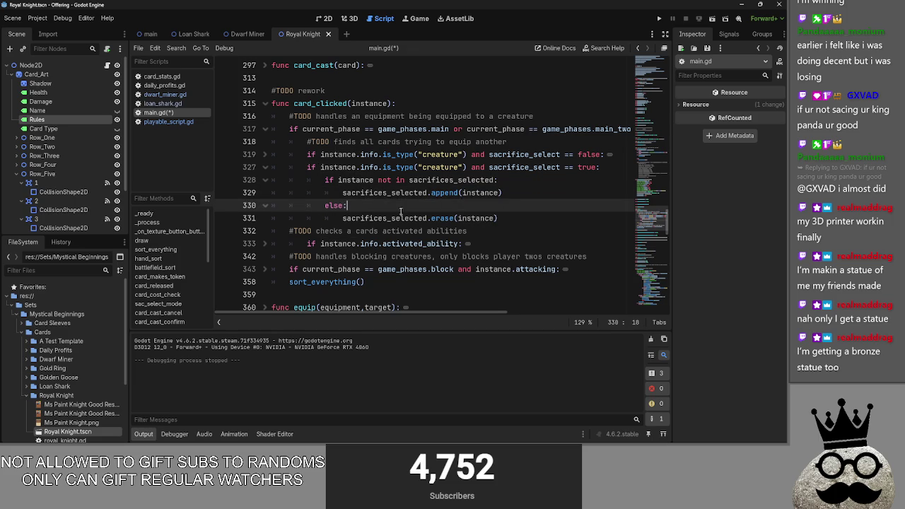
double_click(388, 193)
double_click(395, 218)
double_click(387, 192)
double_click(394, 218)
double_click(388, 192)
double_click(395, 217)
click(421, 205)
double_click(394, 217)
click(444, 206)
double_click(476, 217)
click(477, 207)
double_click(476, 217)
click(477, 206)
double_click(476, 217)
click(477, 206)
click(475, 218)
click(476, 209)
double_click(483, 216)
click(537, 209)
click(525, 220)
click(522, 210)
mouse_move(498, 218)
mouse_down()
mouse_move(396, 217)
mouse_move(326, 180)
mouse_up()
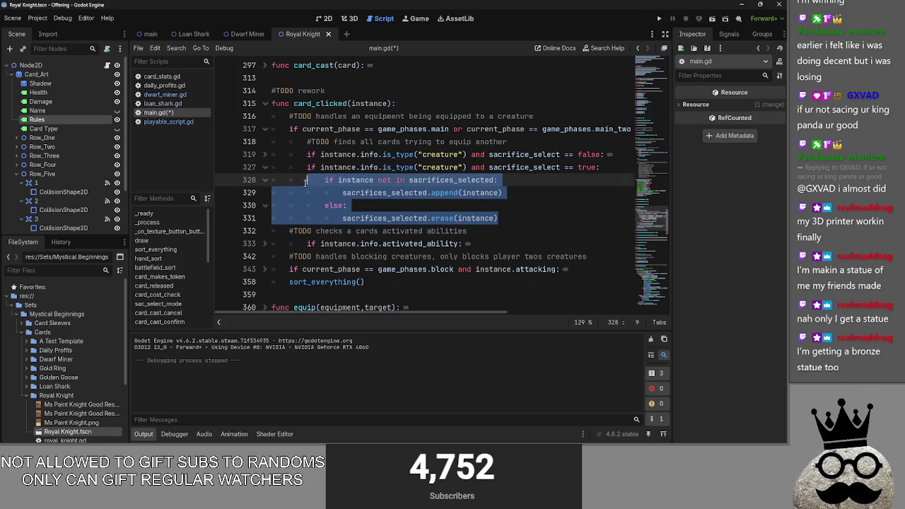
- Review card_cast_graphics_update and add a blank line above it, after card_cast_confirm
scroll(535, 203, up, 4)
scroll(495, 205, up, 3)
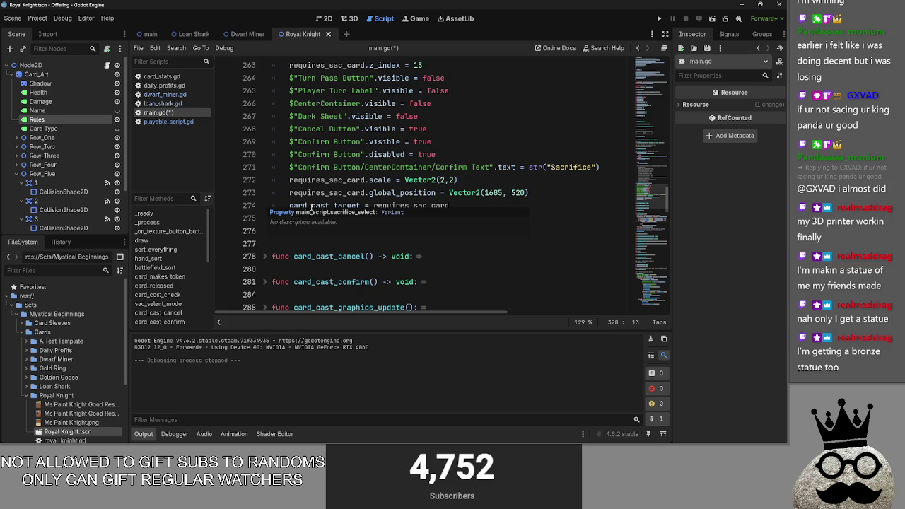
click(311, 267)
scroll(335, 251, down, 4)
click(509, 218)
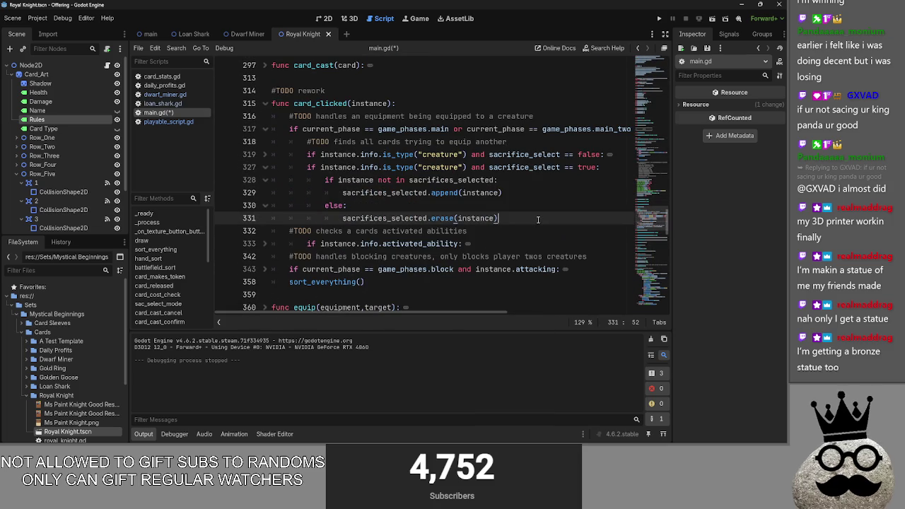
scroll(266, 219, up, 9)
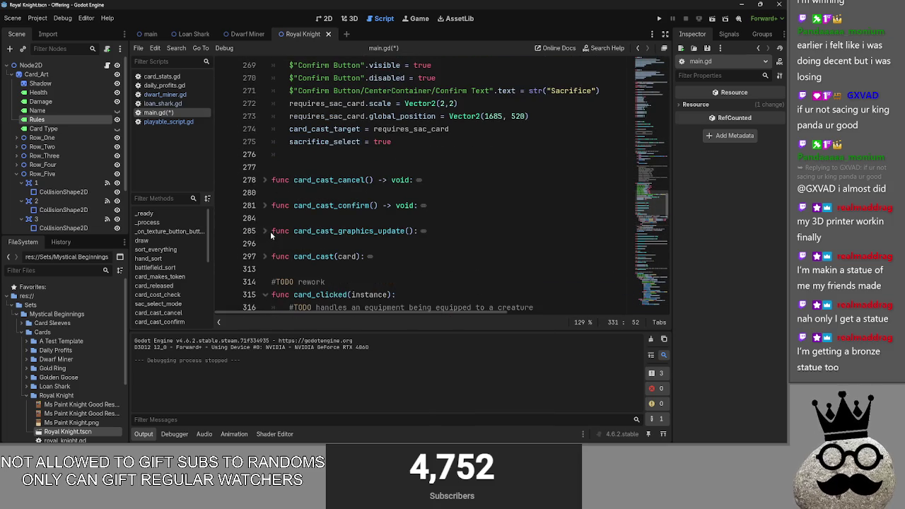
click(267, 231)
scroll(265, 233, down, 2)
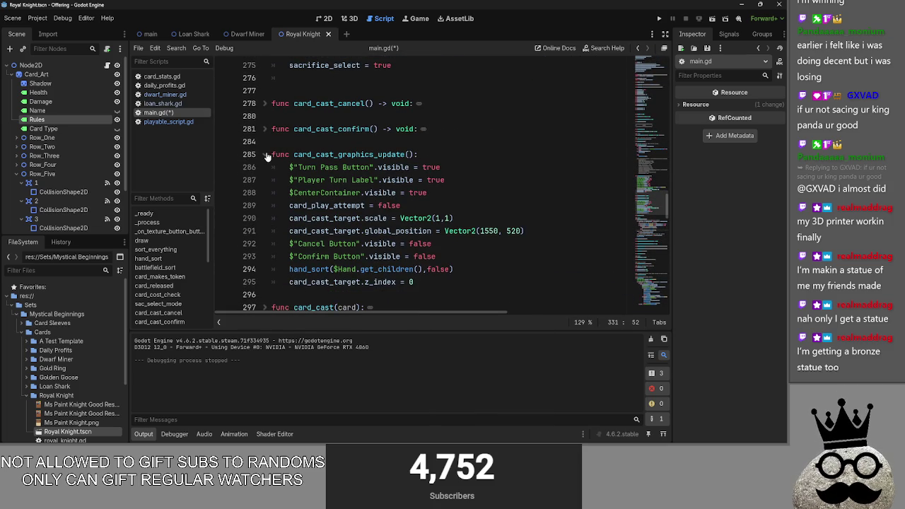
click(266, 154)
scroll(276, 181, up, 7)
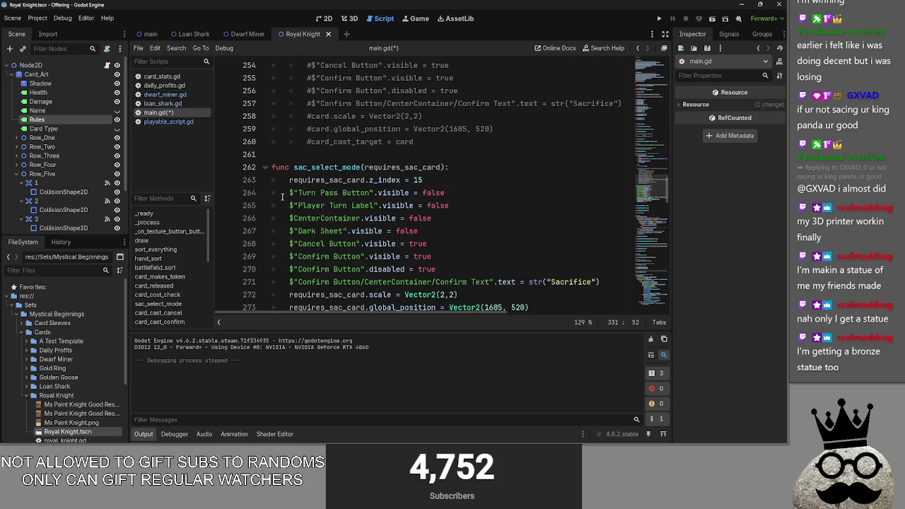
scroll(277, 180, down, 6)
click(334, 185)
key(Return)
key(Return)
key(Up)
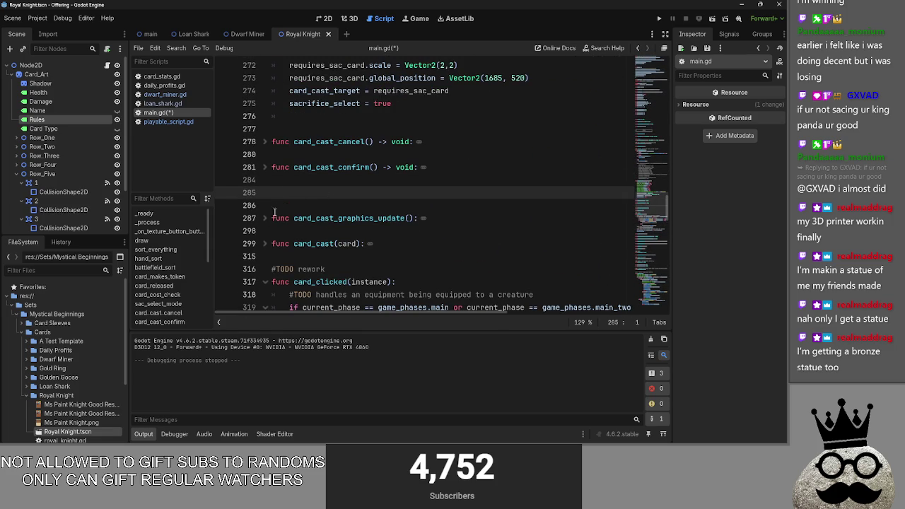
- Insert 'if sacrifice_select == true:' as the first line of card_cast_graphics_update
click(265, 218)
scroll(272, 221, down, 2)
click(457, 144)
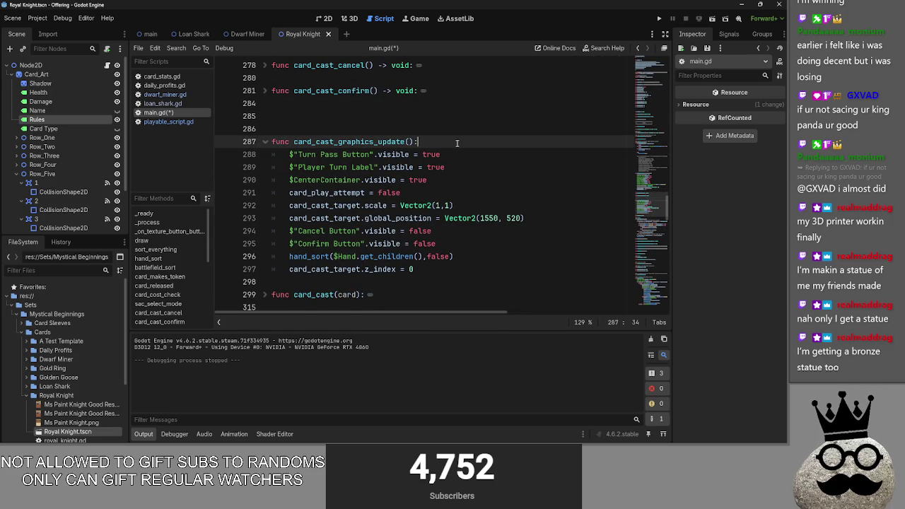
key(Return)
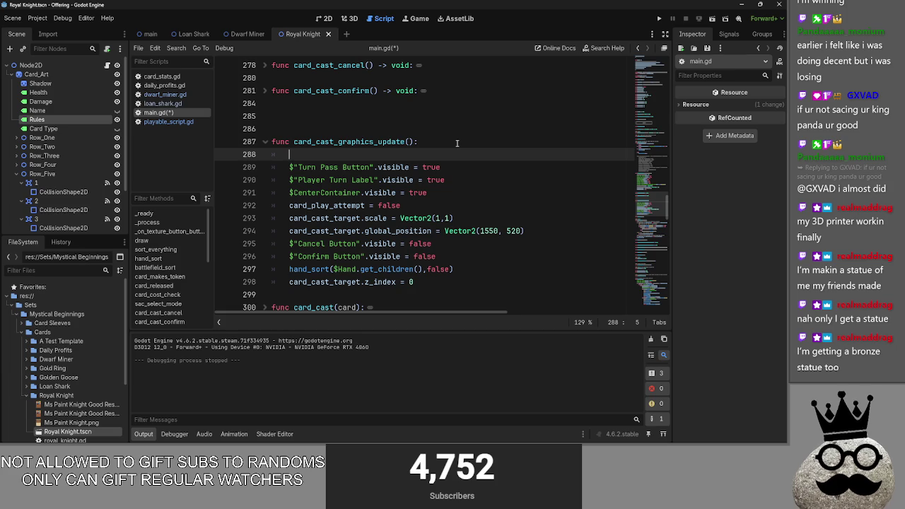
text(if sac)
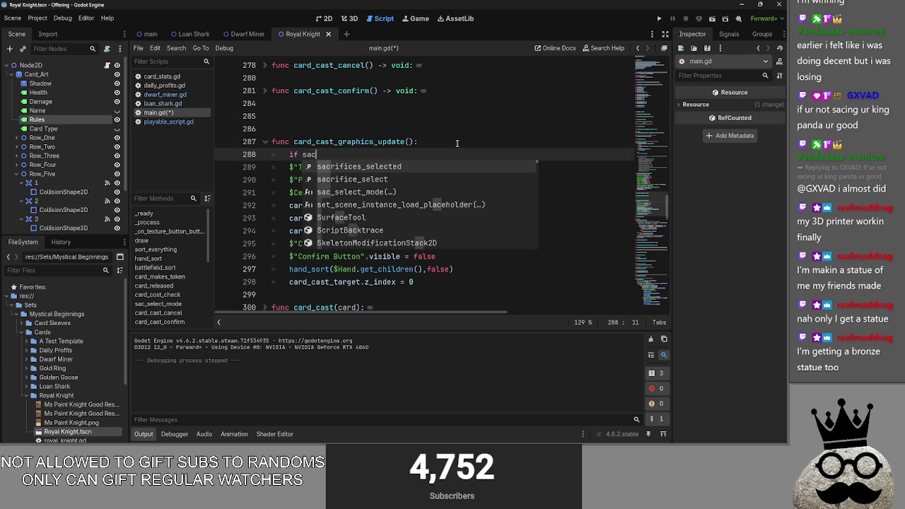
text(rifice_select =)
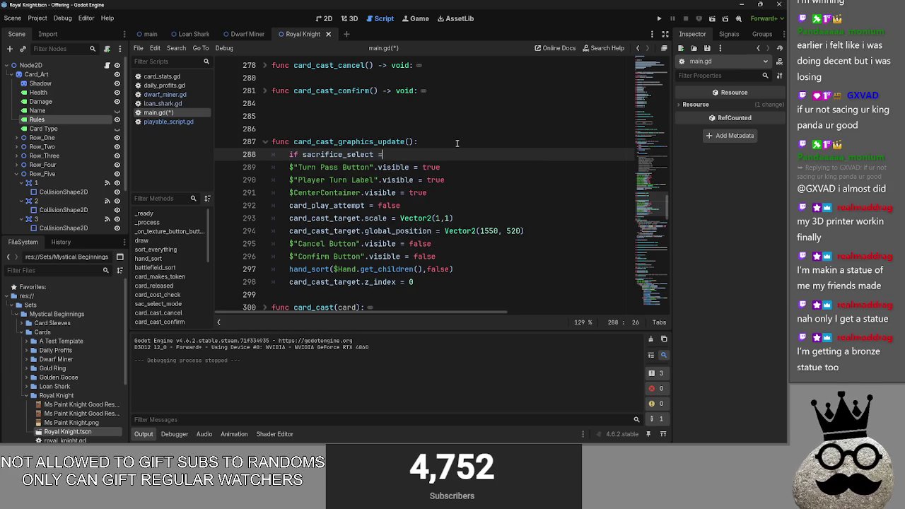
text(= true:)
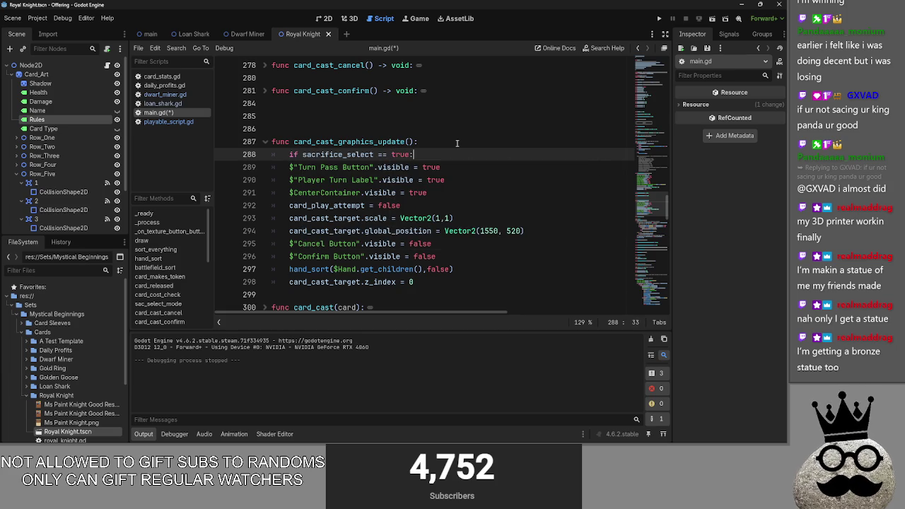
key(Return)
scroll(457, 143, up, 7)
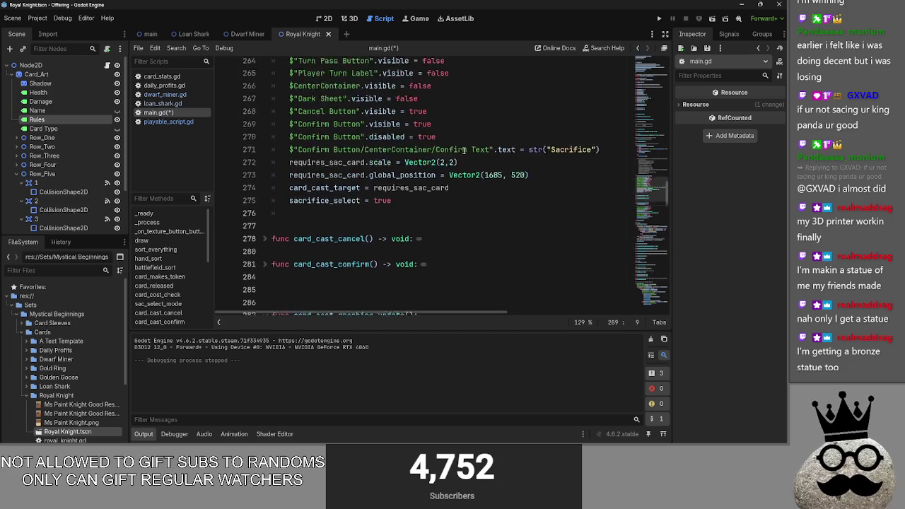
- Paste sac_select_mode's layout lines into the sacrifice_select if block and indent them
mouse_move(561, 267)
mouse_down()
mouse_move(290, 154)
mouse_move(291, 141)
mouse_up()
key(ctrl+c)
scroll(438, 201, down, 5)
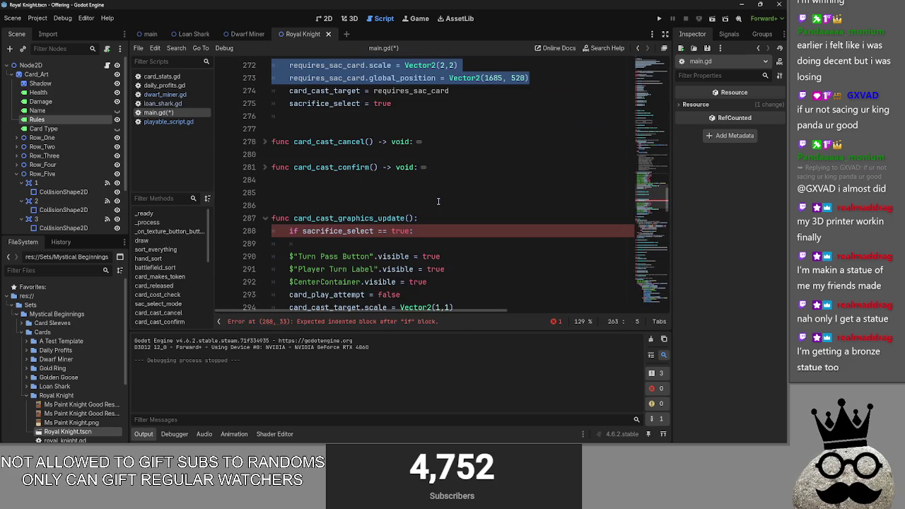
click(365, 241)
key(ctrl+v)
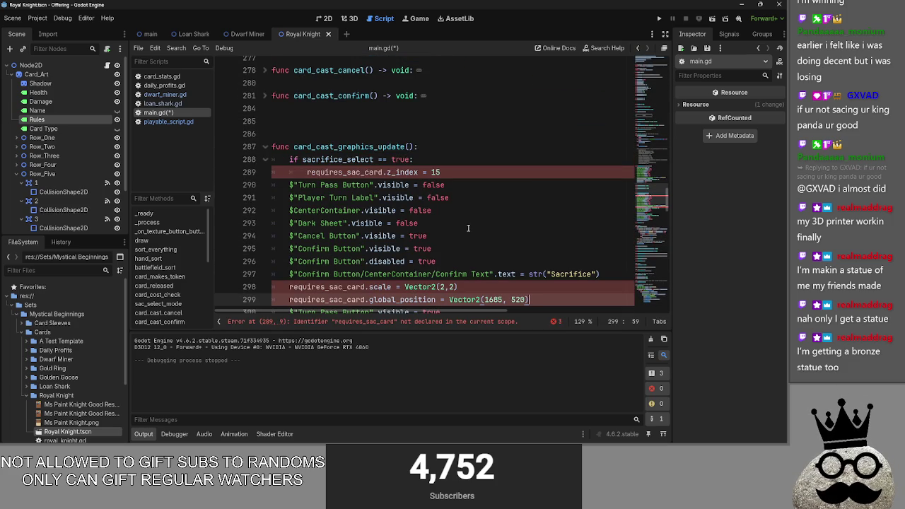
scroll(316, 200, down, 2)
mouse_move(547, 223)
mouse_down()
mouse_move(293, 135)
mouse_move(290, 110)
mouse_up()
key(Tab)
click(525, 128)
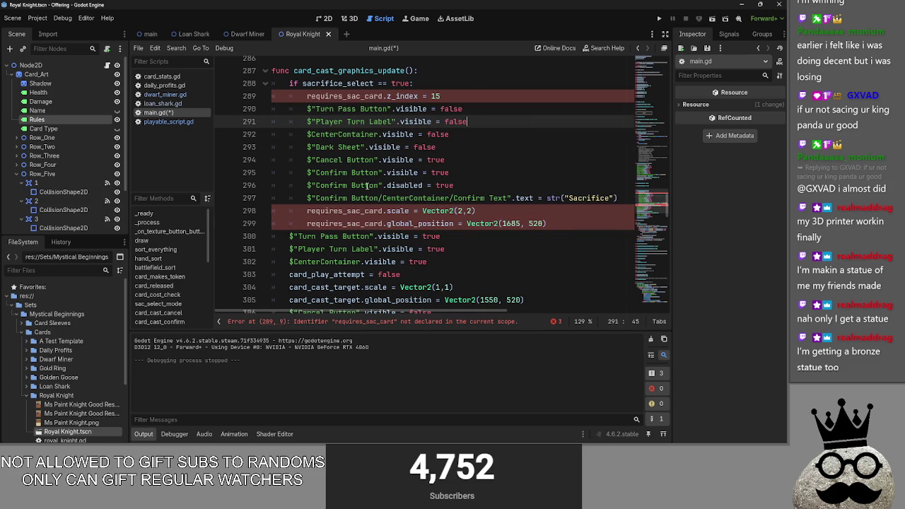
- Rename requires_sac_card to card_cast_target on lines 289, 298 and 299
double_click(354, 97)
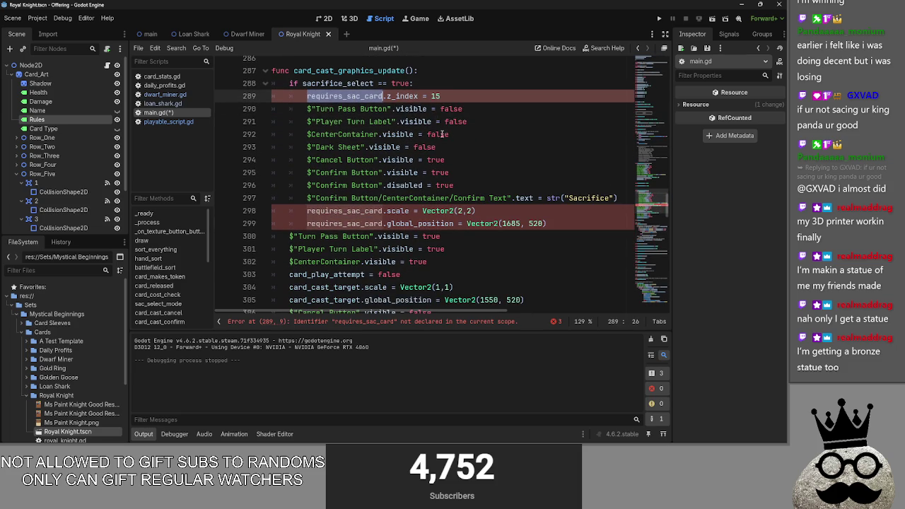
double_click(333, 300)
key(ctrl+c)
scroll(410, 211, down, 1)
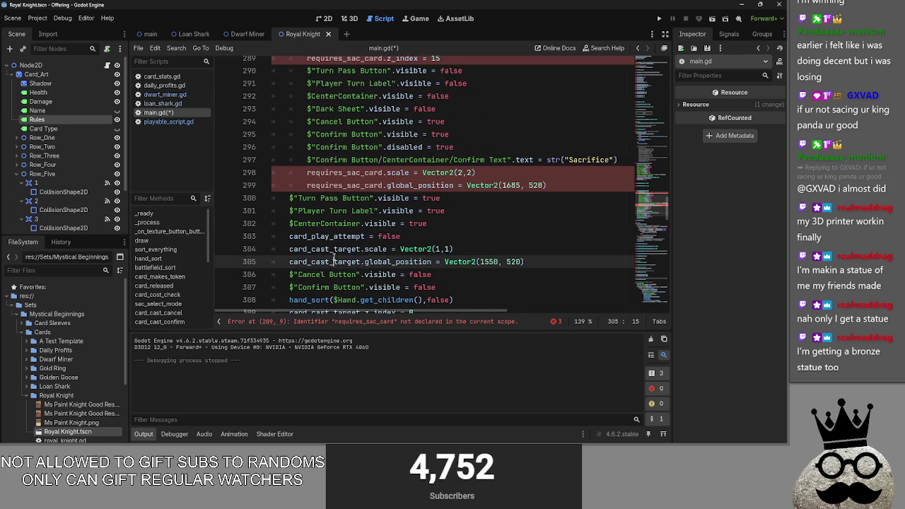
scroll(410, 211, up, 2)
double_click(359, 134)
key(ctrl+v)
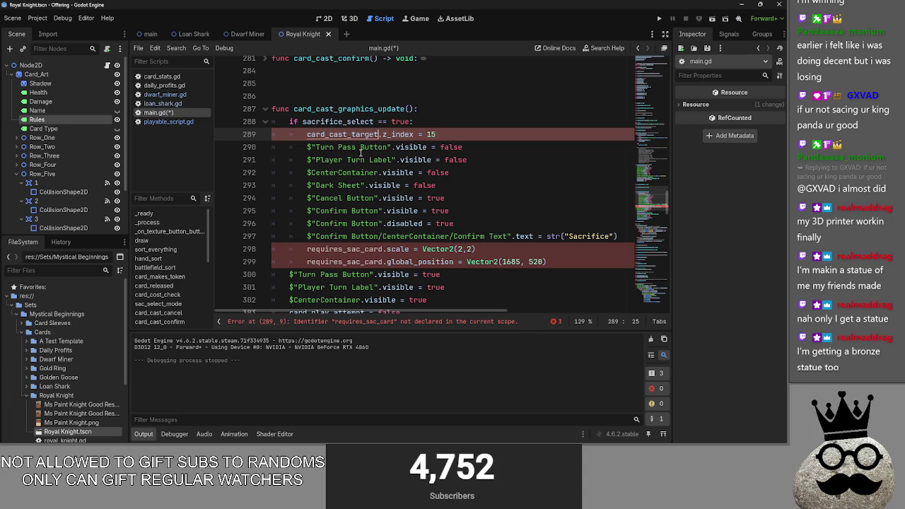
click(357, 249)
double_click(357, 249)
key(ctrl+v)
double_click(354, 262)
key(ctrl+v)
click(439, 185)
scroll(304, 129, up, 1)
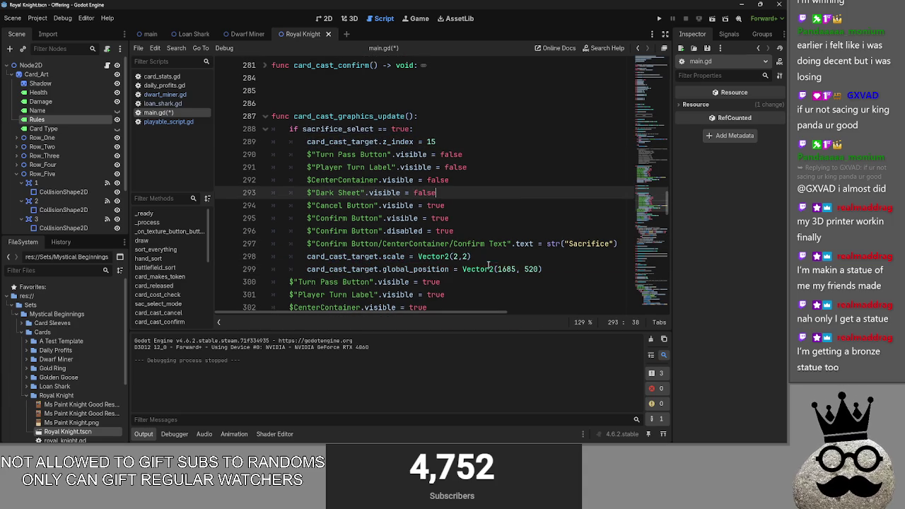
- Add an else: branch and indent the normal-layout reset lines beneath it
click(266, 129)
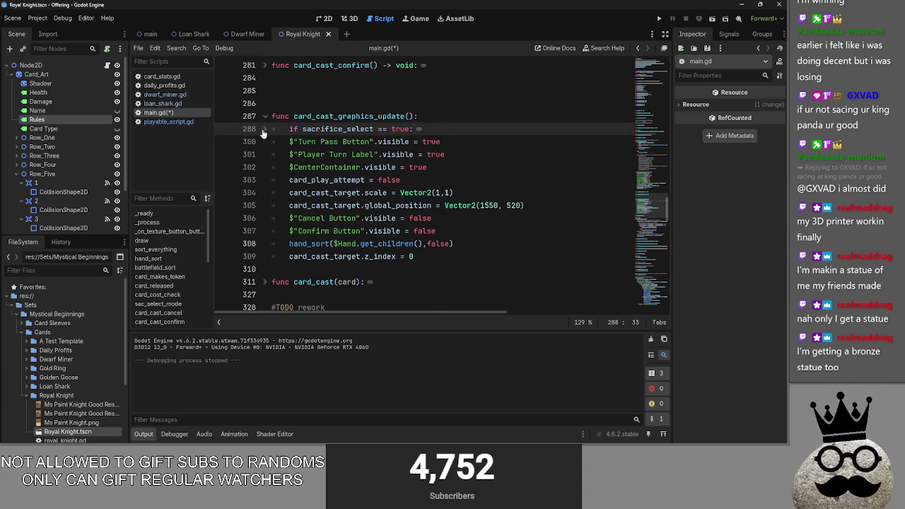
click(265, 129)
click(558, 270)
key(Return)
key(BackSpace)
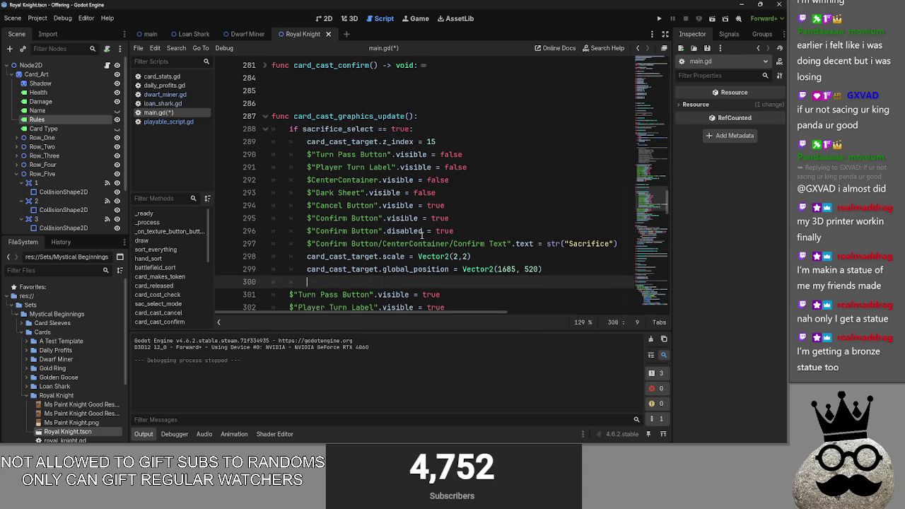
click(266, 129)
key(BackSpace)
text(;)
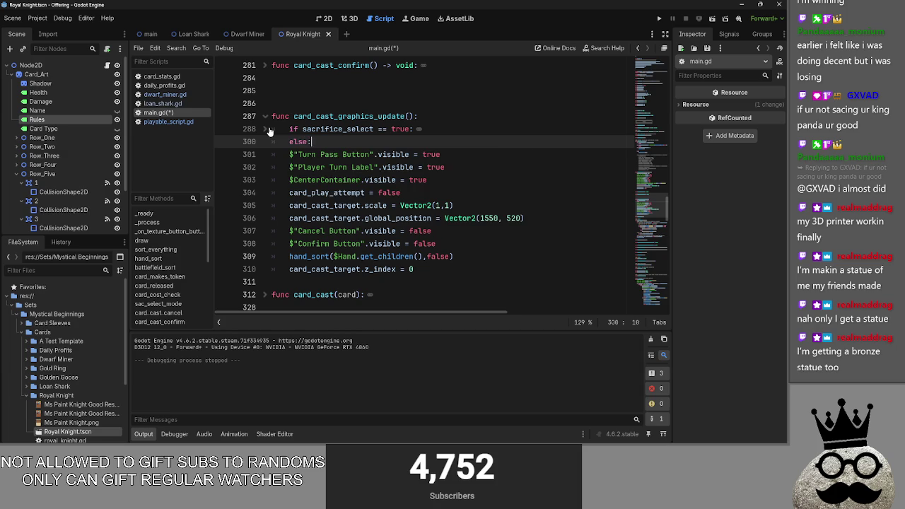
mouse_move(272, 150)
mouse_down()
mouse_move(396, 269)
mouse_move(446, 267)
mouse_up()
key(Tab)
click(442, 144)
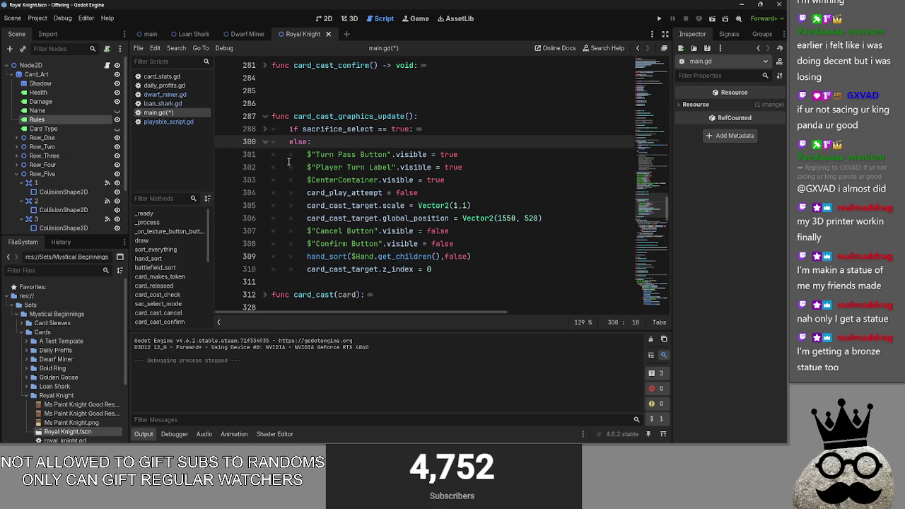
click(455, 263)
- Move the hand_sort call out below the else block
click(270, 129)
scroll(302, 163, down, 3)
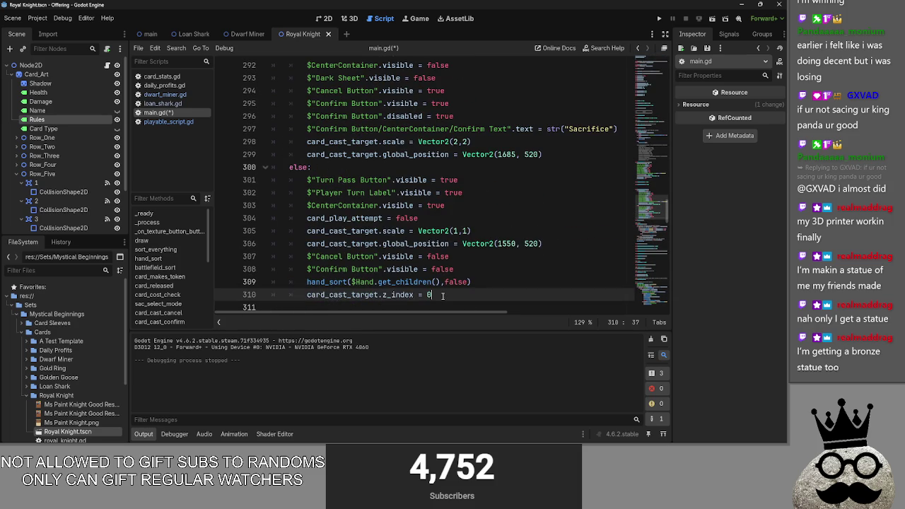
drag(471, 281, 306, 282)
click(453, 294)
key(Down)
mouse_move(473, 276)
mouse_down()
mouse_move(307, 276)
mouse_move(317, 289)
mouse_move(292, 301)
mouse_up()
key(Up)
key(Up)
key(Up)
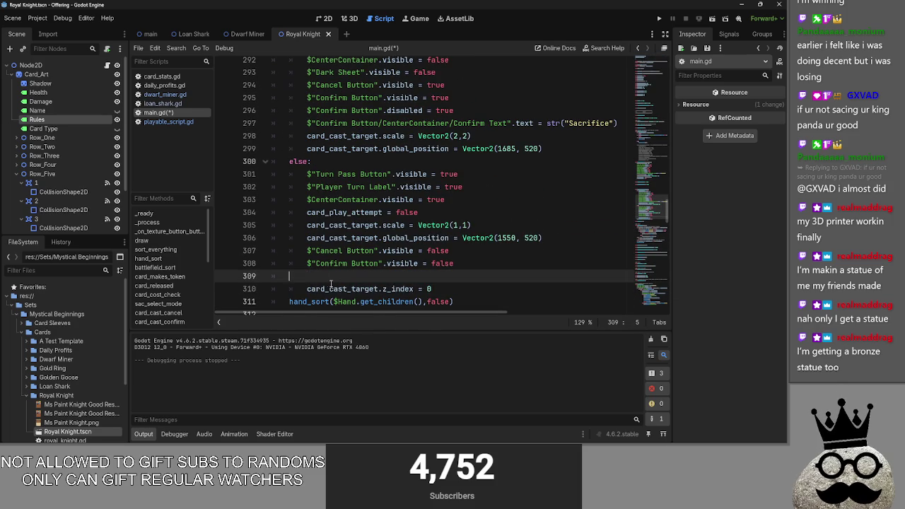
scroll(273, 173, up, 3)
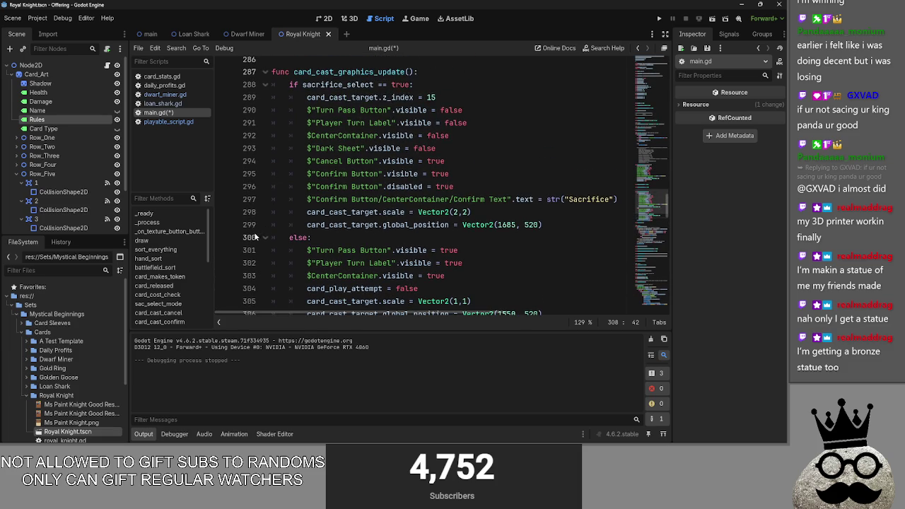
- Delete the Dark Sheet visibility line
scroll(256, 237, down, 2)
scroll(258, 236, up, 3)
scroll(259, 236, down, 3)
scroll(259, 236, up, 2)
click(455, 148)
key(shift+Home)
key(shift+Home)
key(BackSpace)
key(BackSpace)
- Remove the layout lines and extra blank lines from sac_select_mode
scroll(475, 200, up, 3)
scroll(474, 200, up, 5)
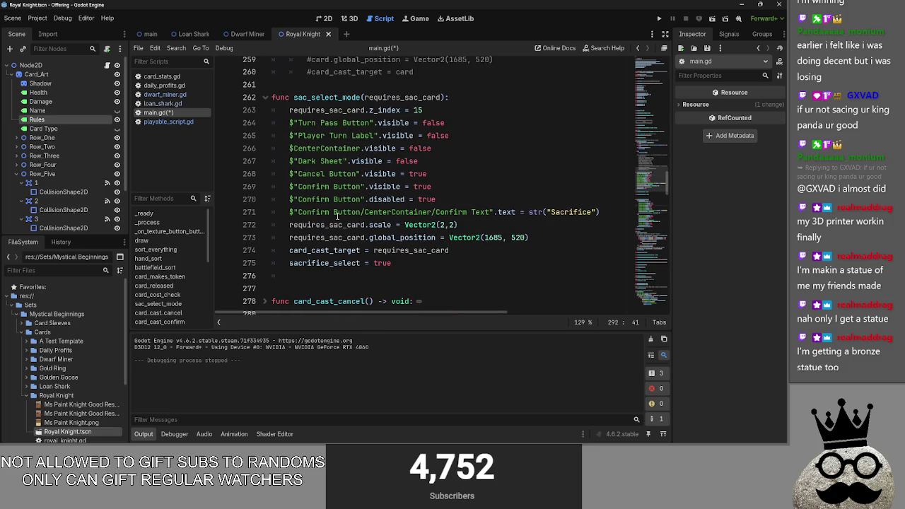
mouse_move(552, 239)
mouse_down()
mouse_move(509, 235)
mouse_move(294, 112)
mouse_up()
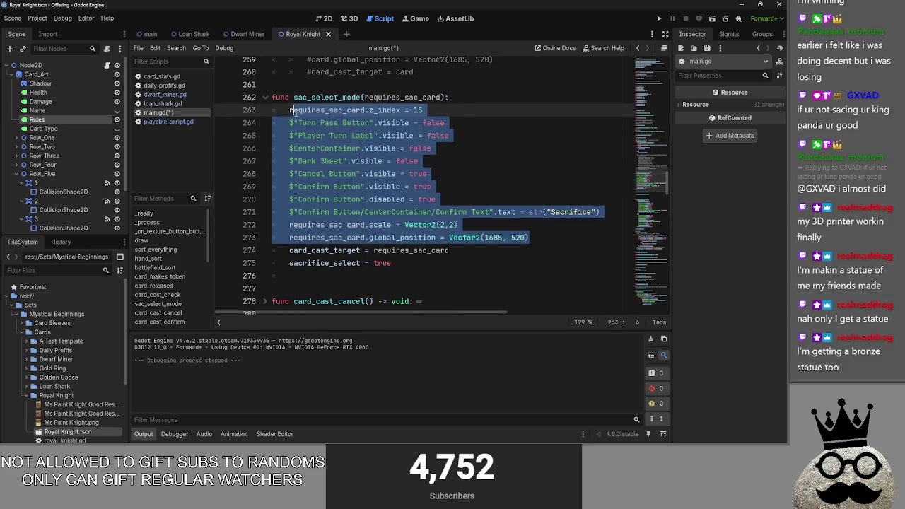
key(BackSpace)
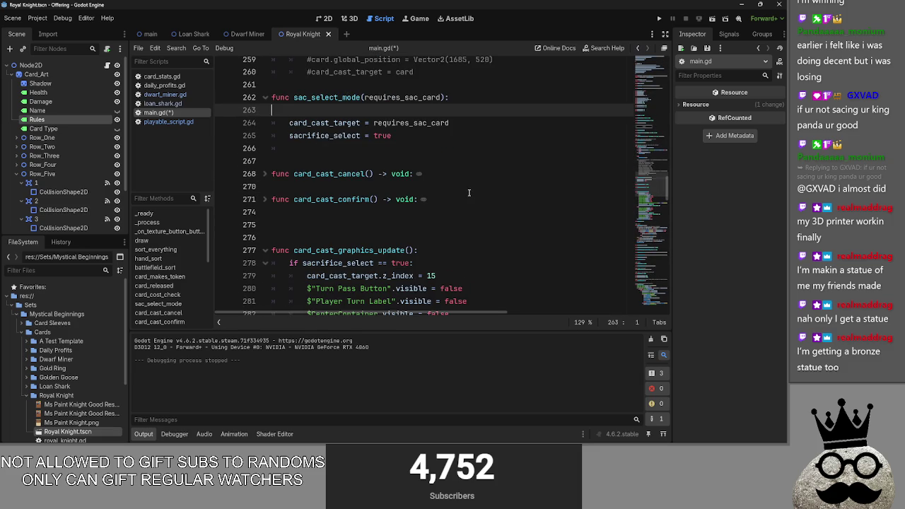
key(BackSpace)
key(Down)
key(Down)
scroll(438, 169, up, 2)
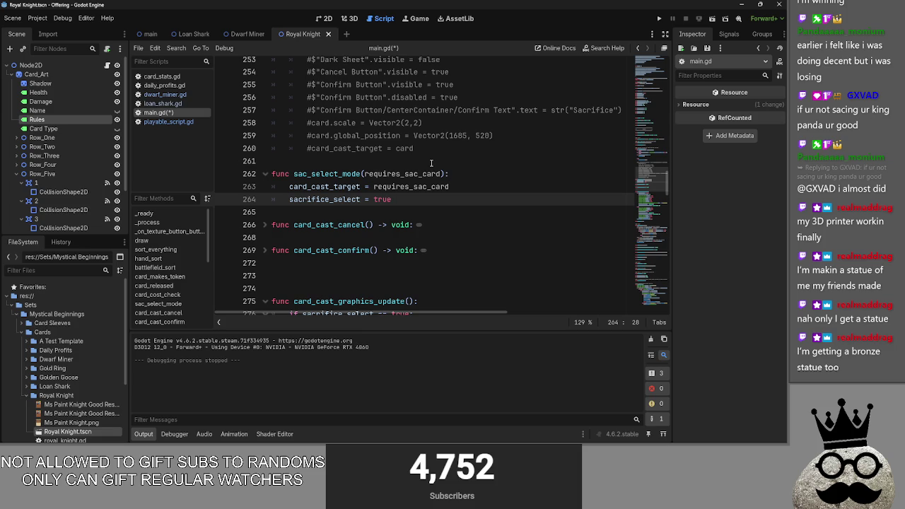
scroll(432, 169, up, 8)
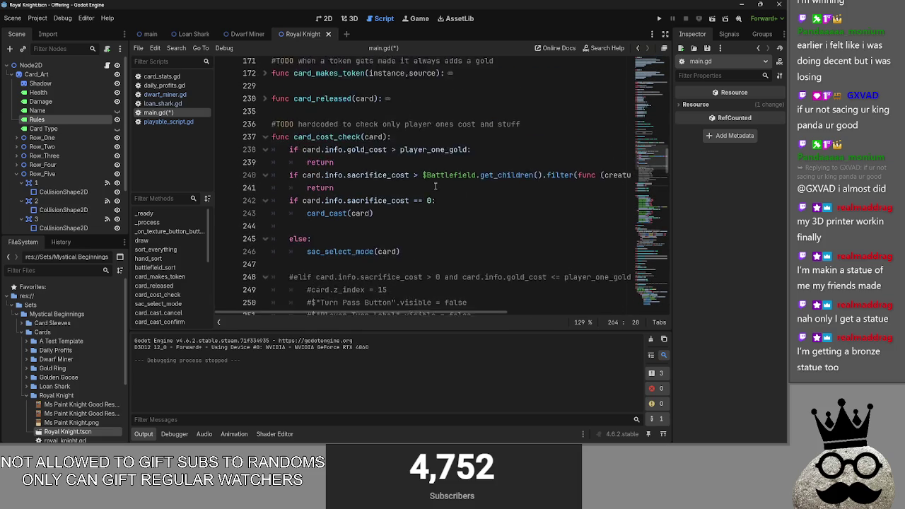
scroll(435, 186, down, 7)
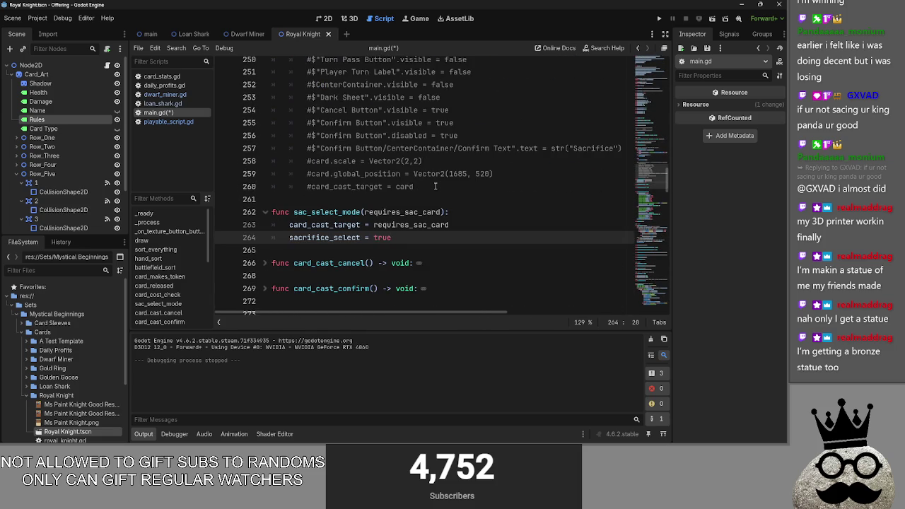
scroll(329, 215, down, 3)
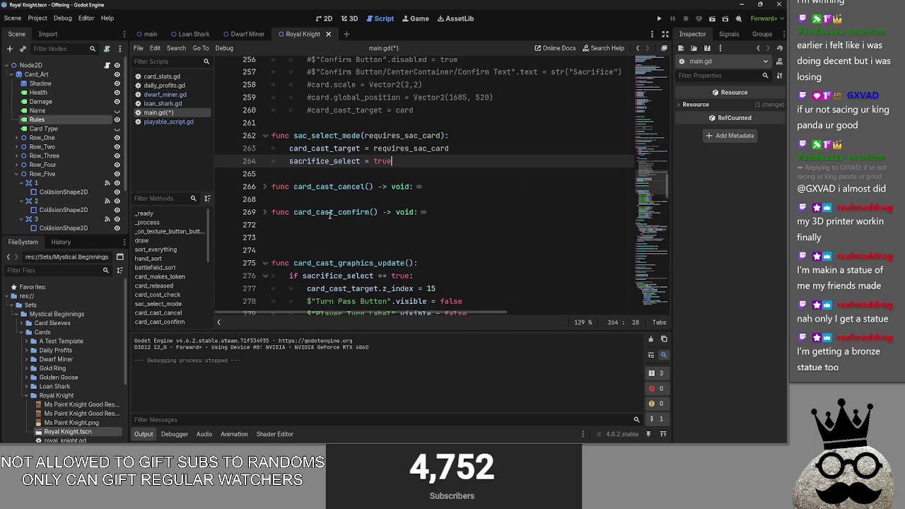
click(281, 203)
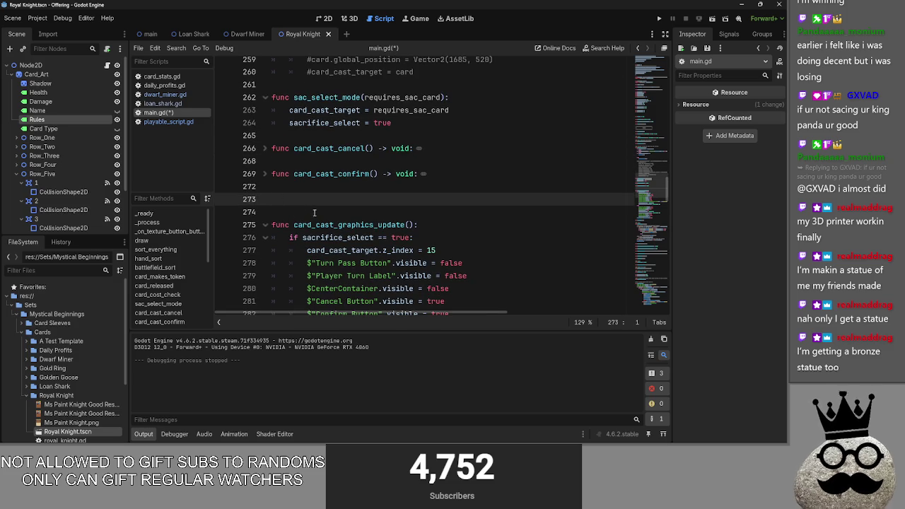
key(BackSpace)
key(BackSpace)
- Replace the sac_select_mode(card) call with its two assignments, setting card_cast_target to card
drag(393, 123, 266, 114)
key(ctrl+c)
scroll(418, 230, up, 9)
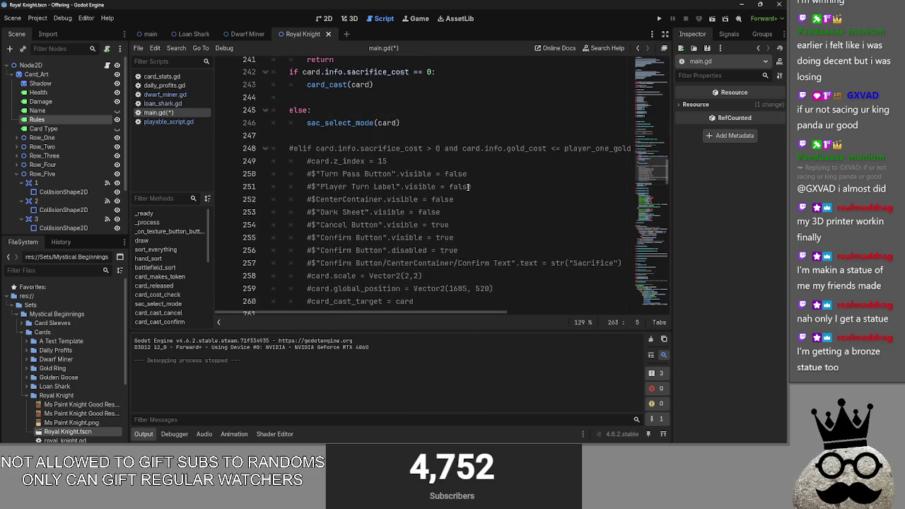
drag(401, 237, 297, 241)
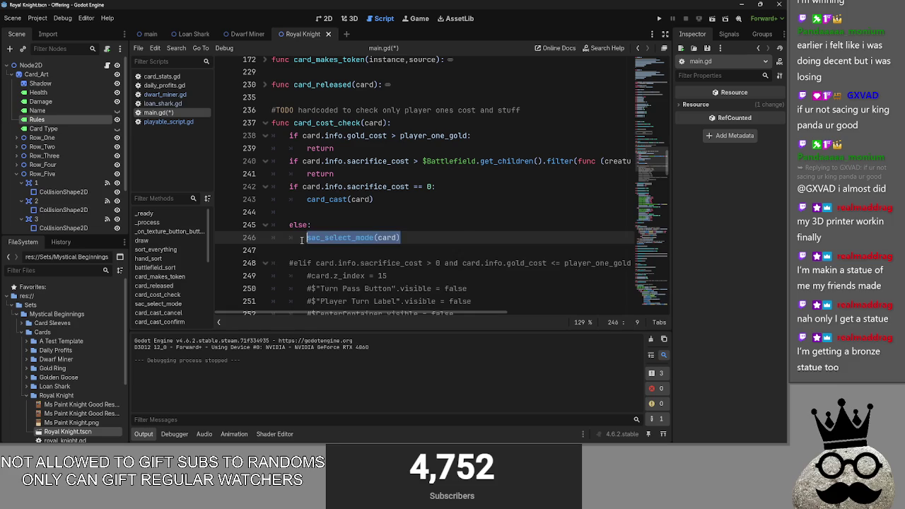
key(ctrl+v)
double_click(450, 237)
text(card)
- Delete the now-empty sac_select_mode function
scroll(453, 248, down, 8)
drag(392, 212, 243, 186)
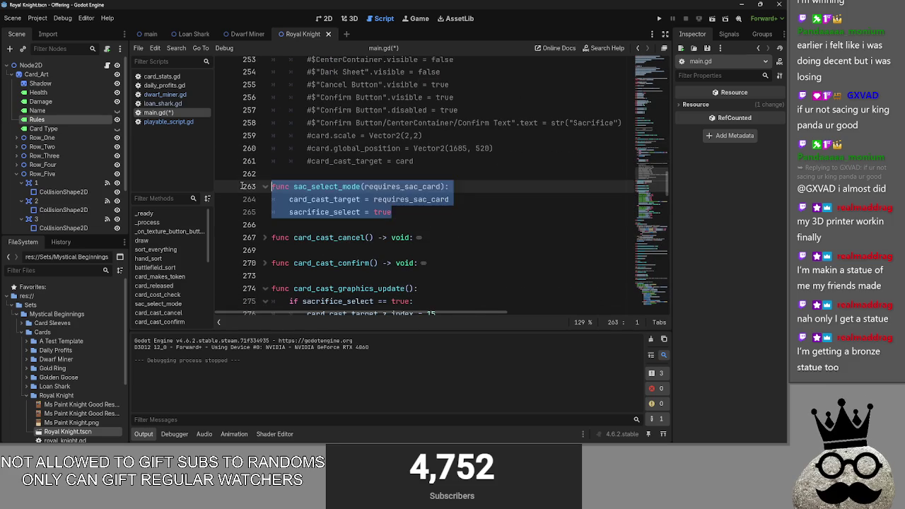
key(Delete)
key(BackSpace)
scroll(399, 202, up, 4)
- Fold and unfold card_cast_graphics_update's if and else blocks to review the result
click(349, 150)
scroll(349, 177, down, 5)
click(304, 186)
scroll(303, 198, down, 3)
scroll(304, 199, down, 2)
scroll(255, 154, up, 5)
click(262, 175)
click(262, 187)
click(263, 174)
click(263, 176)
scroll(283, 183, up, 5)
scroll(318, 191, down, 3)
- Select the card_cast name and open a new line after the sacrifice_select assignment
double_click(337, 199)
drag(293, 199, 331, 199)
scroll(466, 213, up, 7)
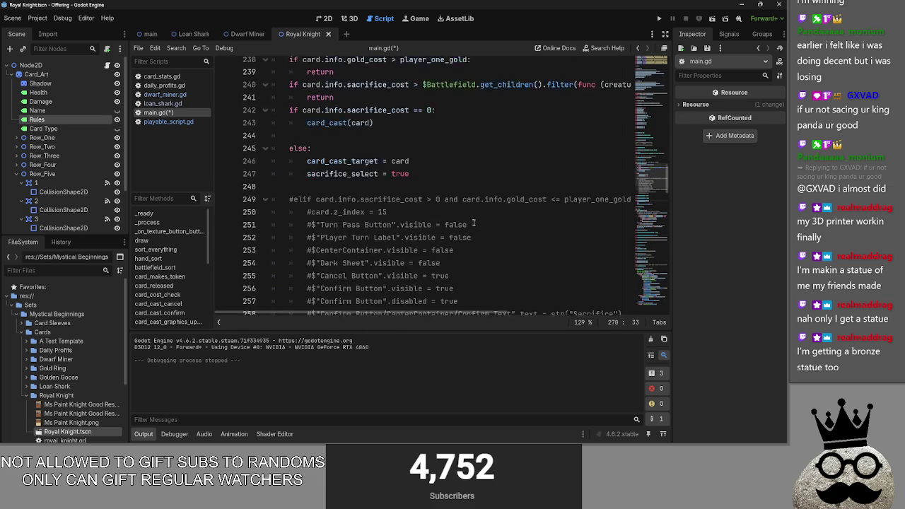
click(445, 188)
click(438, 199)
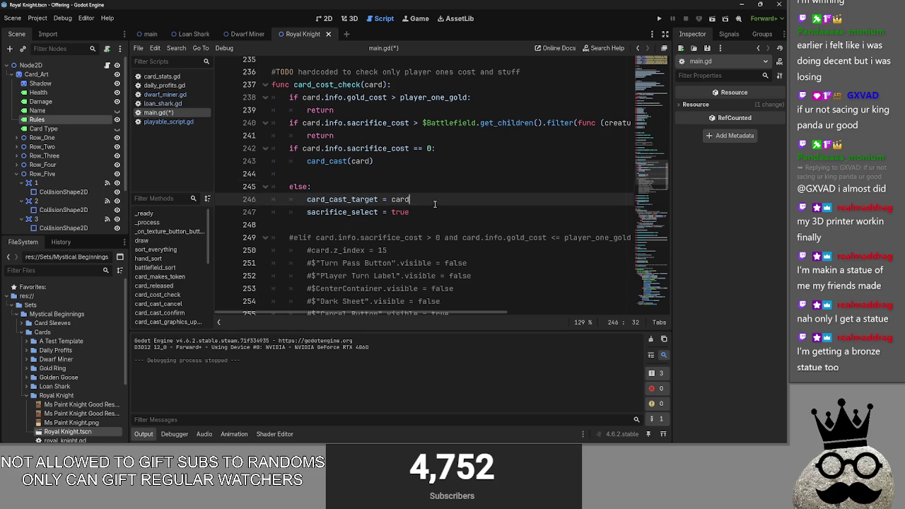
click(434, 212)
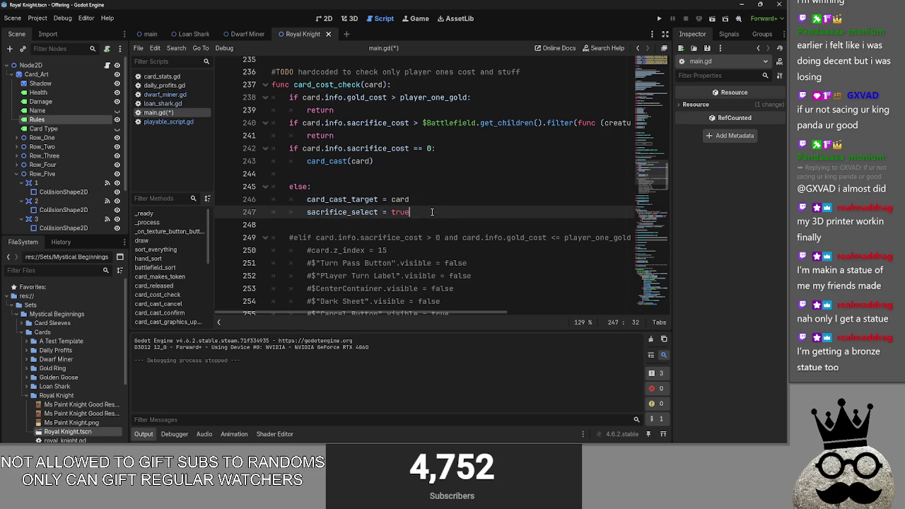
key(Return)
scroll(423, 263, down, 7)
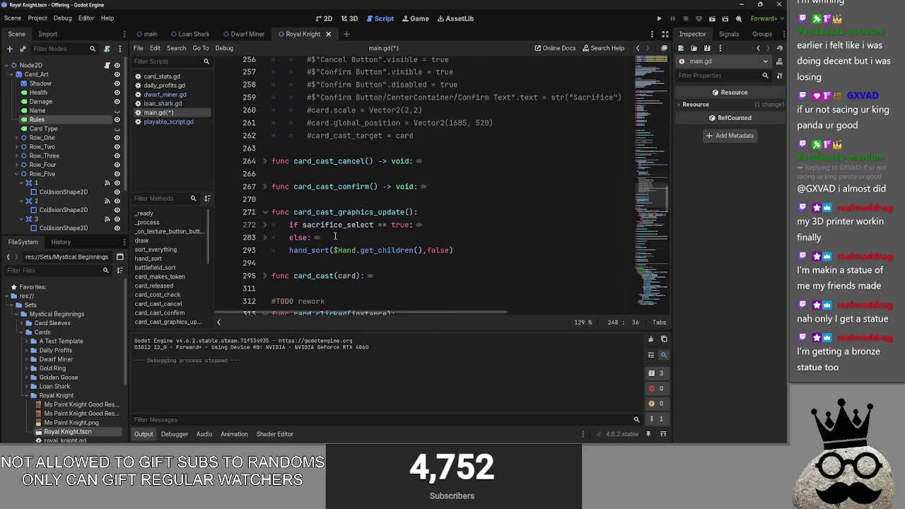
- Unfold the sacrifice_select branch of card_cast_graphics_update and review its code, collapsing the else branch
click(264, 224)
click(264, 224)
click(264, 225)
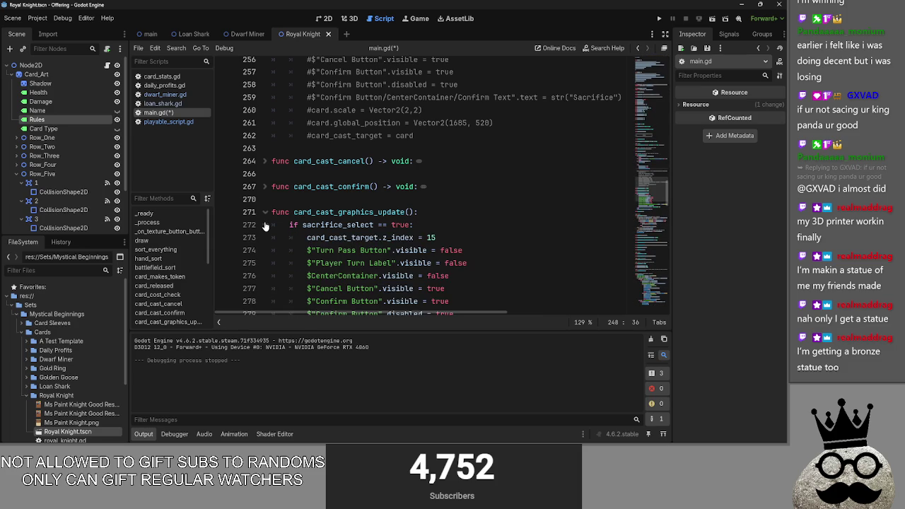
scroll(264, 225, down, 5)
click(265, 224)
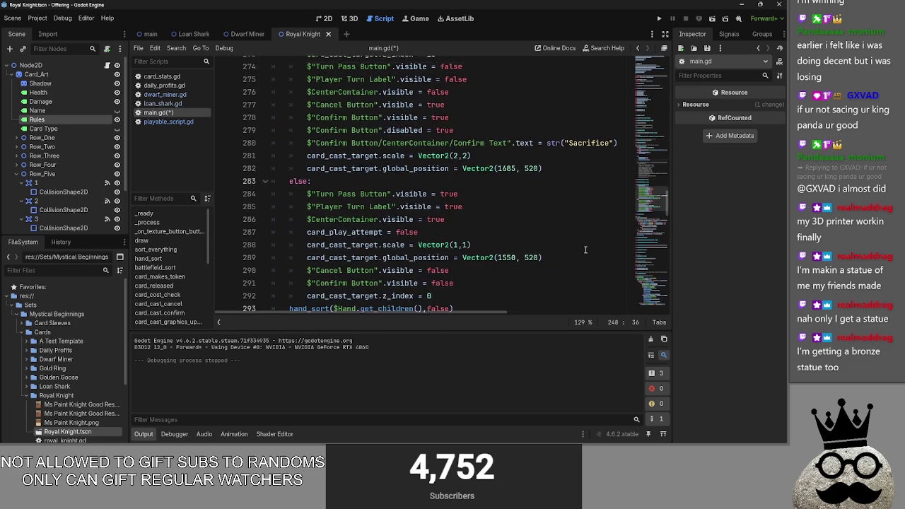
scroll(585, 250, up, 4)
scroll(557, 244, down, 6)
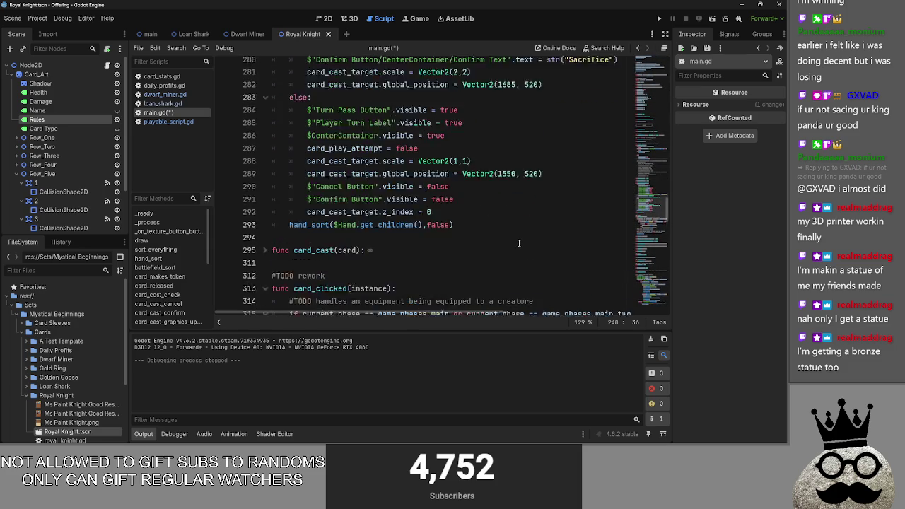
scroll(518, 243, up, 3)
scroll(518, 244, down, 3)
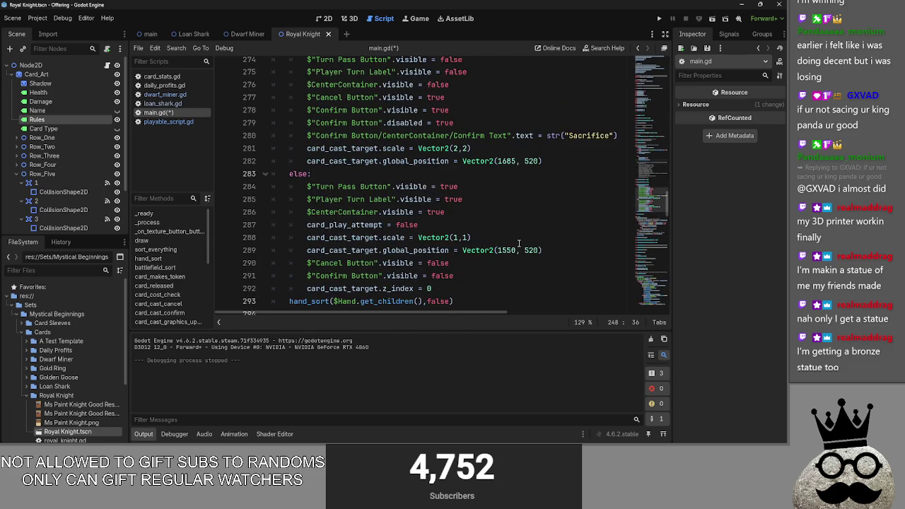
scroll(518, 244, up, 4)
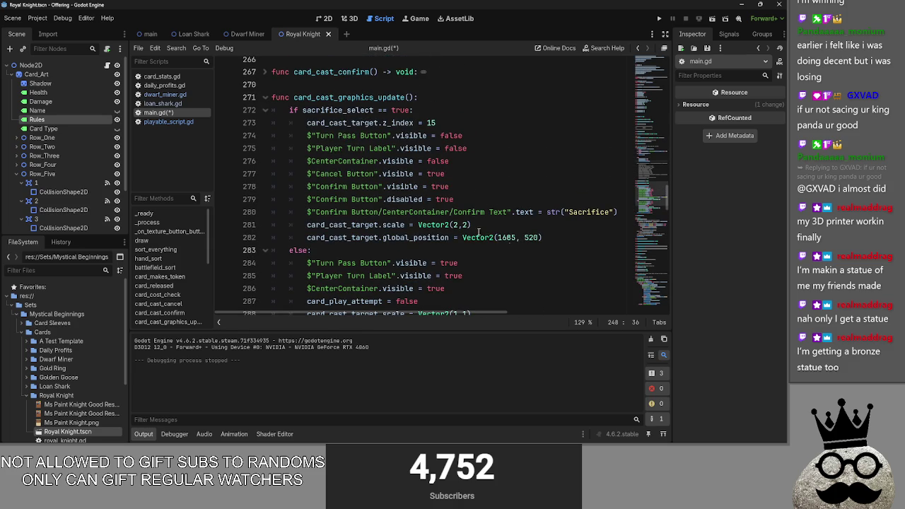
click(265, 250)
click(265, 111)
click(265, 111)
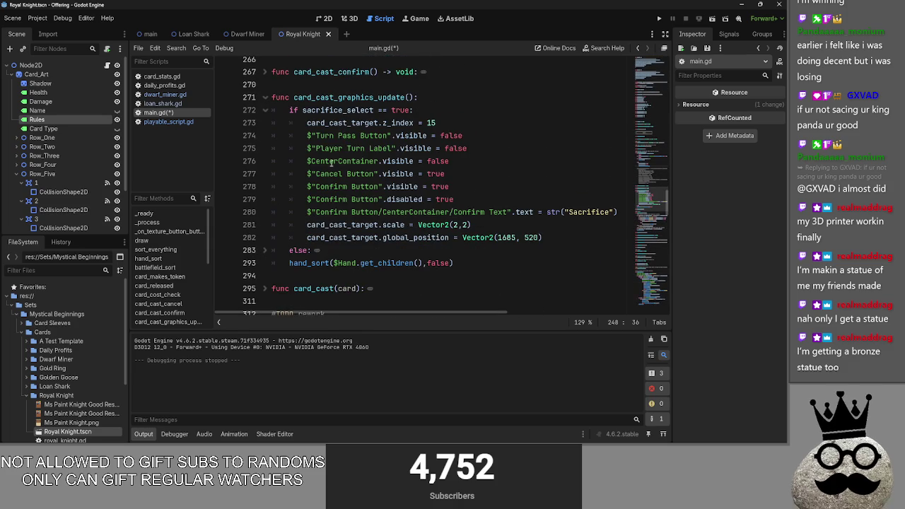
double_click(354, 98)
double_click(588, 212)
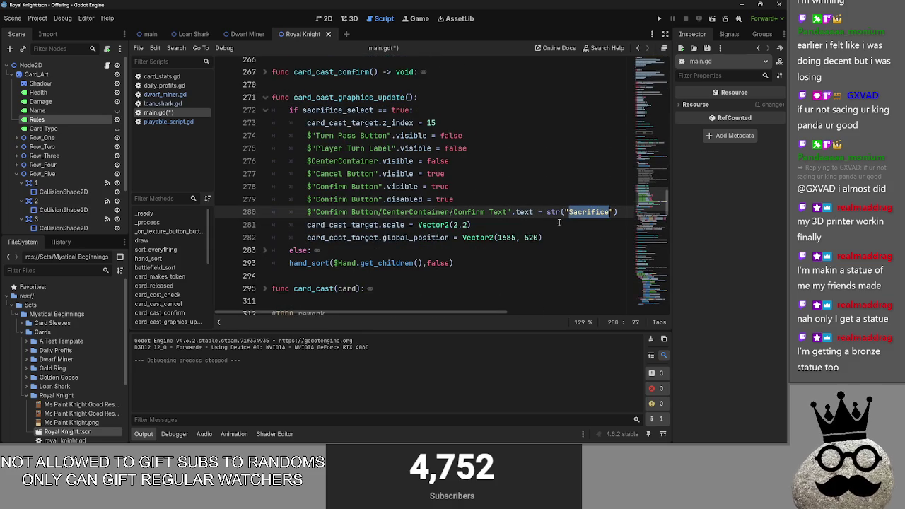
- Insert a new indented line after the position assignment in the sacrifice branch
click(597, 198)
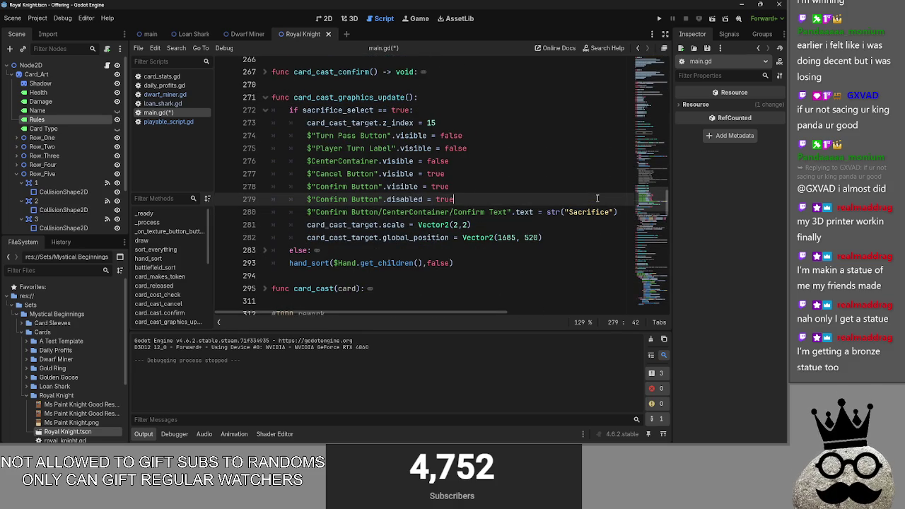
click(594, 238)
key(Return)
key(BackSpace)
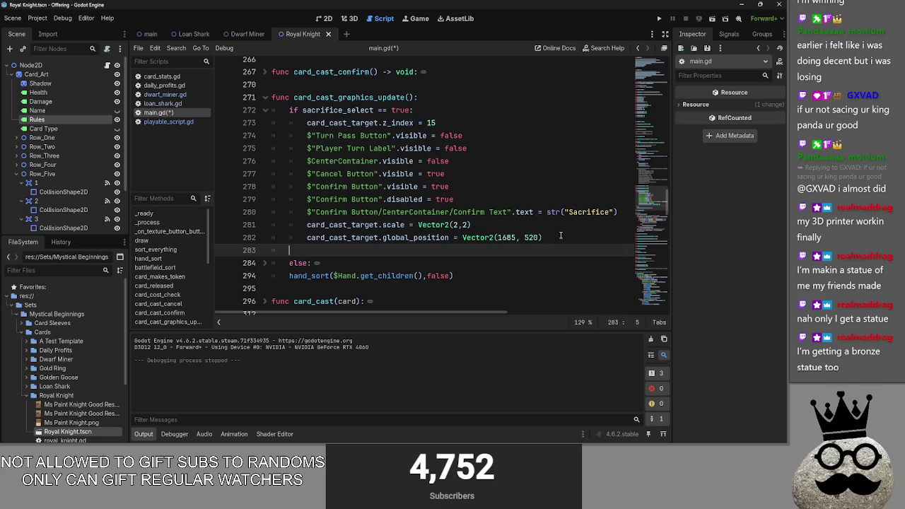
key(Return)
key(Up)
text(of)
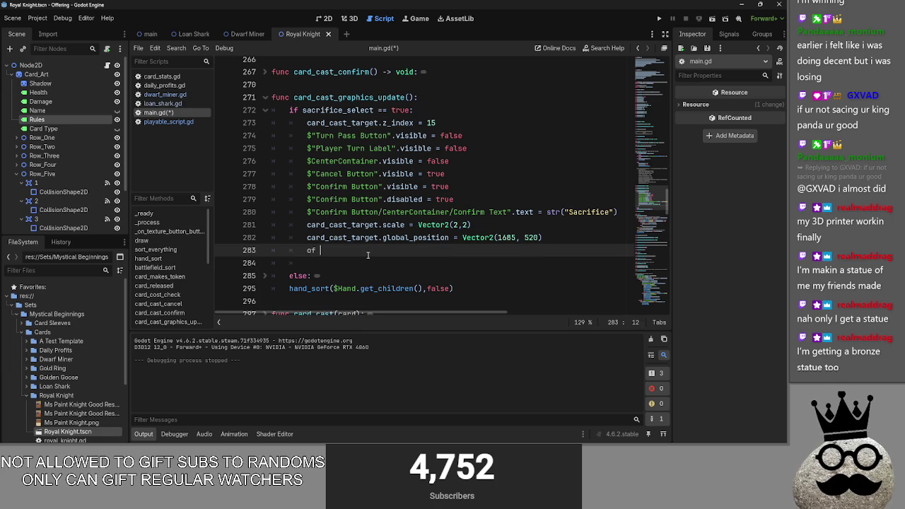
key(BackSpace)
key(BackSpace)
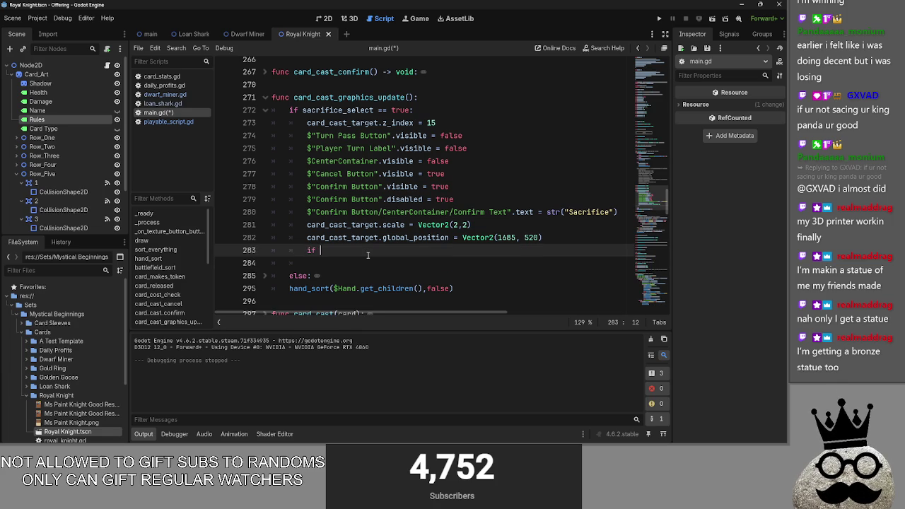
- Write the condition if card_cast_target.info.sacrifice_cost == sacrifices_selected.size() using autocomplete
text(card_cast_target.)
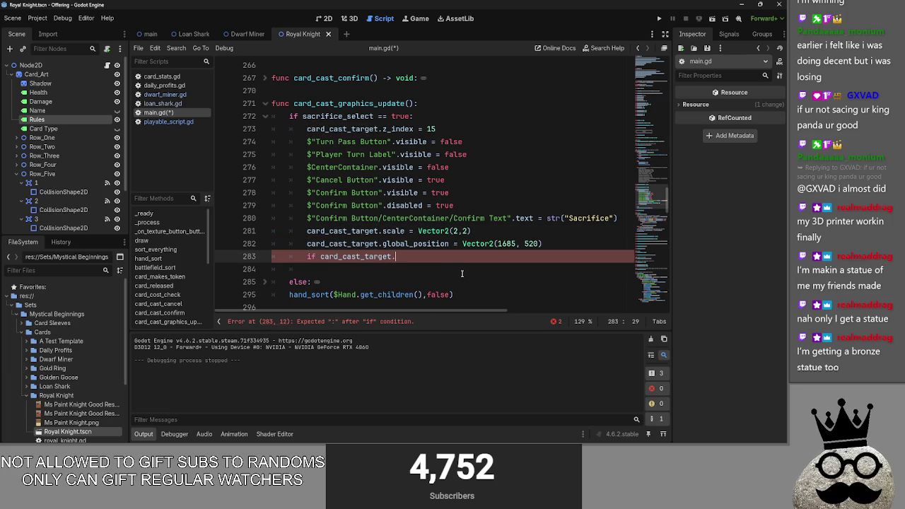
text(s)
text(info.)
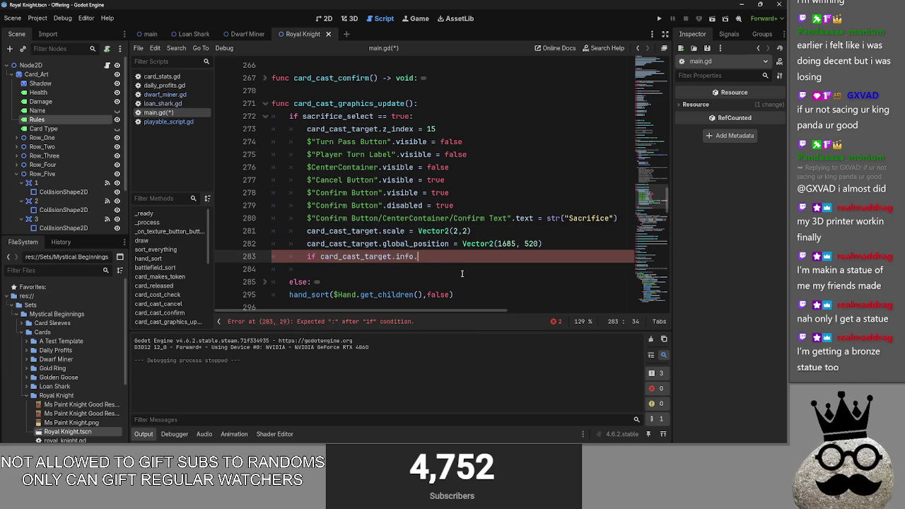
text(sacrifice)
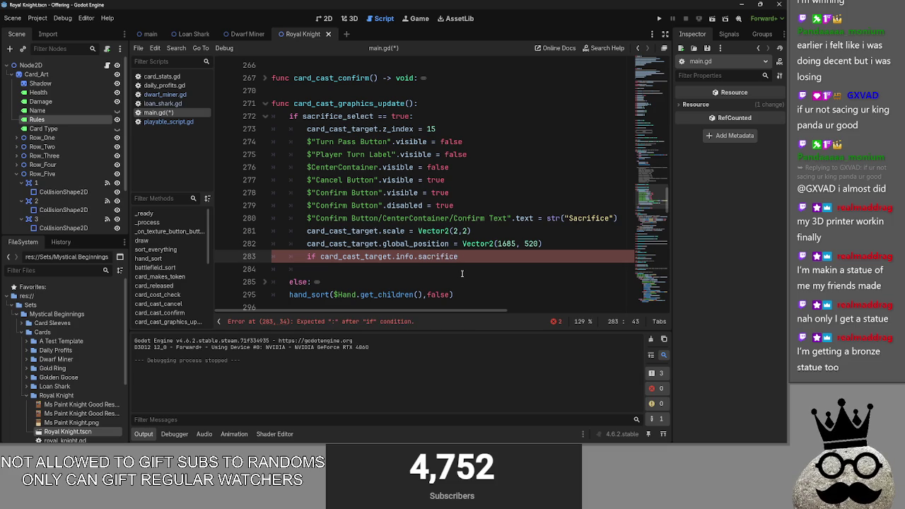
text(ost)
key(BackSpace)
text(>=)
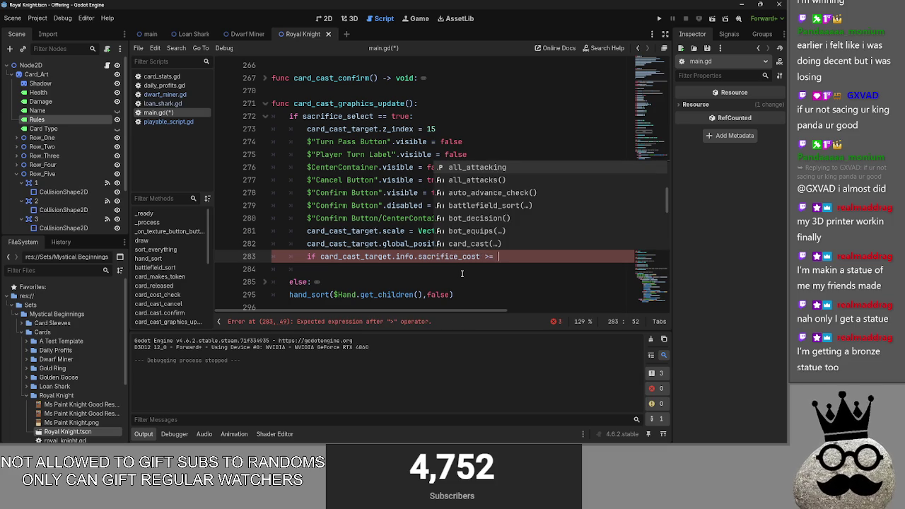
key(BackSpace)
key(BackSpace)
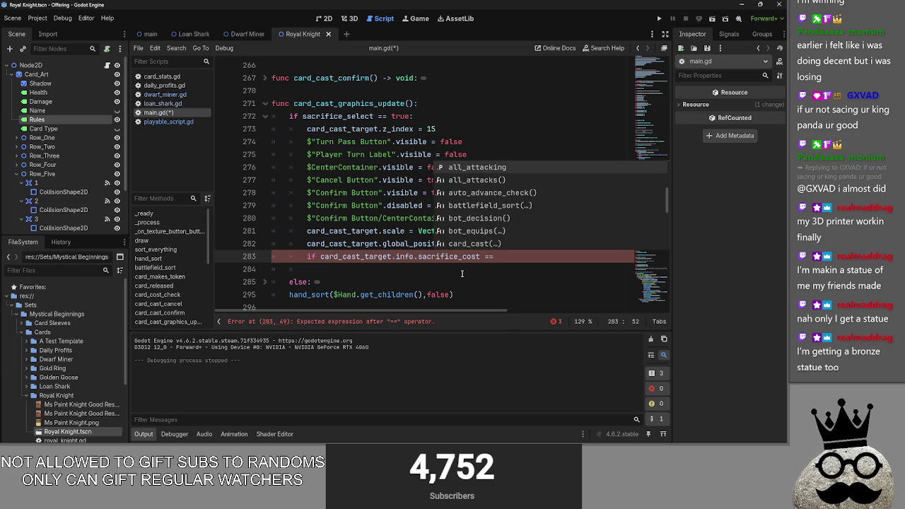
text(sac)
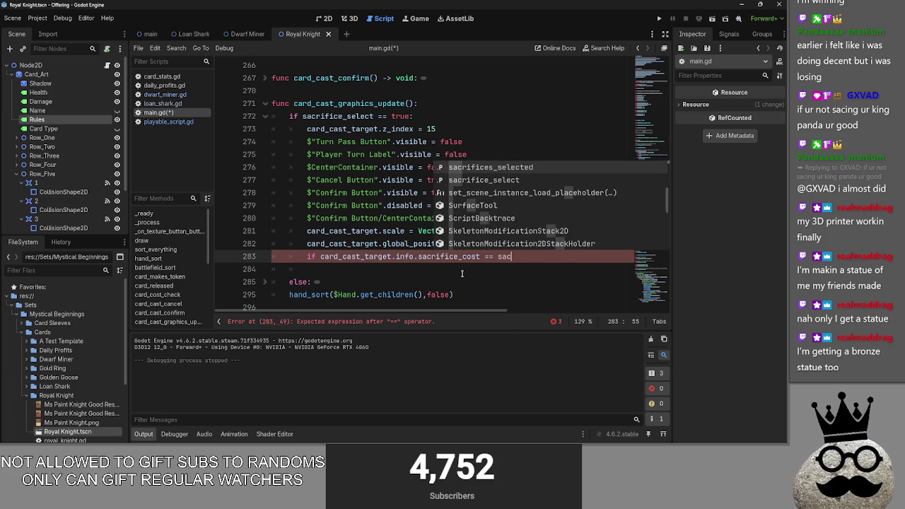
key(Return)
text(.size()
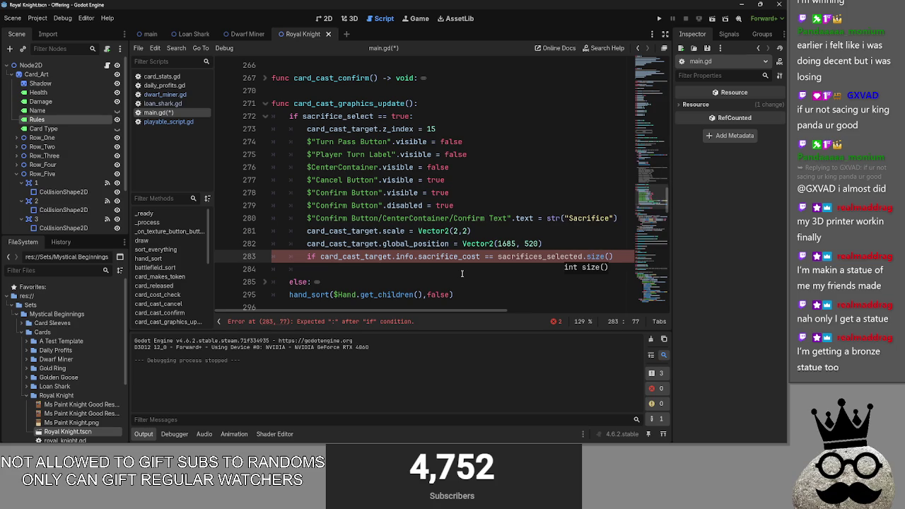
click(461, 271)
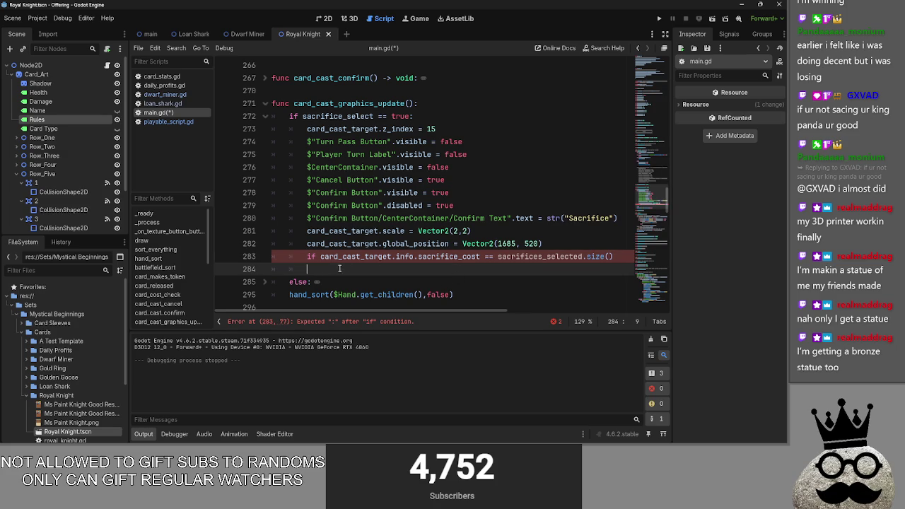
scroll(369, 270, down, 1)
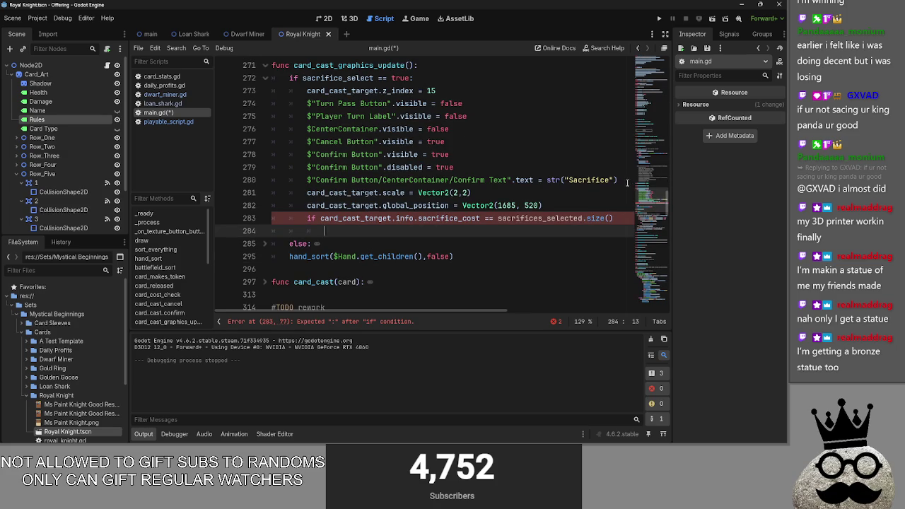
- Move the Confirm Text label statement under the new sacrifice-cost condition
drag(626, 183, 313, 180)
mouse_move(424, 179)
mouse_down()
mouse_move(343, 239)
mouse_move(447, 241)
mouse_up()
key(ctrl+c)
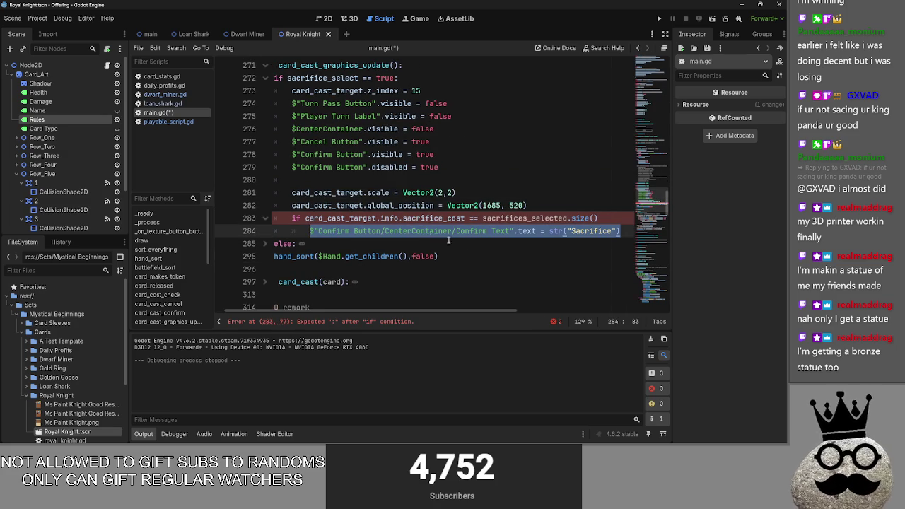
click(400, 181)
mouse_move(388, 307)
mouse_down()
mouse_move(378, 310)
mouse_move(359, 260)
mouse_up()
- Remove the leftover empty line 280 and add a new line beneath the label statement
click(453, 160)
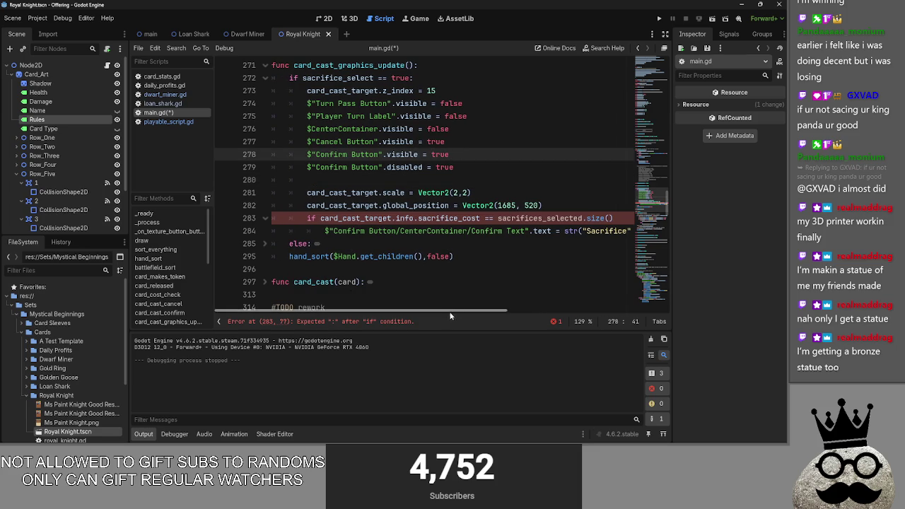
click(460, 165)
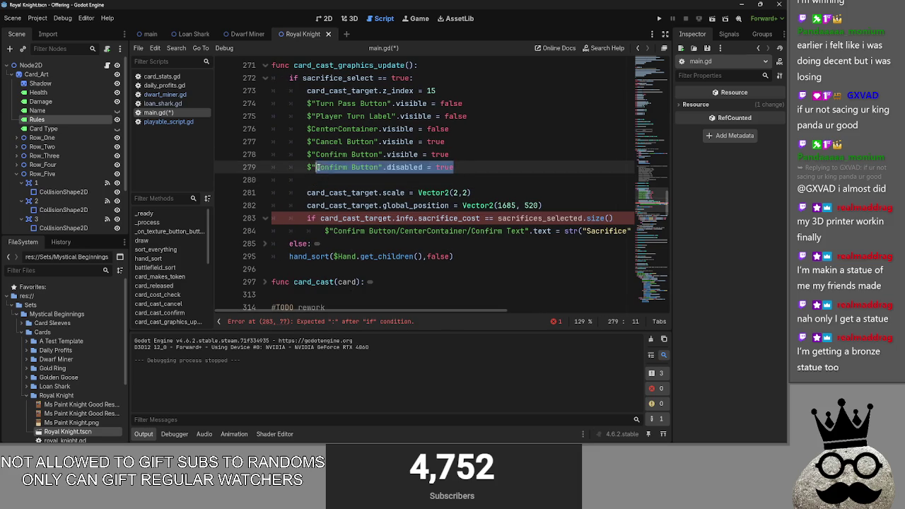
click(333, 183)
key(BackSpace)
key(ctrl+shift+Left)
key(ctrl+shift+Left)
key(ctrl+shift+Left)
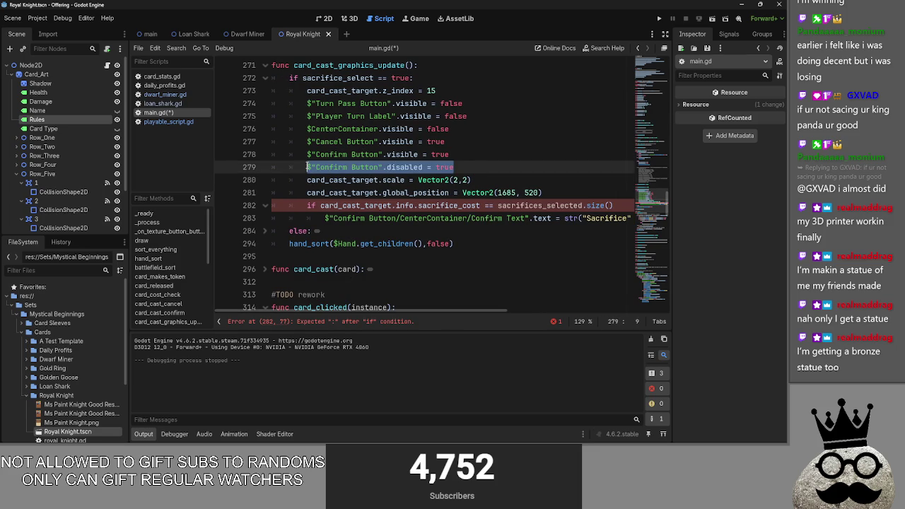
key(Down)
key(Down)
key(Down)
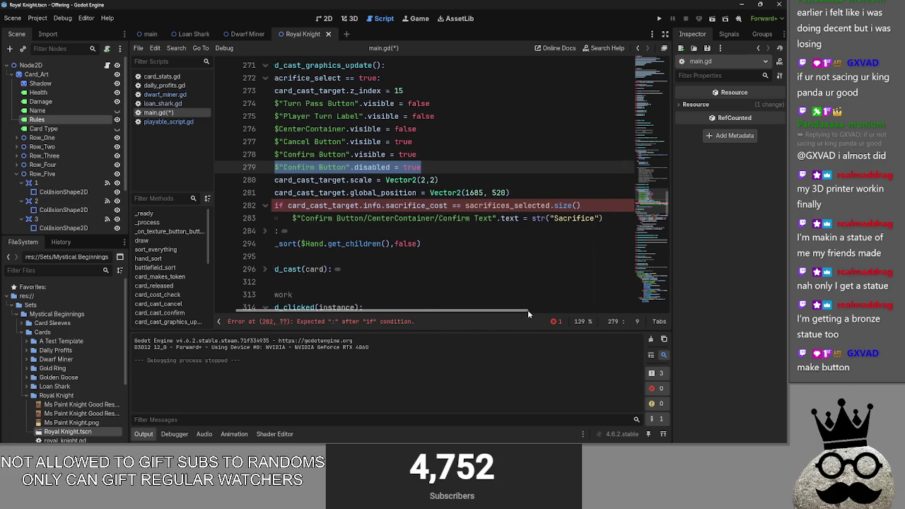
key(End)
key(Return)
drag(409, 313, 332, 311)
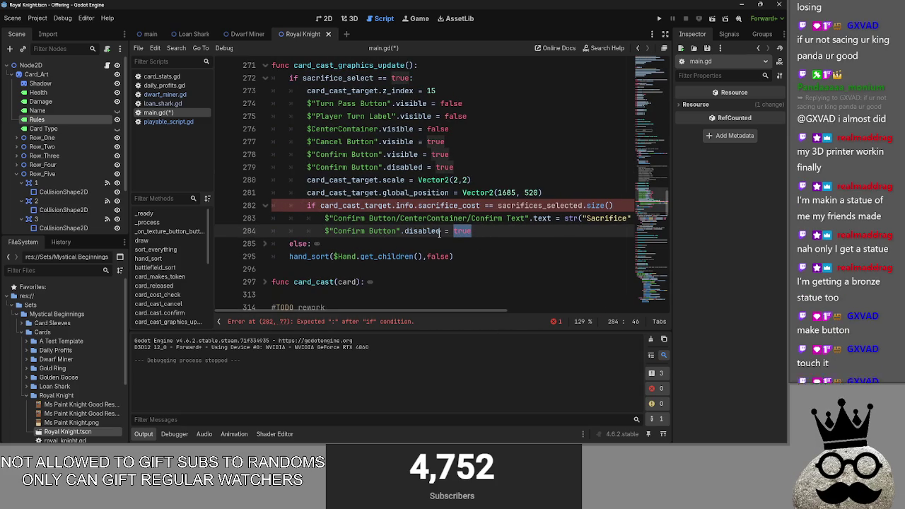
text(lse)
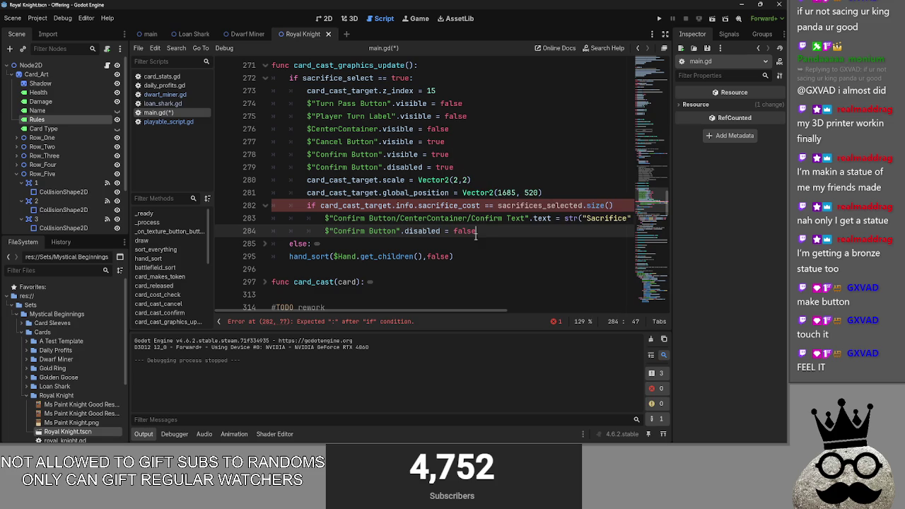
click(504, 258)
- Expand and collapse the else branch to review its code
click(266, 244)
scroll(267, 250, down, 3)
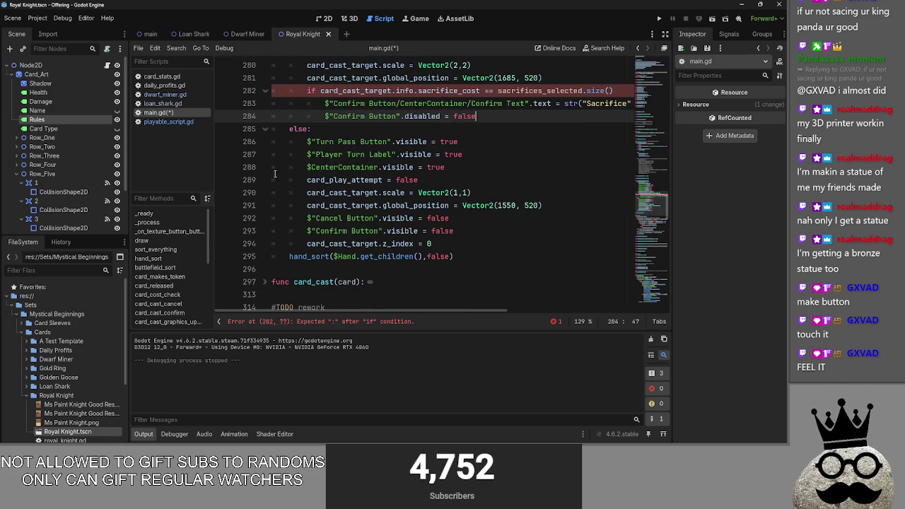
click(265, 129)
scroll(370, 193, up, 2)
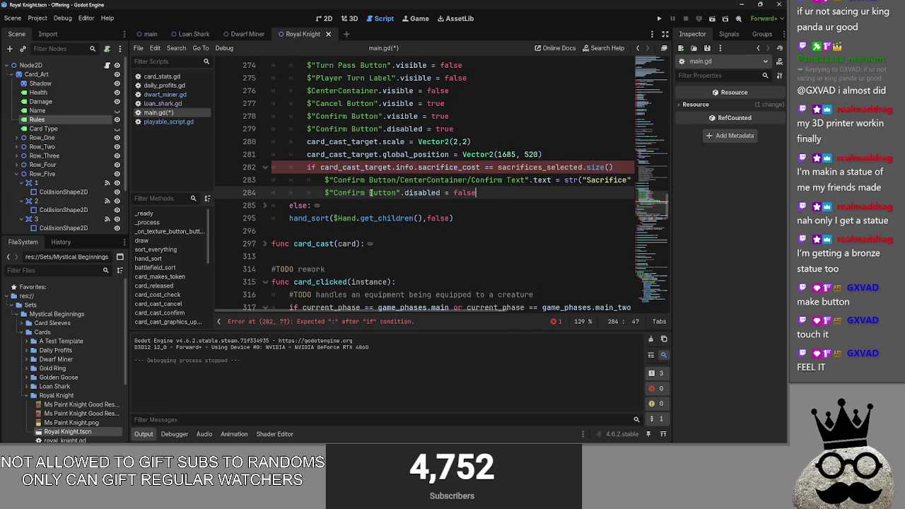
click(264, 205)
scroll(295, 208, down, 2)
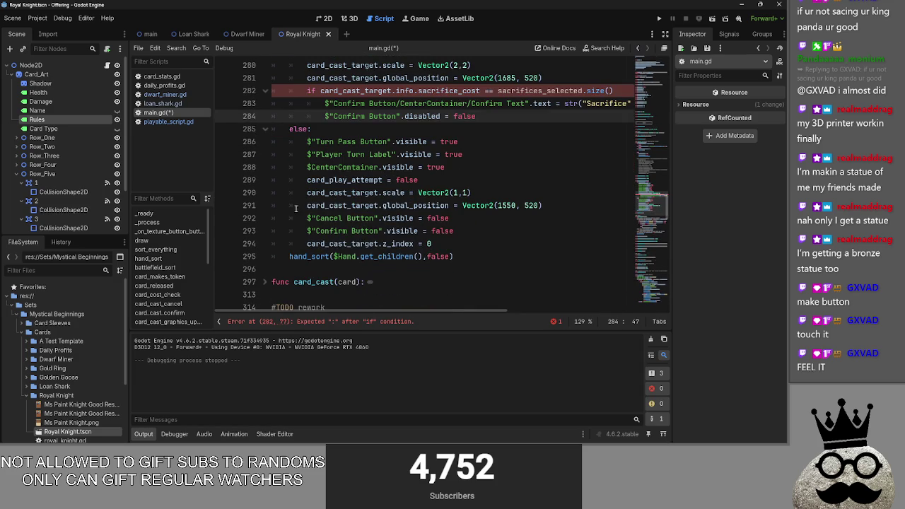
click(265, 128)
scroll(486, 205, up, 5)
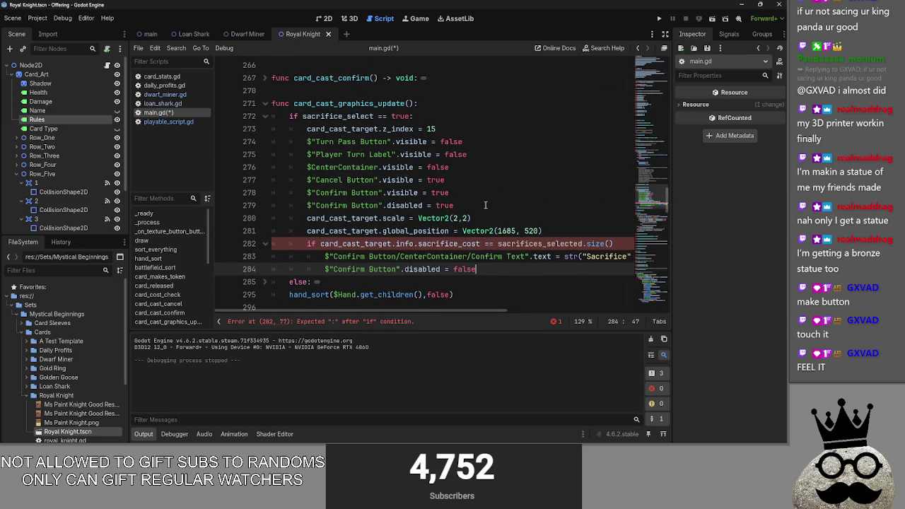
scroll(486, 205, down, 1)
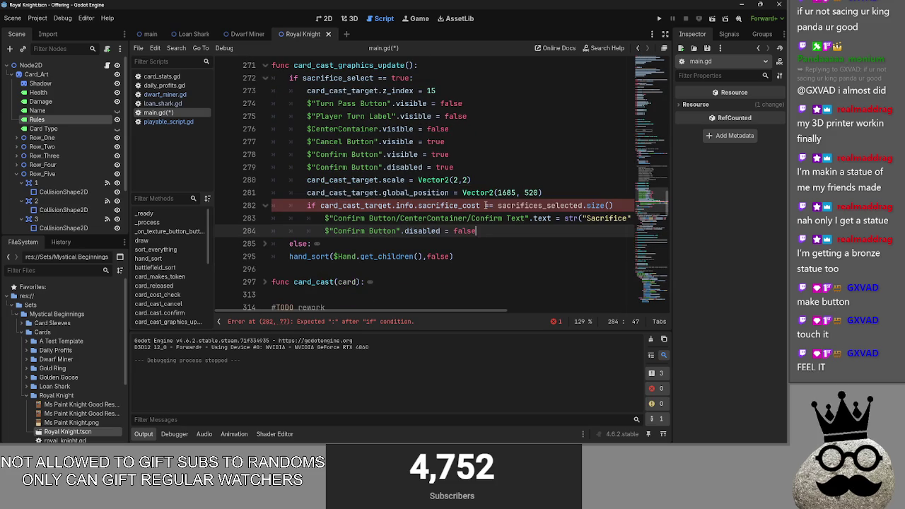
drag(474, 311, 537, 312)
- Add the missing colon after sacrifices_selected.size() on the if condition
click(589, 219)
double_click(589, 219)
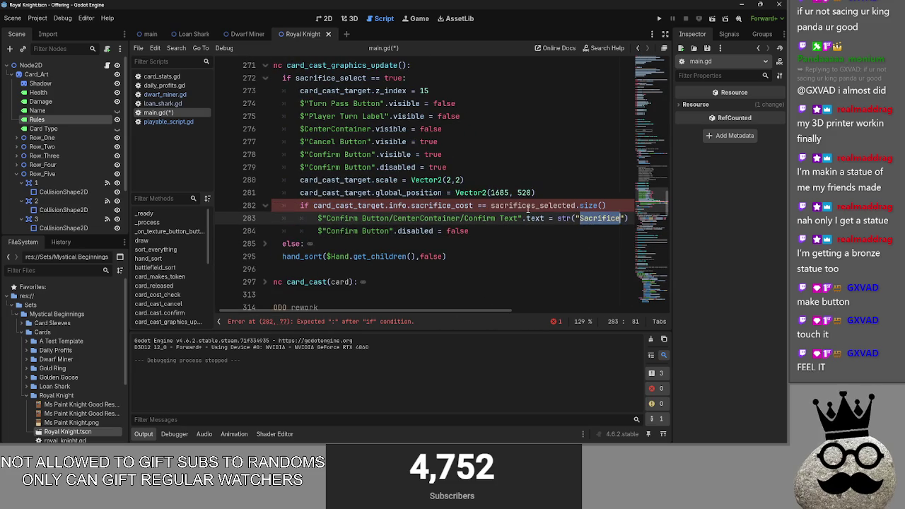
click(528, 206)
text(:)
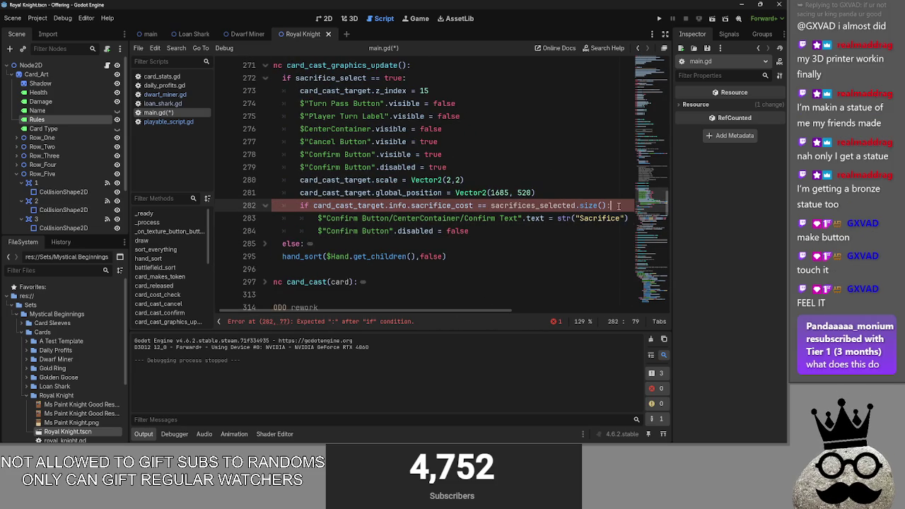
- Move the $"Confirm Button".disabled = true statement below the global_position line
double_click(349, 205)
click(555, 189)
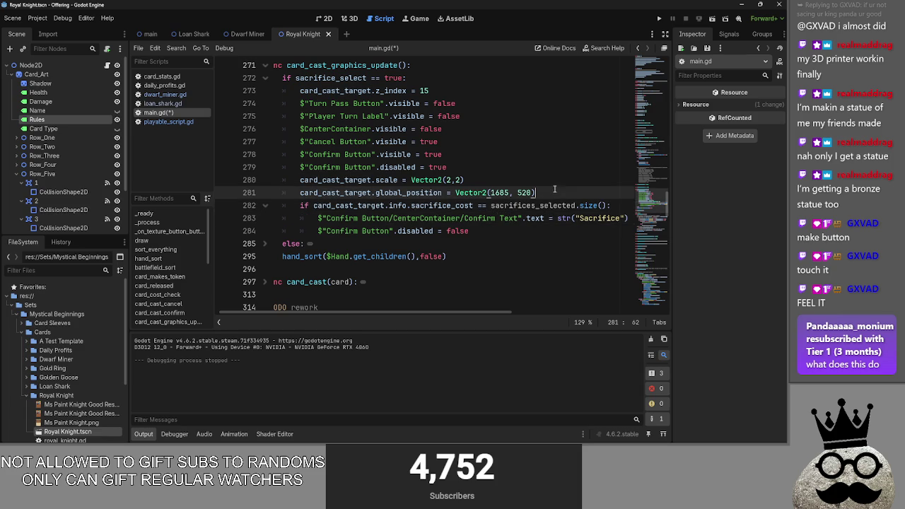
key(Return)
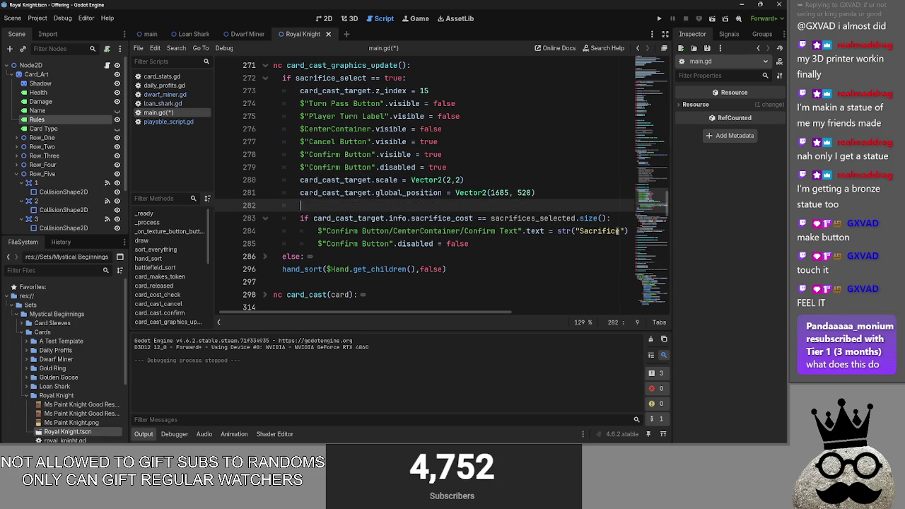
click(362, 193)
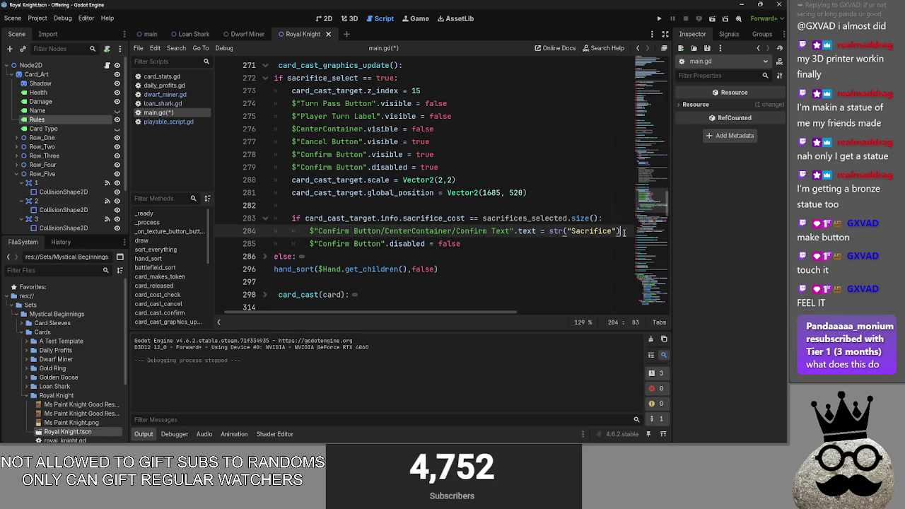
click(460, 156)
mouse_move(439, 167)
mouse_down()
mouse_move(289, 167)
mouse_move(291, 205)
mouse_up()
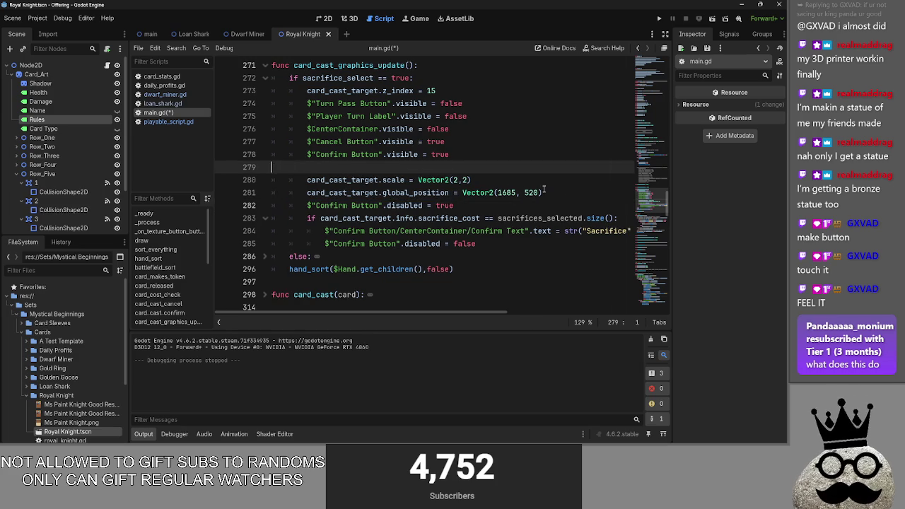
click(544, 192)
key(Return)
click(297, 168)
key(Delete)
click(365, 180)
- Paste a Confirm Text assignment reading 'Select Sacrifices' before the cost check, then run the project
click(372, 201)
click(398, 192)
key(ctrl+v)
double_click(585, 192)
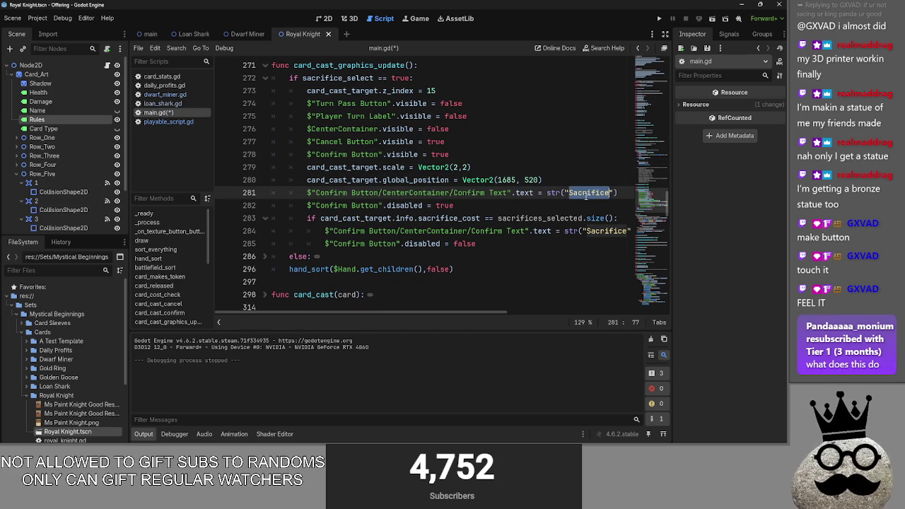
text(Not Enough )
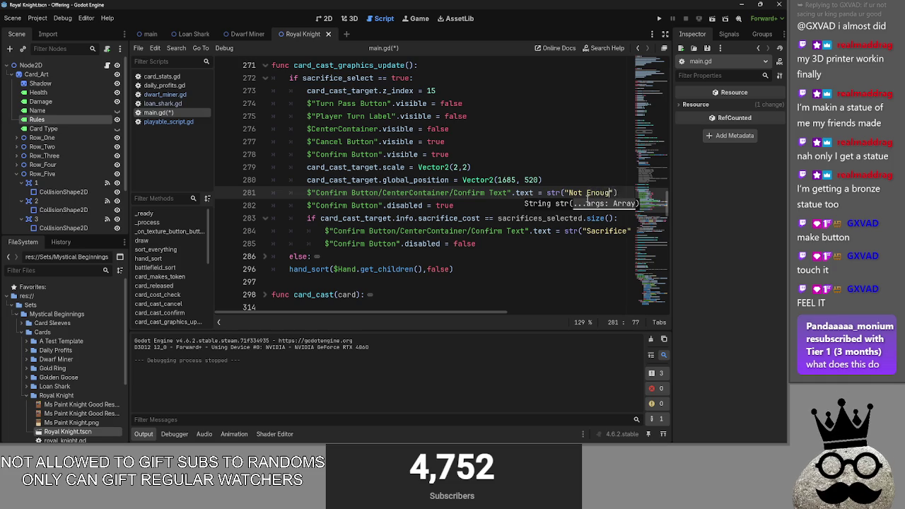
text(Targets)
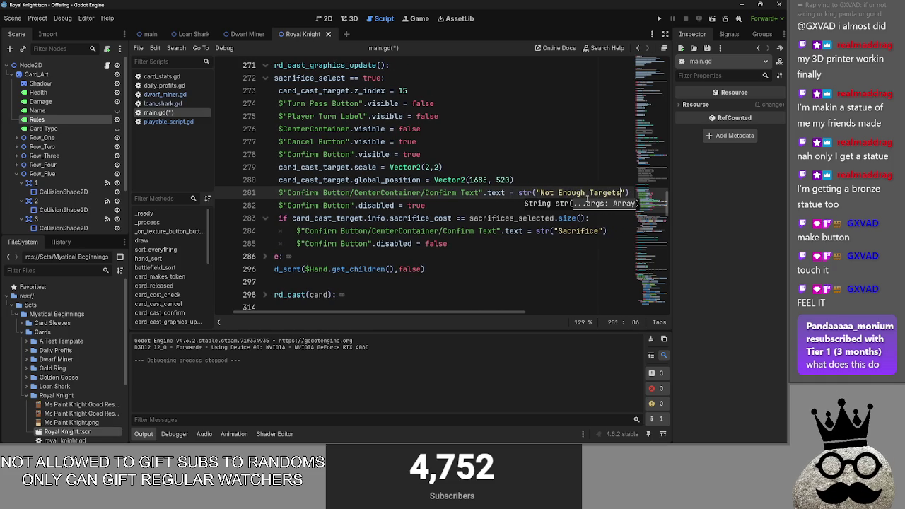
drag(620, 193, 542, 196)
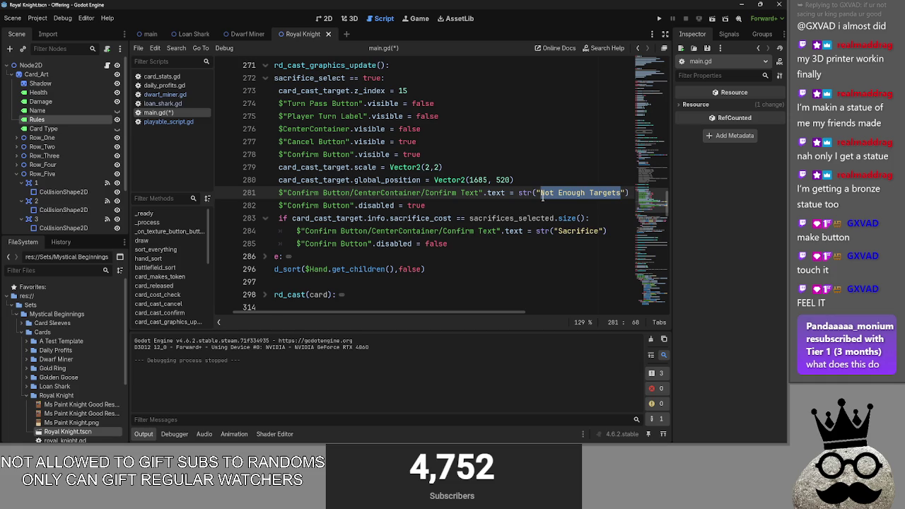
text(Selec)
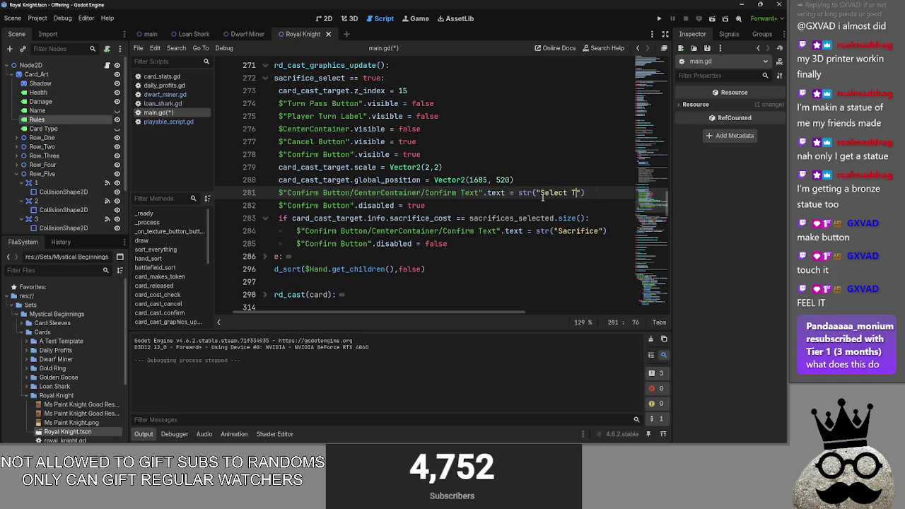
key(BackSpace)
text(Sa)
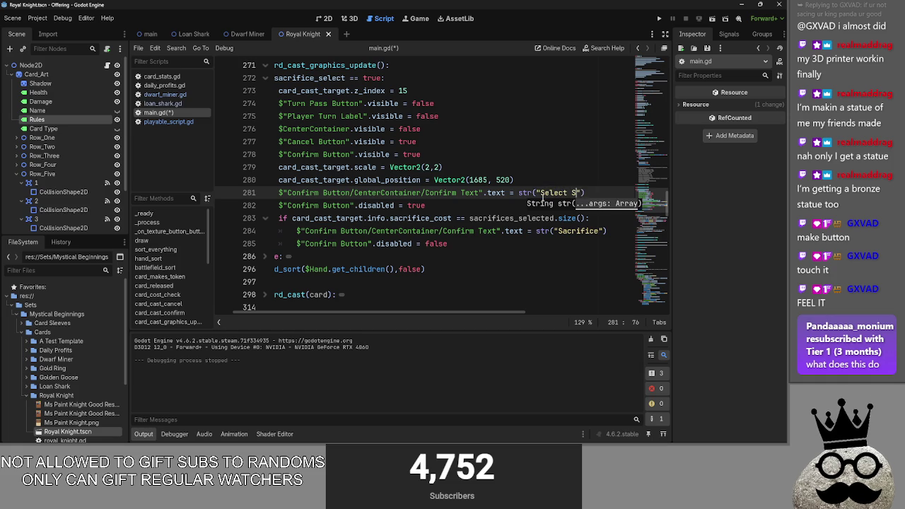
text(crifices)
click(658, 18)
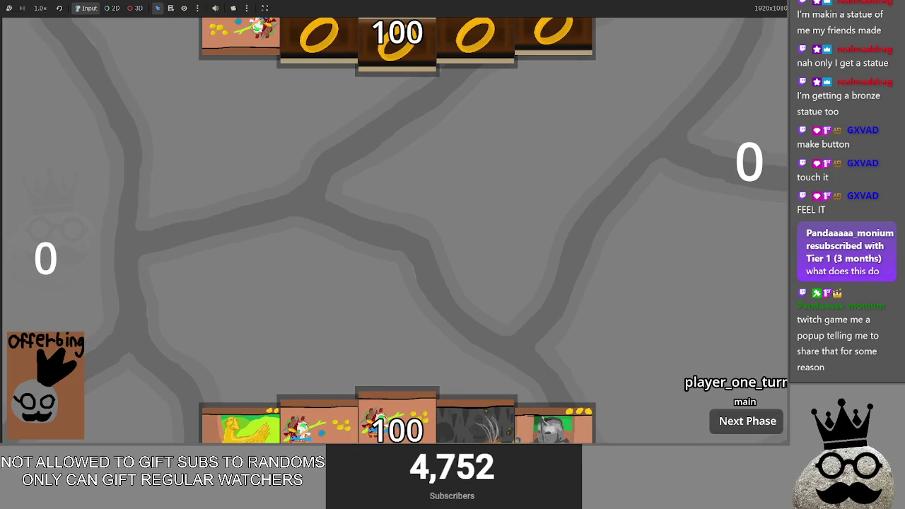
key(alt+Tab)
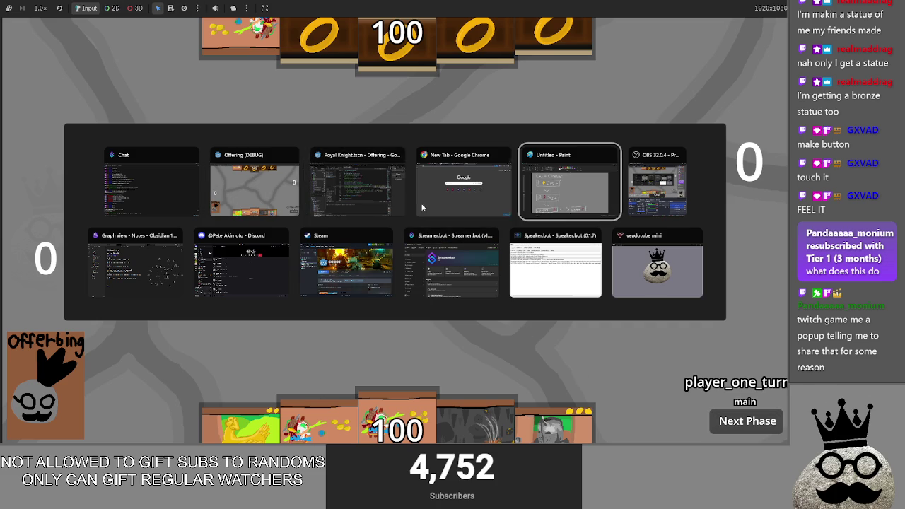
key(Escape)
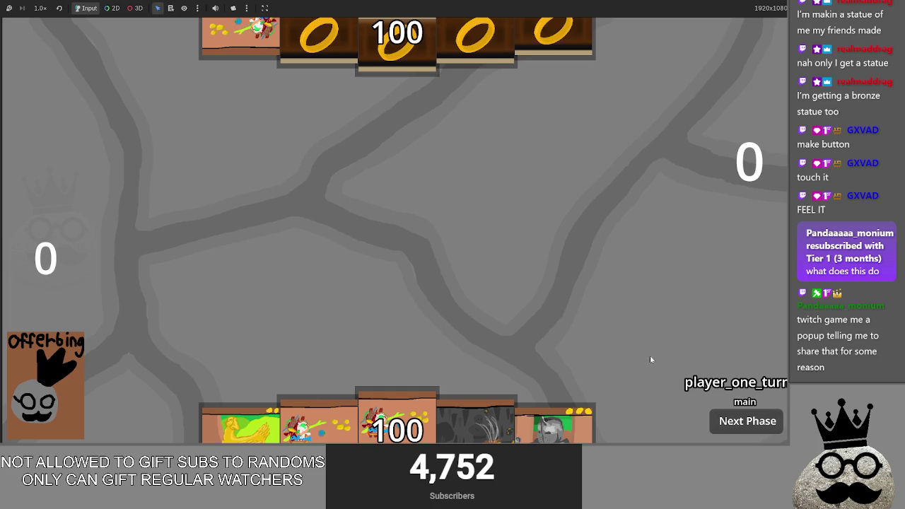
- Play the knight, chicken, ring and Makes cards from the hand onto the board
click(478, 390)
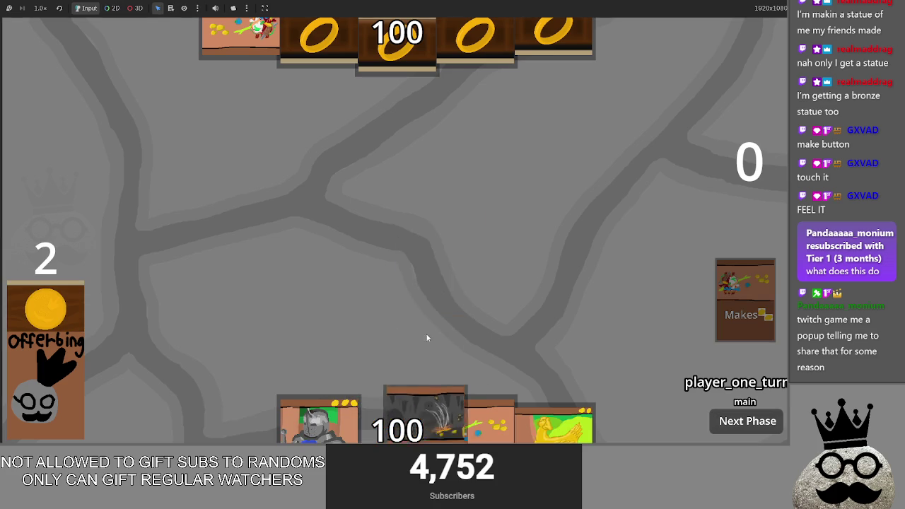
click(410, 349)
click(385, 432)
click(463, 304)
click(476, 421)
click(331, 304)
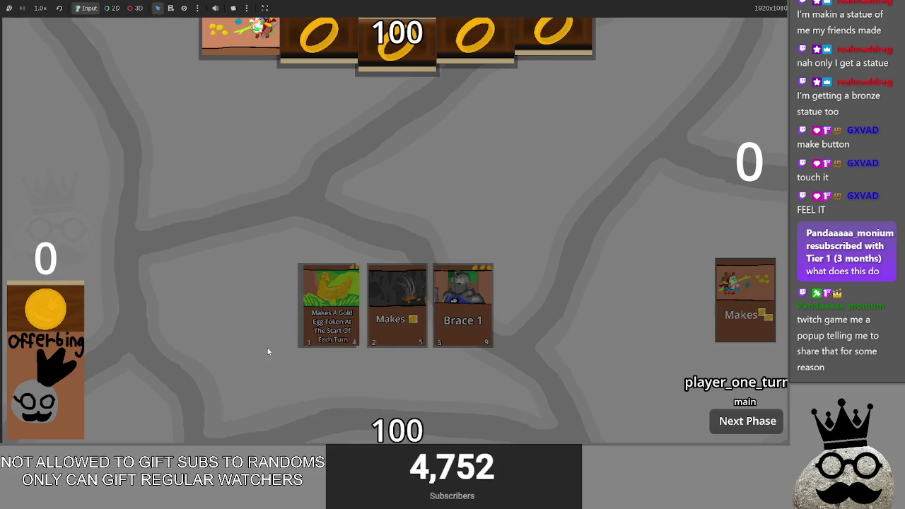
click(51, 384)
click(396, 413)
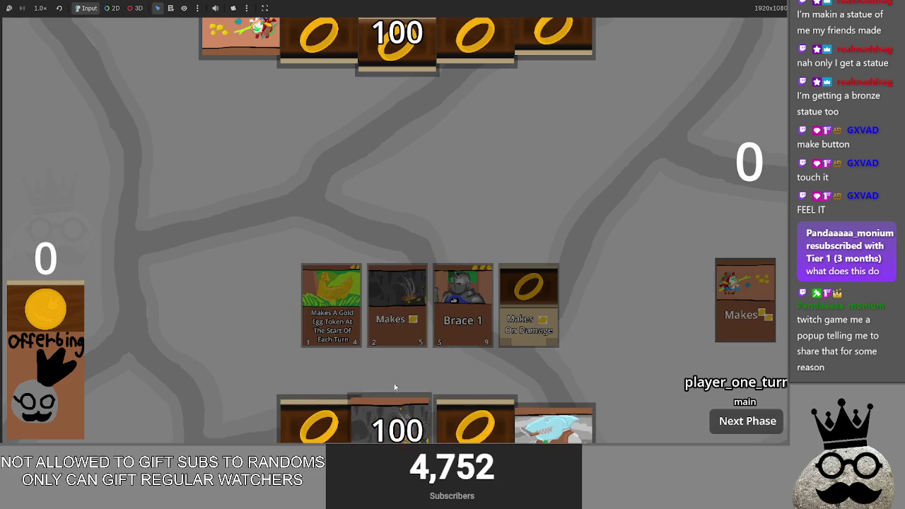
click(439, 278)
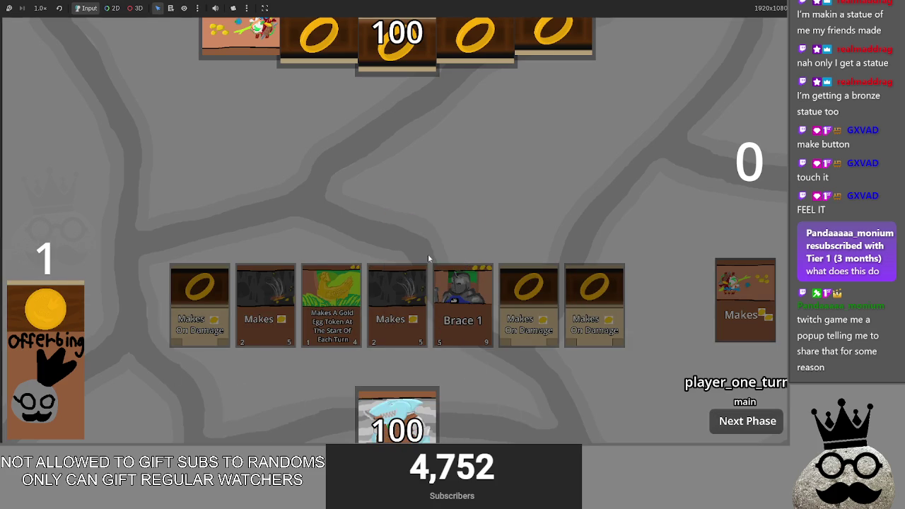
click(487, 421)
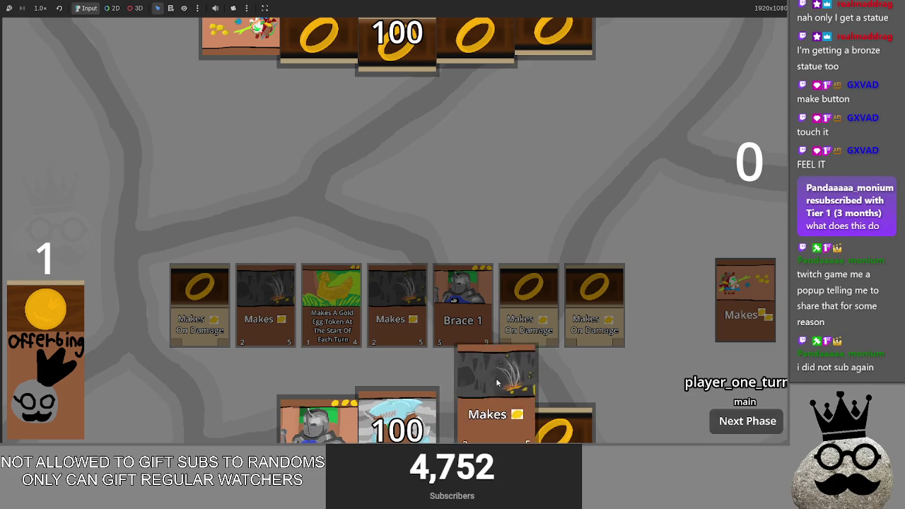
click(466, 304)
click(475, 418)
click(463, 405)
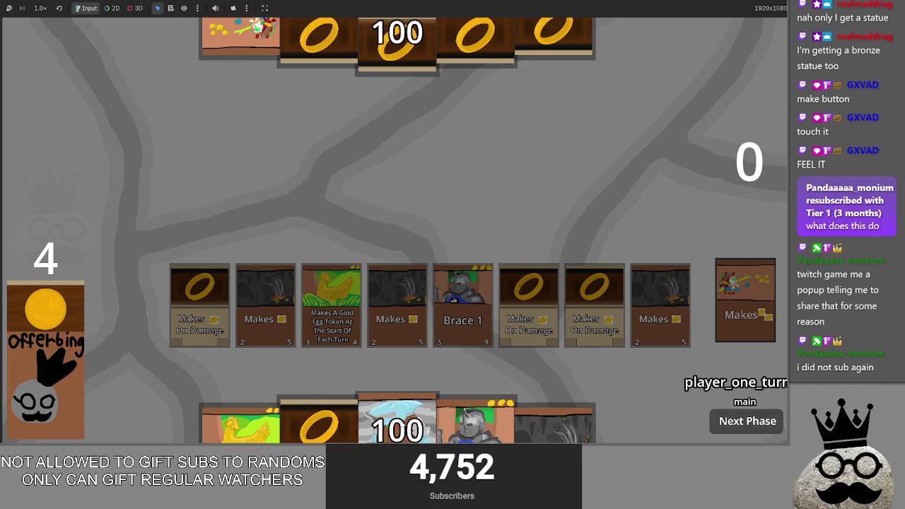
- Cast the shark card to bring up the Select Sacrifices prompt, then return to the script editor
click(410, 418)
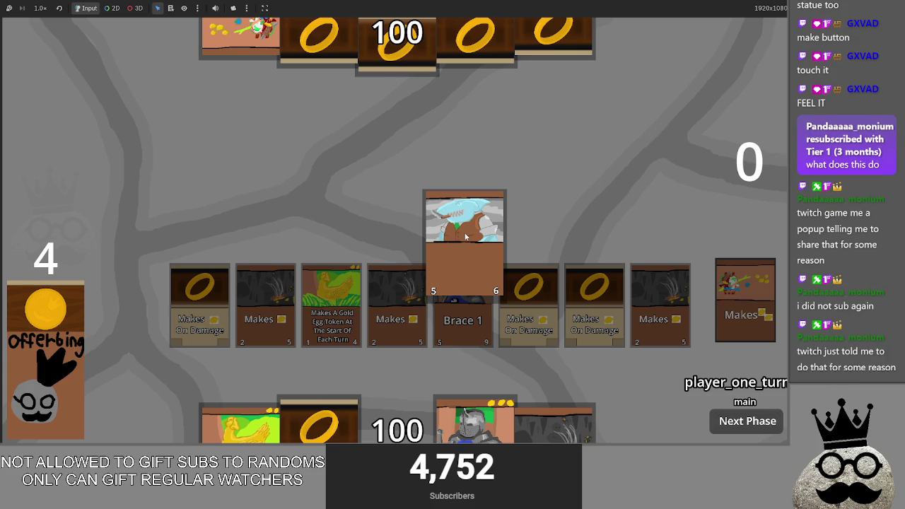
click(465, 237)
key(alt+Tab)
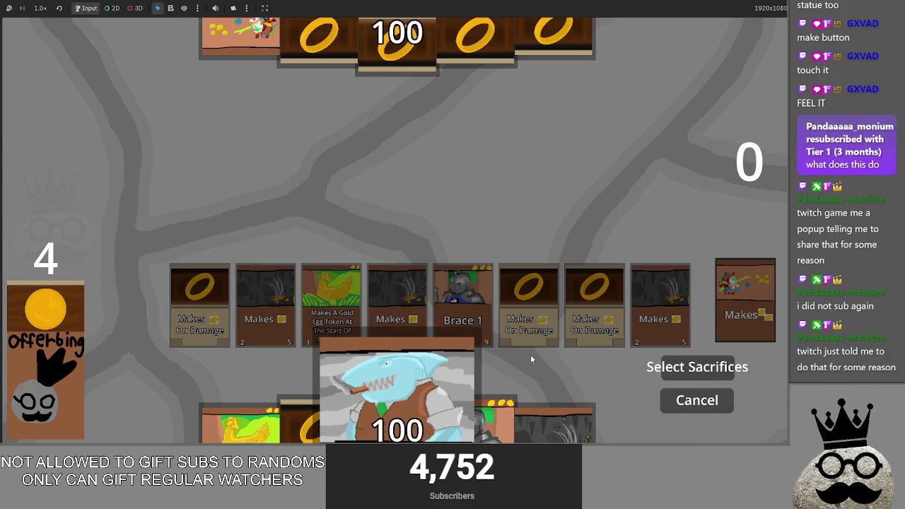
key(alt+Tab)
scroll(357, 304, down, 2)
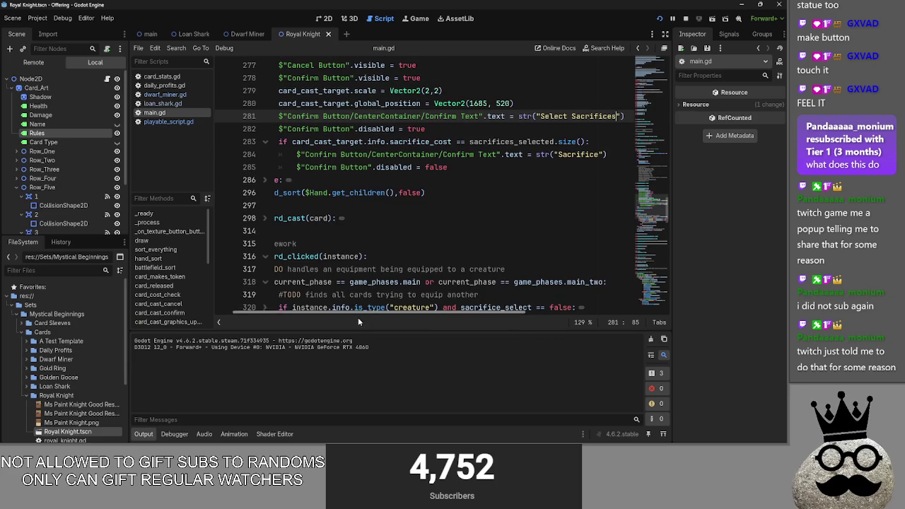
- Indent the hand_sort call into the else block
click(485, 193)
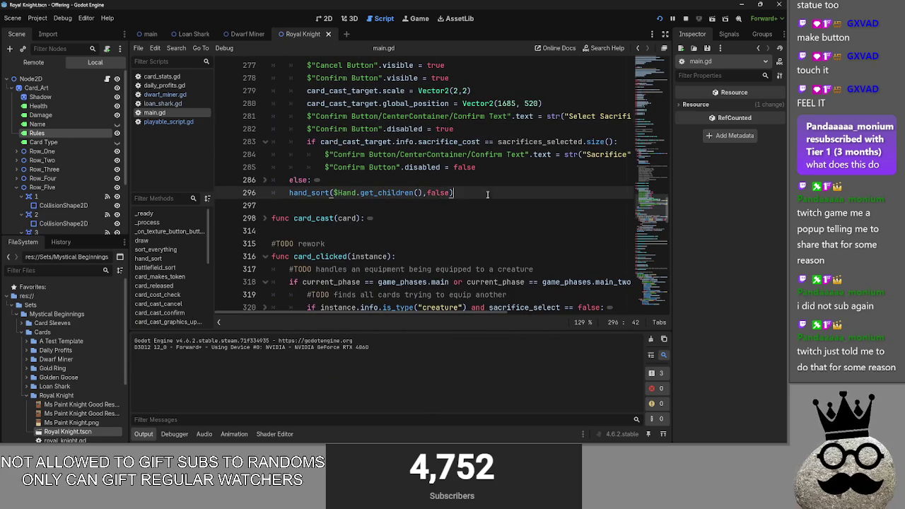
click(264, 179)
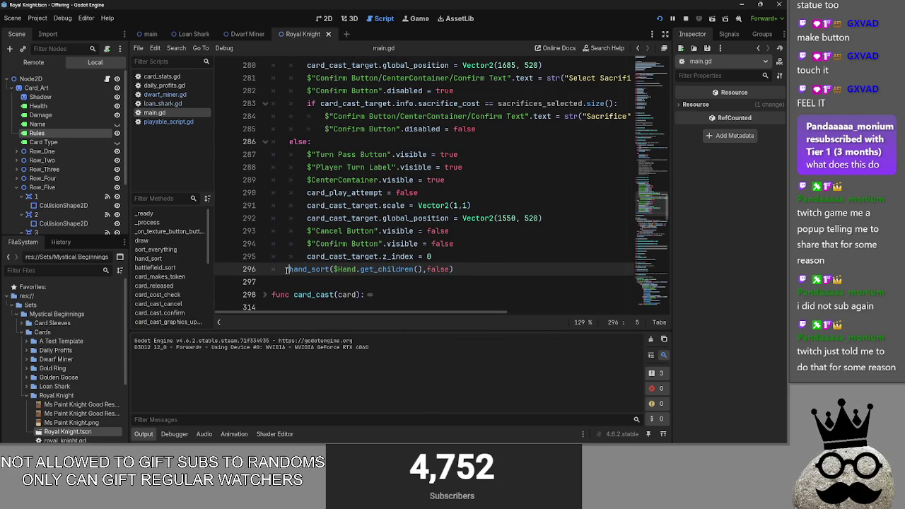
key(Tab)
click(264, 141)
scroll(501, 212, up, 8)
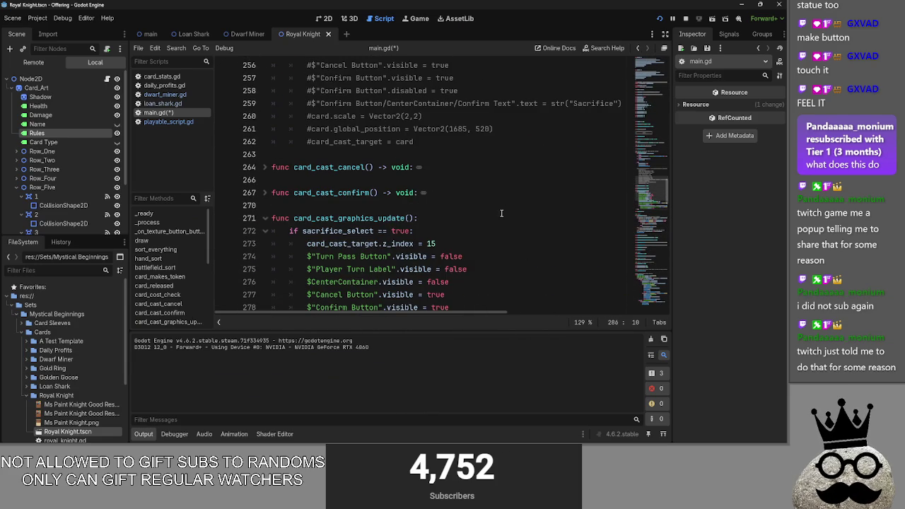
- Rerun the game with F5, play cards, and cast the shark card to check the sacrifice prompt
key(F5)
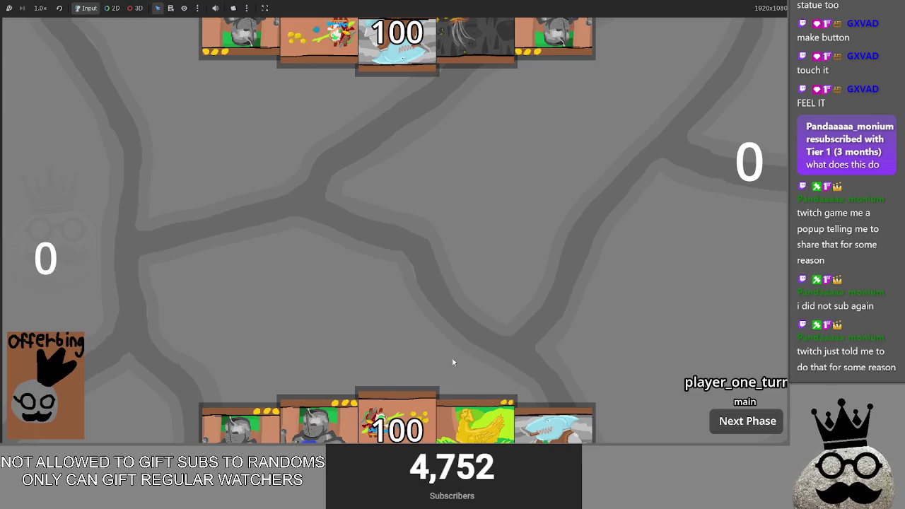
drag(407, 368, 104, 398)
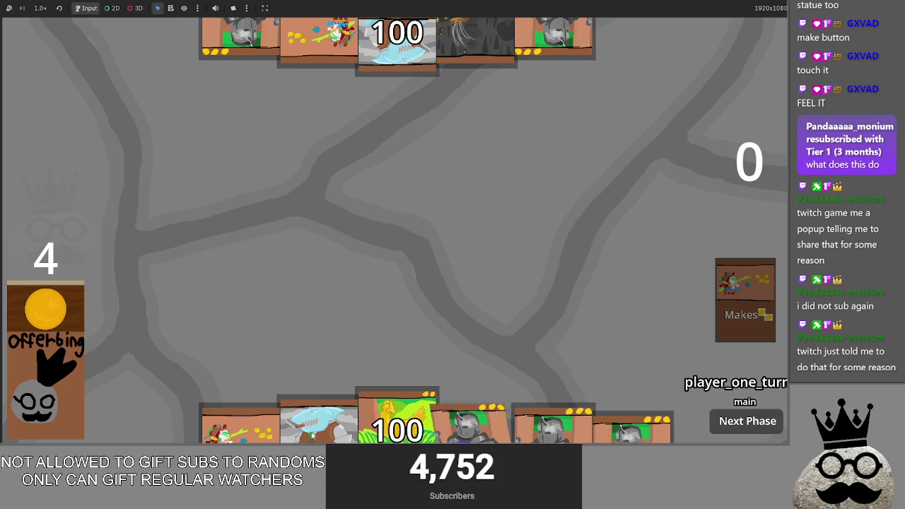
drag(240, 424, 176, 337)
mouse_move(615, 410)
mouse_down()
mouse_move(489, 363)
mouse_move(396, 311)
mouse_up()
drag(475, 422, 463, 251)
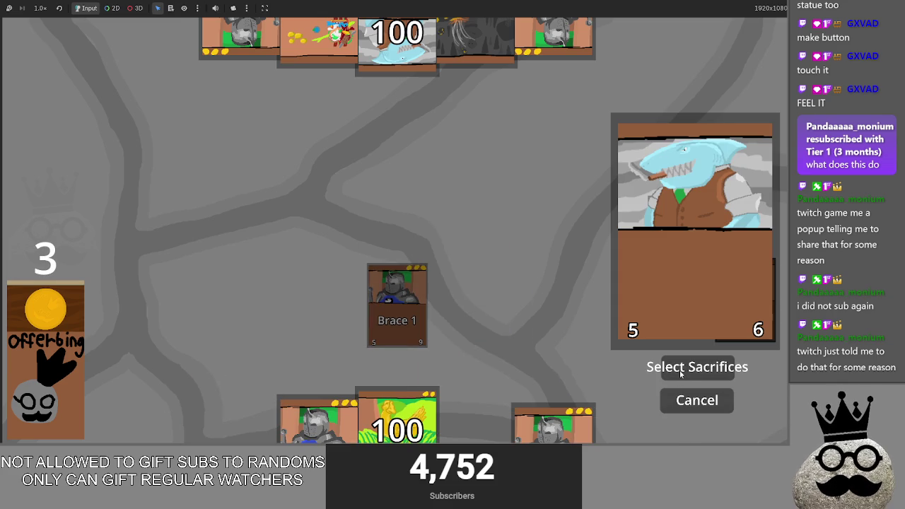
key(alt+Tab)
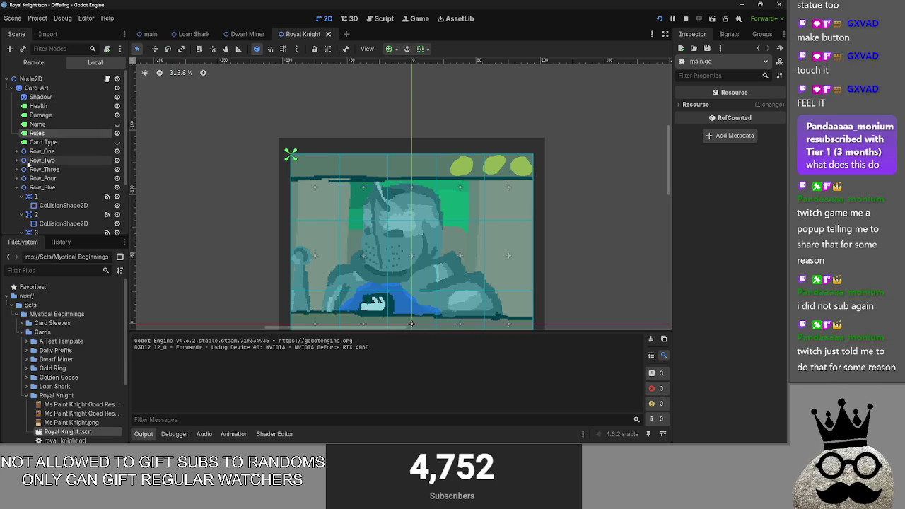
- Inspect the running game's Confirm Button and its Sprite2D and CenterContainer children in the Remote tree
click(34, 62)
click(10, 87)
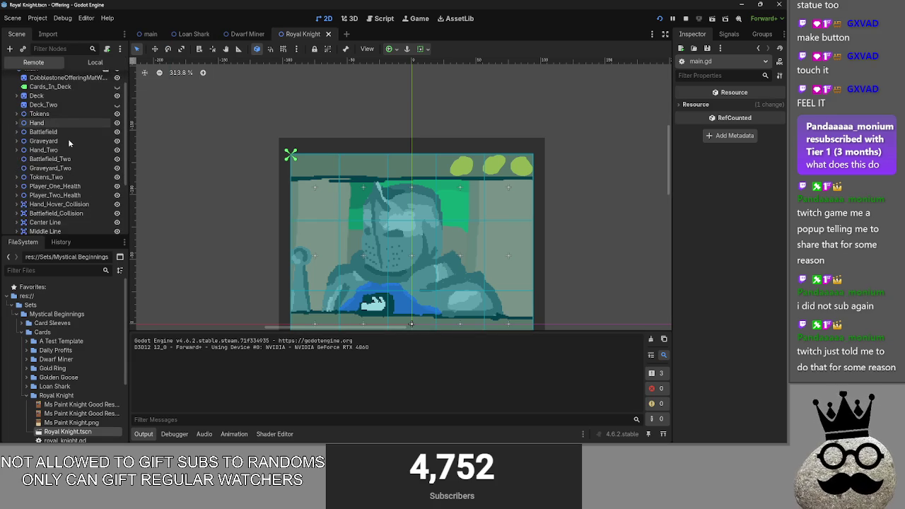
scroll(38, 167, down, 3)
scroll(38, 170, down, 1)
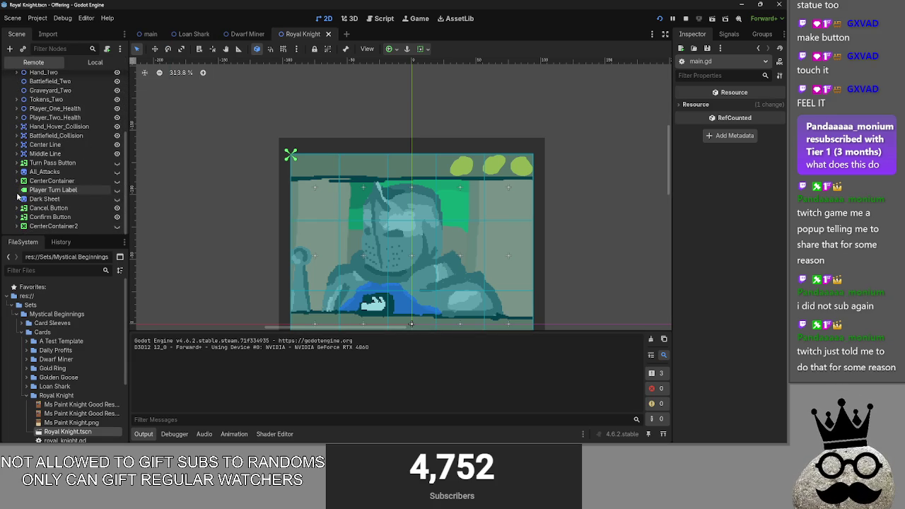
click(22, 217)
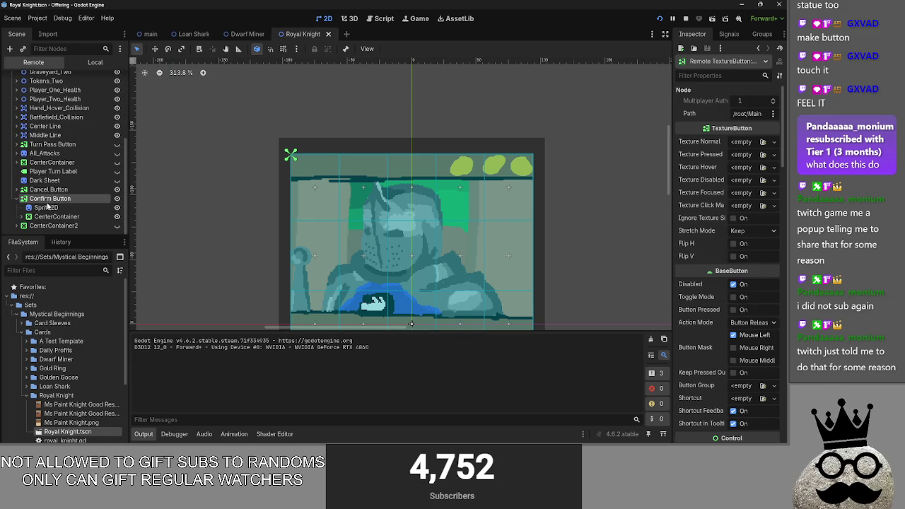
click(46, 207)
click(75, 218)
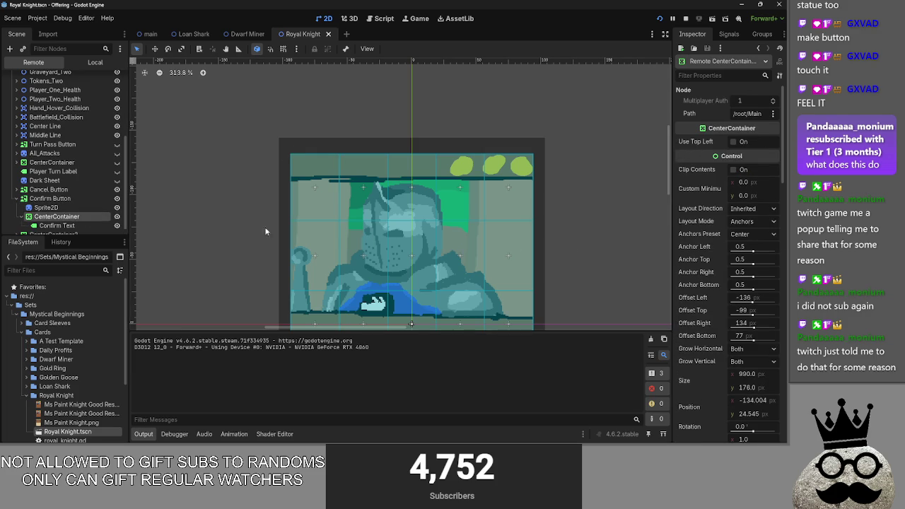
click(56, 225)
click(56, 216)
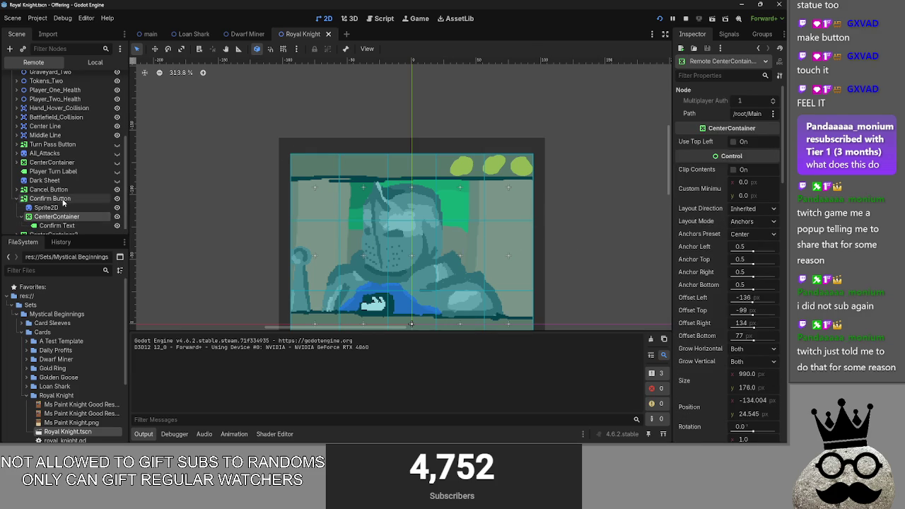
click(35, 200)
click(16, 198)
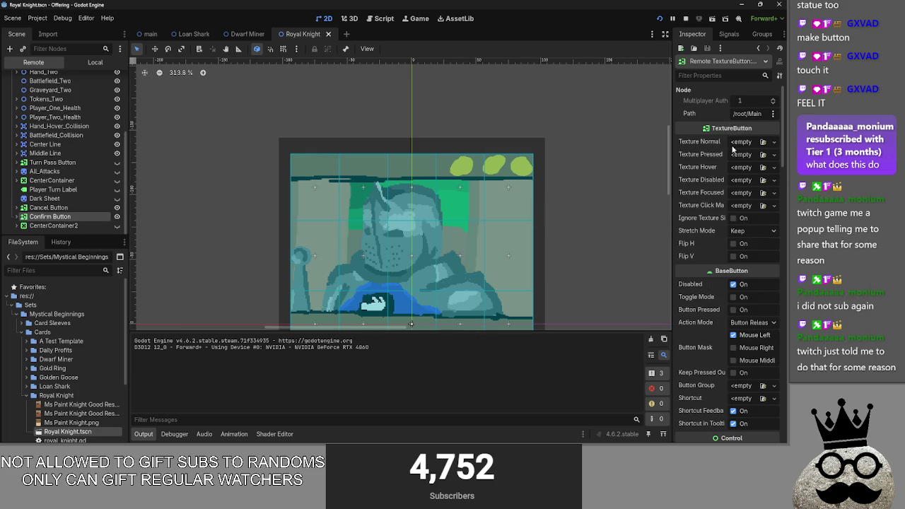
scroll(734, 162, down, 5)
scroll(741, 226, up, 5)
- Return to the Local scene tree and the main.tscn scene
click(99, 62)
scroll(68, 187, down, 2)
scroll(57, 141, up, 2)
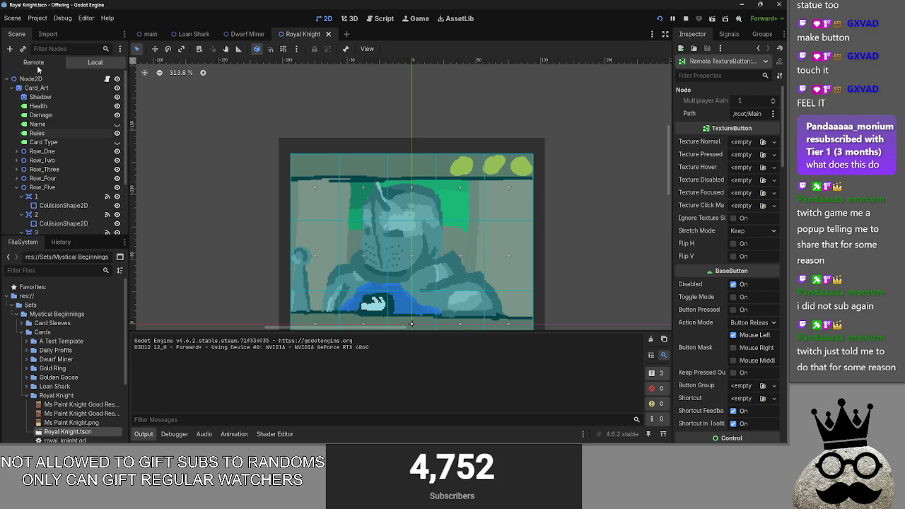
click(149, 34)
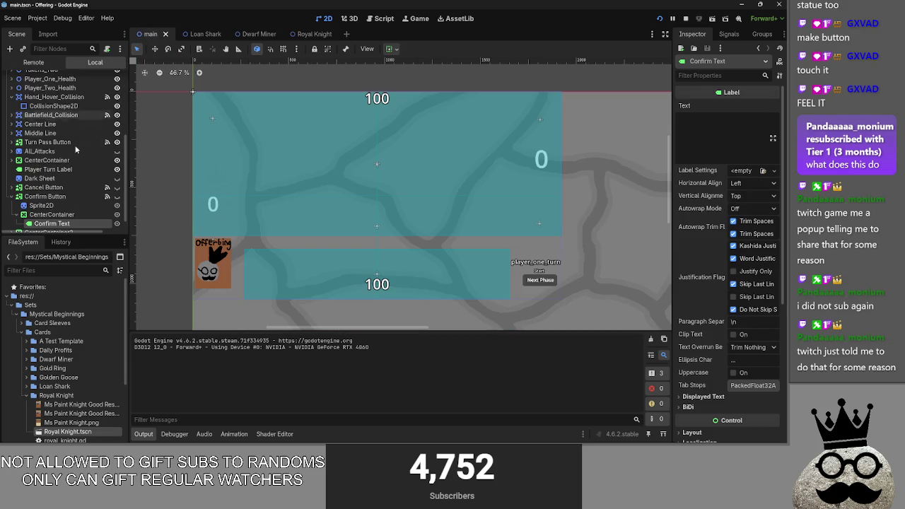
click(14, 196)
click(44, 211)
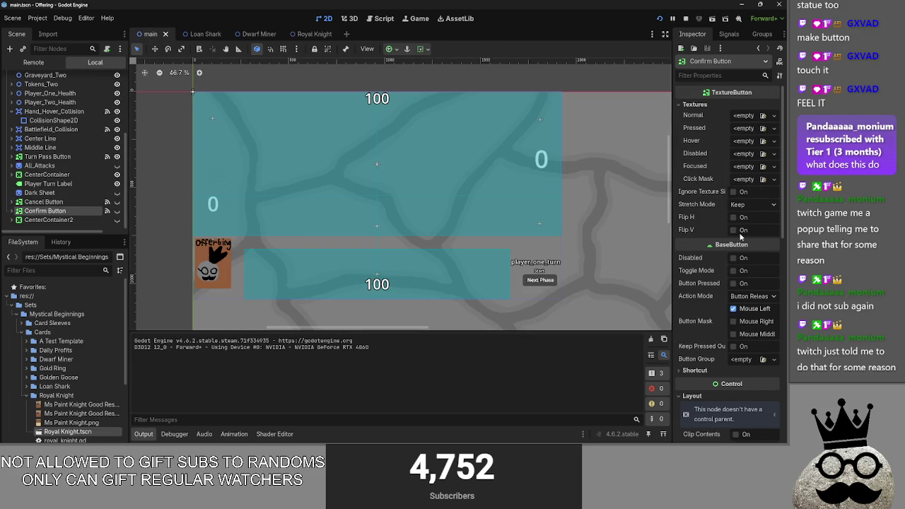
scroll(740, 237, down, 6)
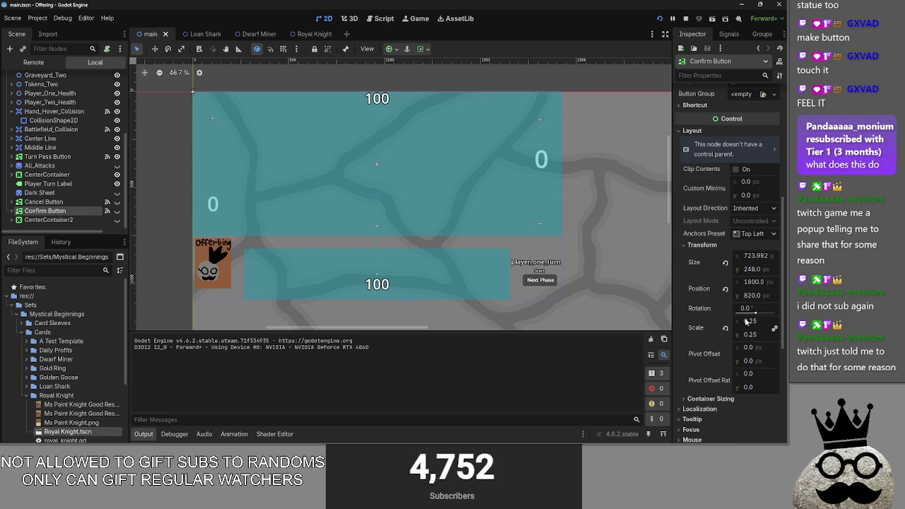
drag(754, 341, 749, 341)
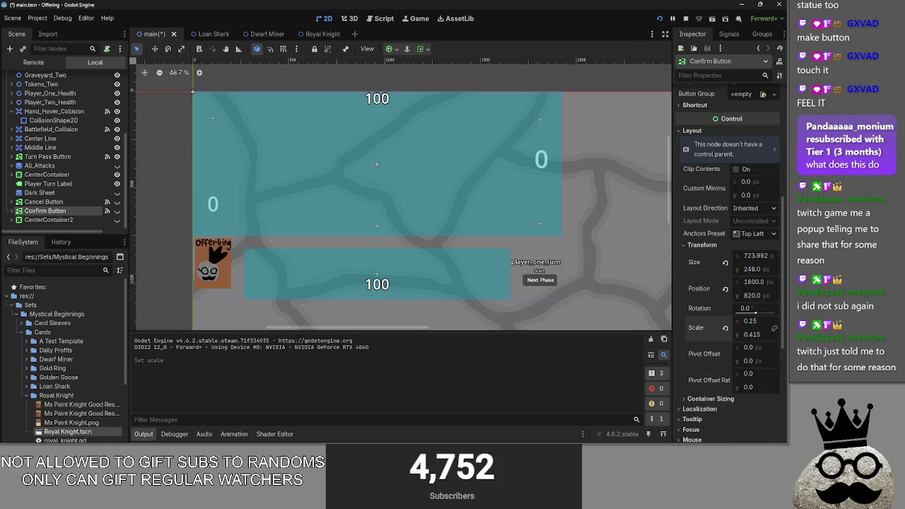
key(ctrl+z)
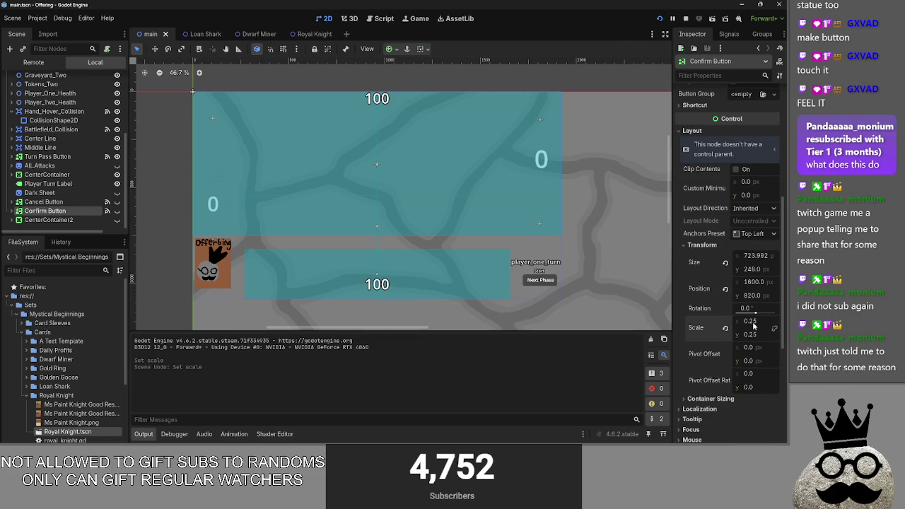
drag(750, 321, 763, 321)
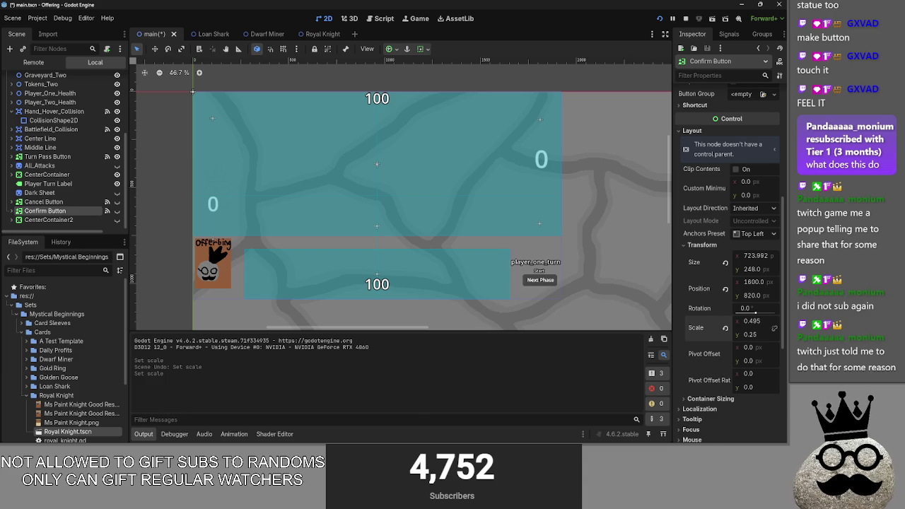
key(alt+Tab)
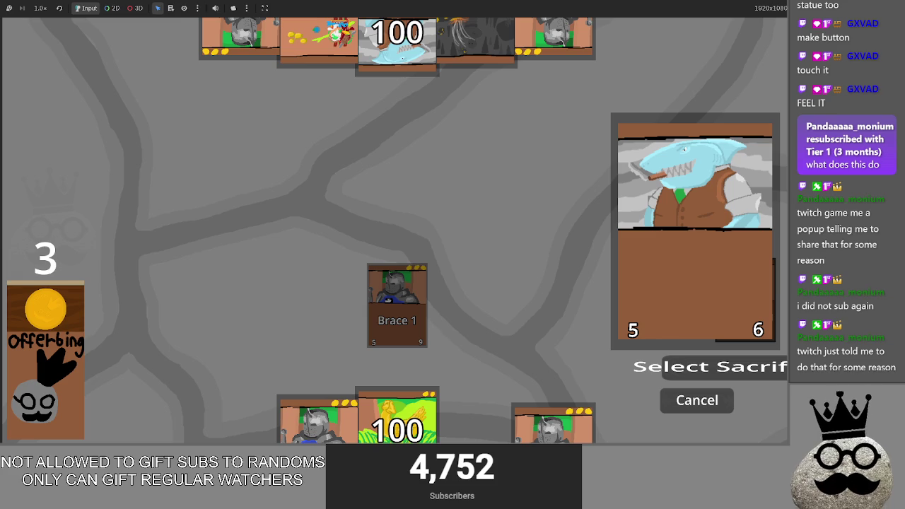
key(alt+Tab)
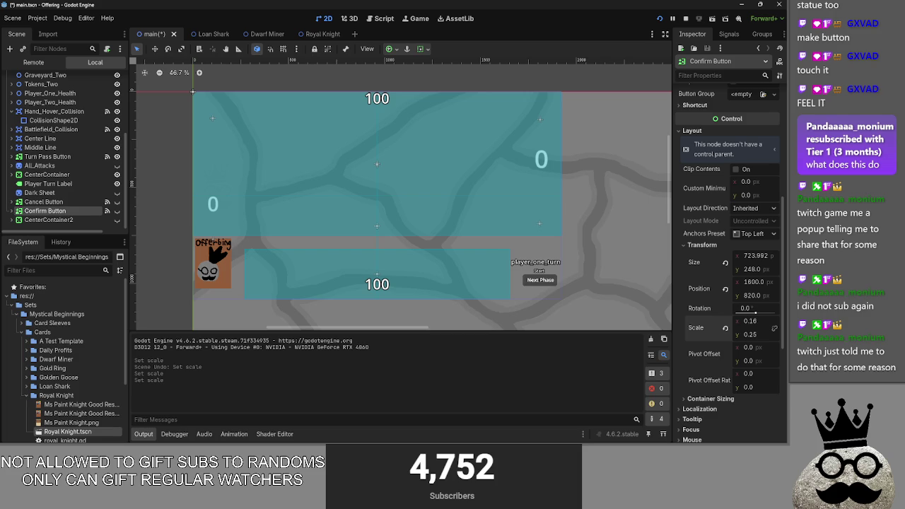
drag(752, 321, 760, 321)
text(0.25)
key(Return)
key(alt+Tab)
key(alt+Tab)
key(alt+Tab)
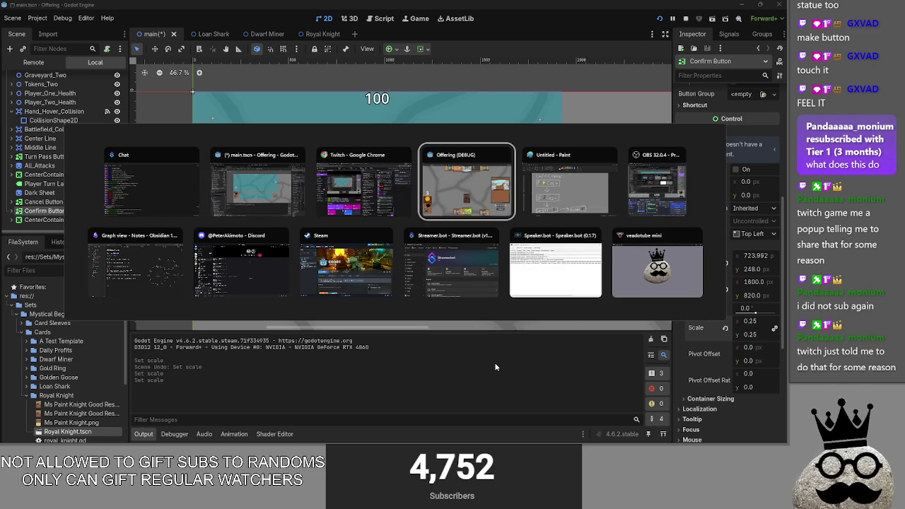
key(alt+Tab)
key(alt+Tab)
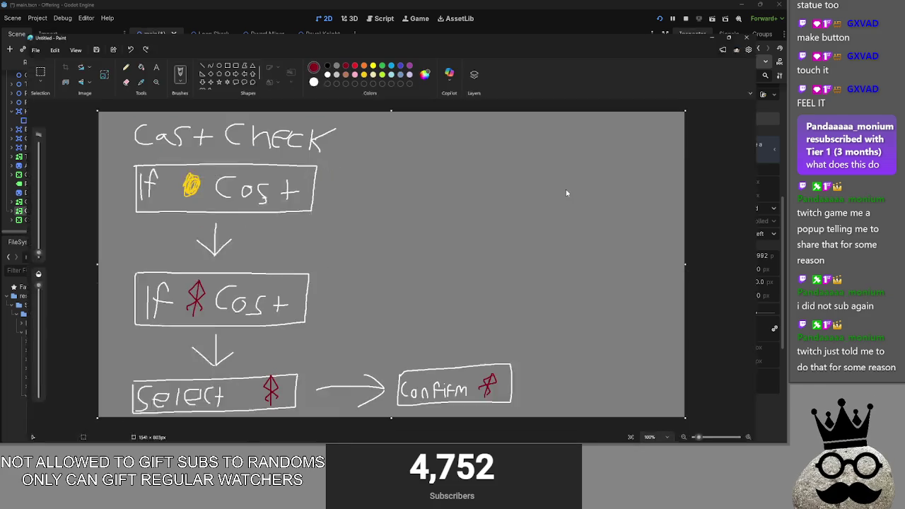
click(741, 6)
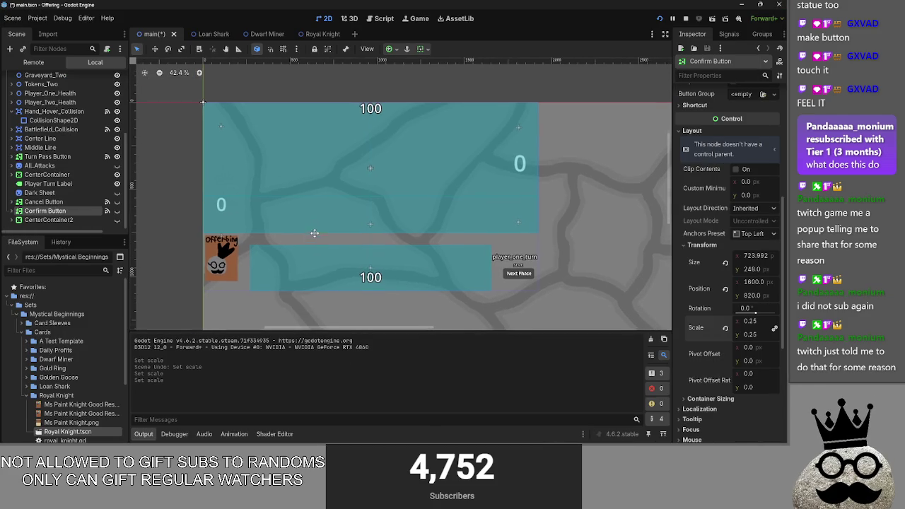
scroll(321, 253, down, 2)
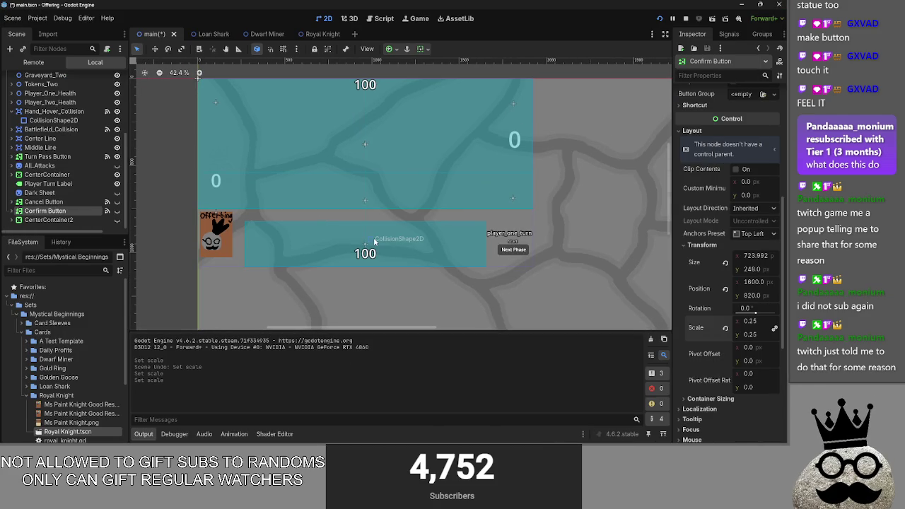
- Set the Confirm Button sprite's horizontal scale to 1.5 and check it in the running game
click(13, 211)
scroll(33, 205, down, 1)
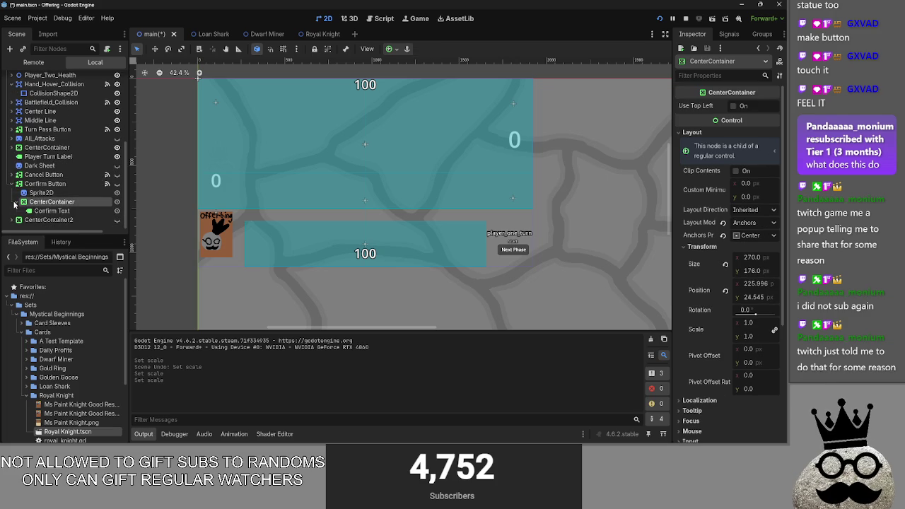
scroll(33, 205, up, 1)
click(35, 202)
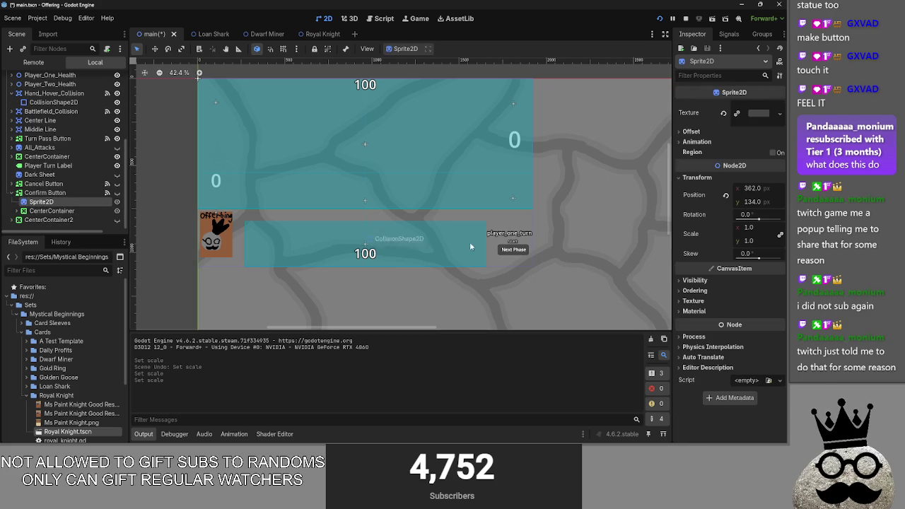
click(749, 228)
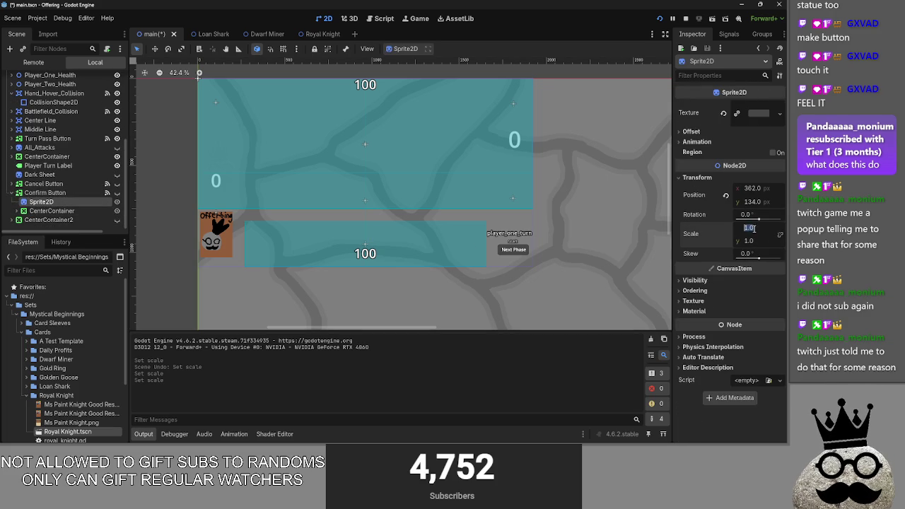
drag(756, 229, 733, 227)
text(1.5)
key(Return)
key(alt+Tab)
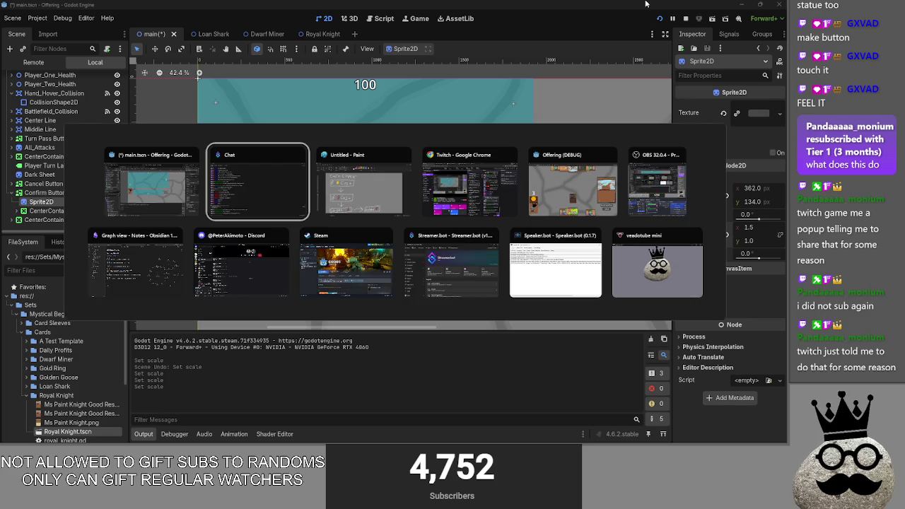
key(alt+Tab)
key(alt+Tab)
key(alt+Tab)
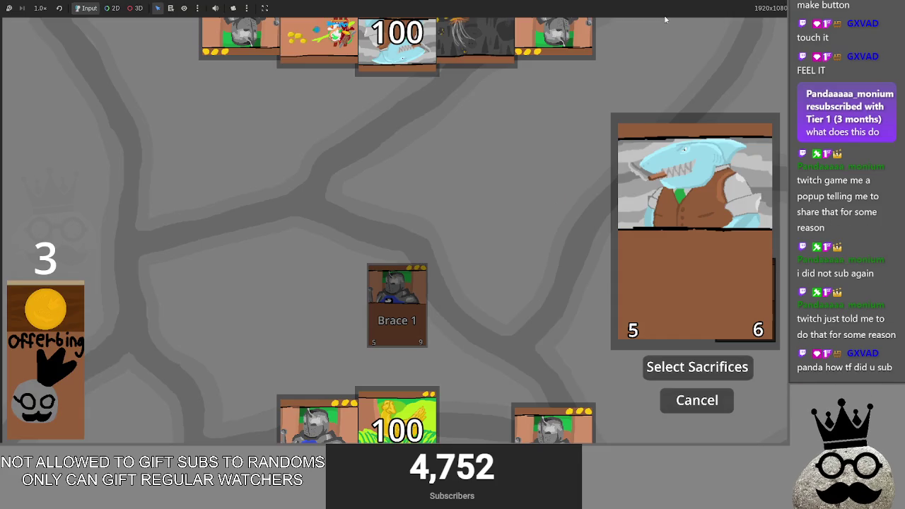
- Try a horizontal sprite scale of 2.0 and recheck the Select Sacrifices prompt in-game
key(alt+Tab)
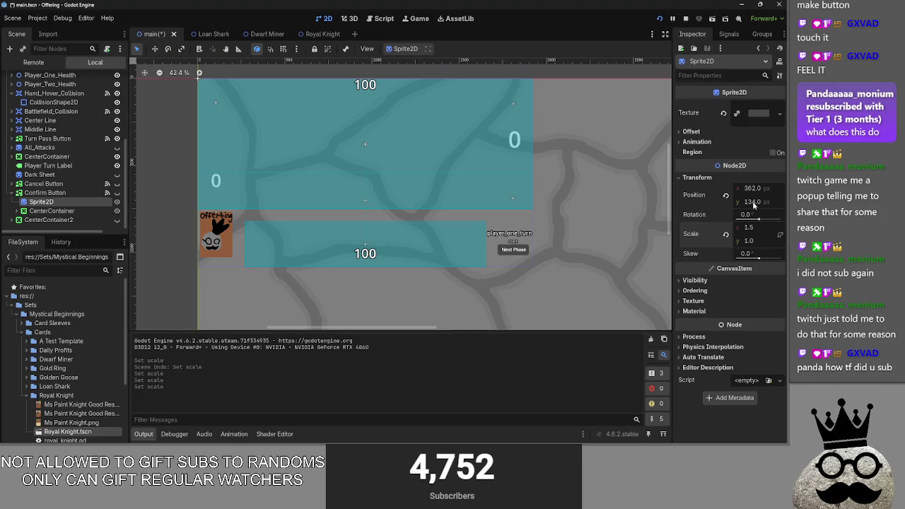
click(755, 231)
text(20)
key(Return)
key(alt+Tab)
key(alt+Tab)
click(754, 228)
key(Return)
key(alt+Tab)
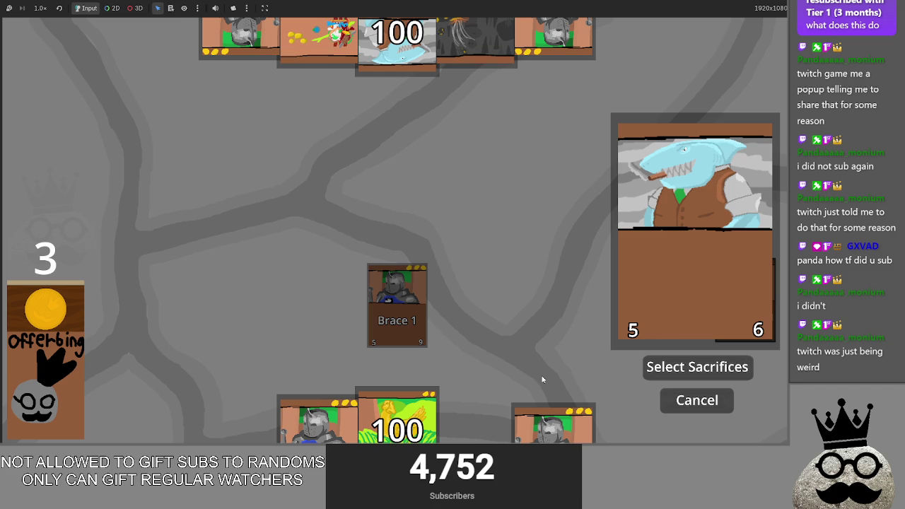
key(alt+Tab)
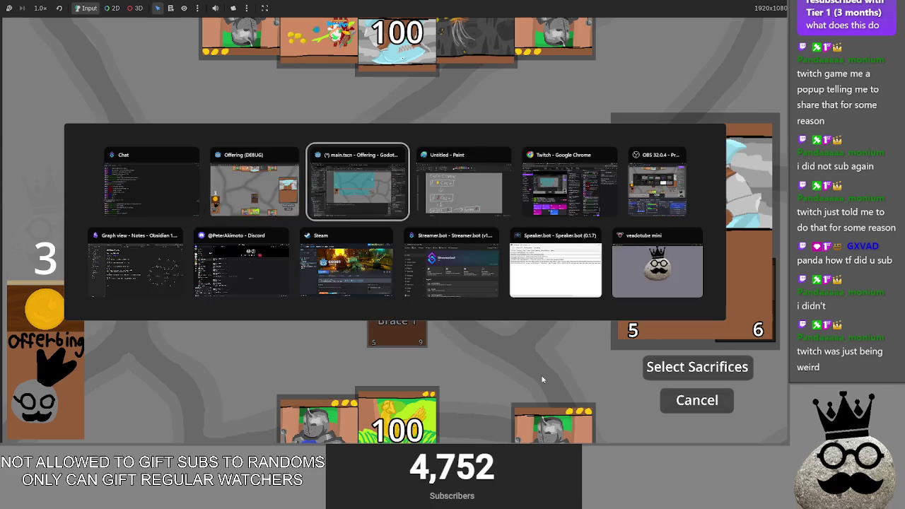
- Reset the Confirm sprite's horizontal scale to 1.0 and bring up main.gd
click(725, 234)
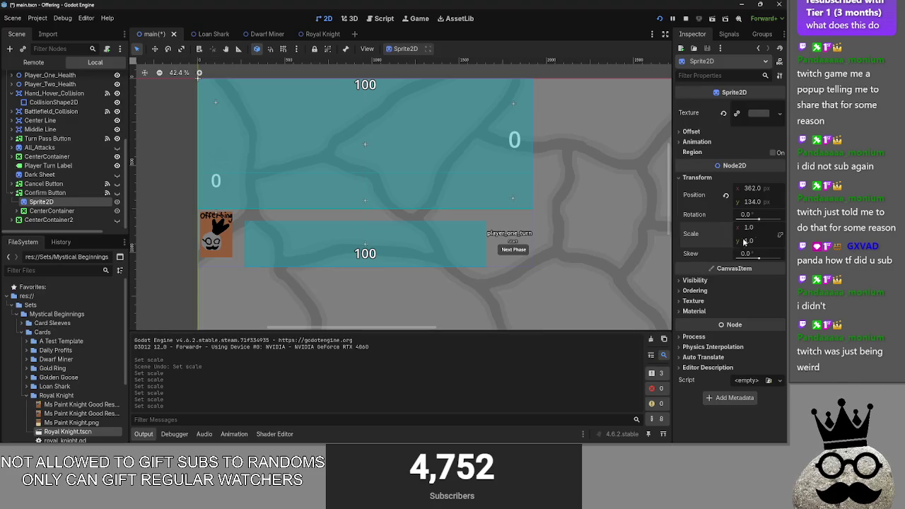
click(384, 18)
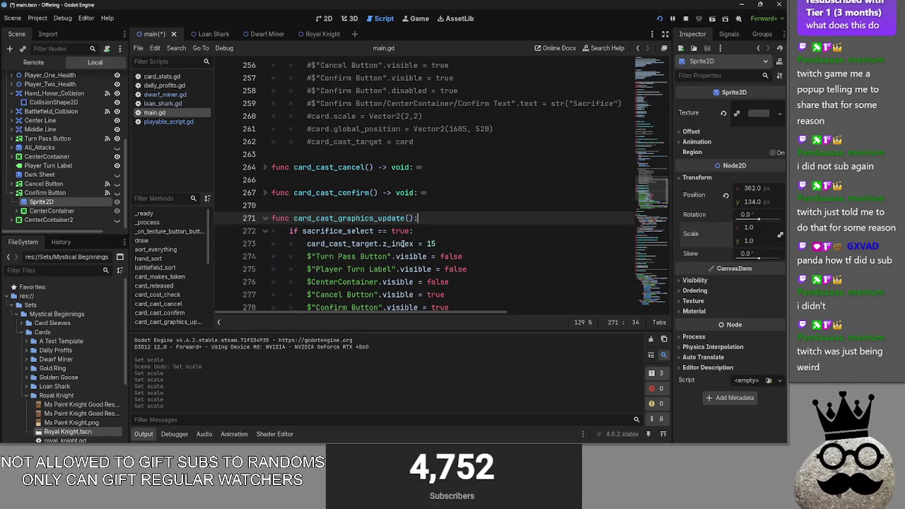
scroll(405, 243, down, 5)
scroll(405, 243, up, 1)
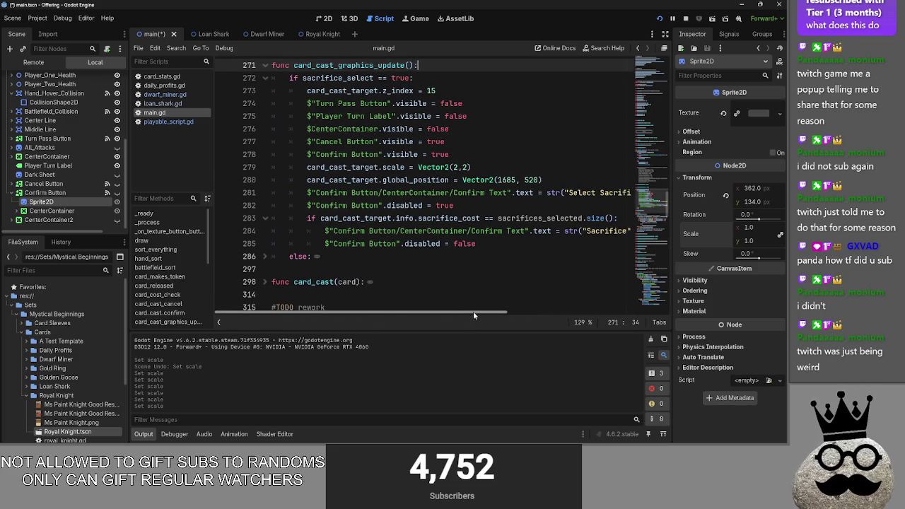
scroll(472, 311, right, 3)
- Change the line 281 label text from 'Select Sacrifices' to 'Not Enough Sacrifices'
click(494, 192)
drag(494, 192, 417, 194)
click(443, 192)
text(Not Enough)
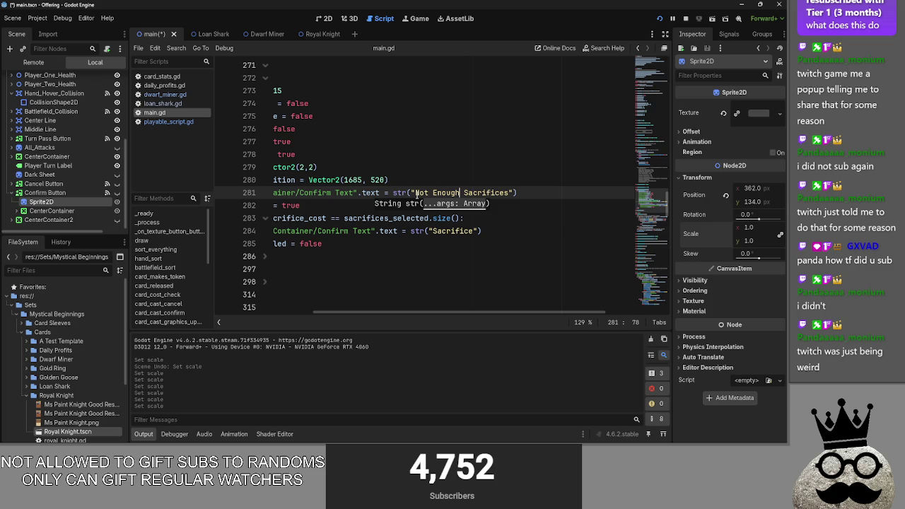
- Replace the line 281 label text with 'Cast', then begin retyping it as 'Sacrifice'
drag(511, 193, 415, 193)
text(Cas)
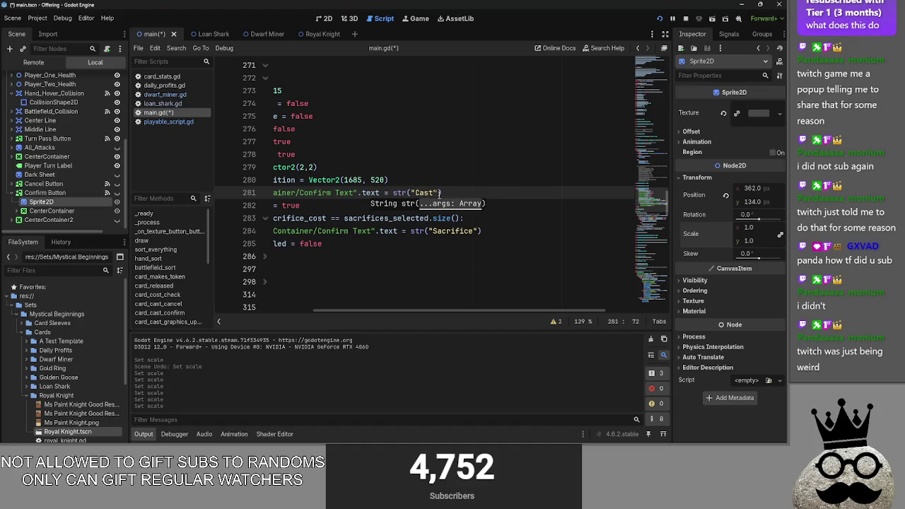
click(438, 193)
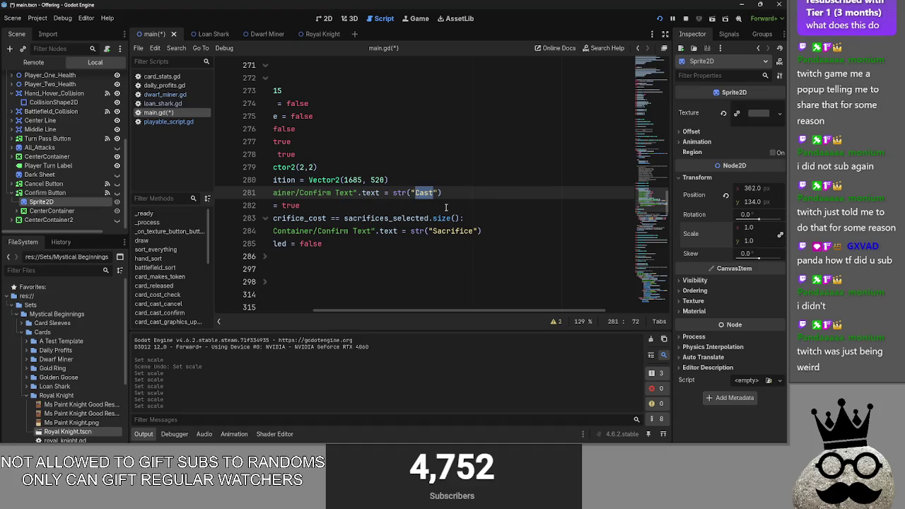
text(Sa)
- Clear an accidental selection and scroll to card_cast_graphics_update in main.gd
drag(398, 303, 386, 311)
scroll(385, 311, up, 10)
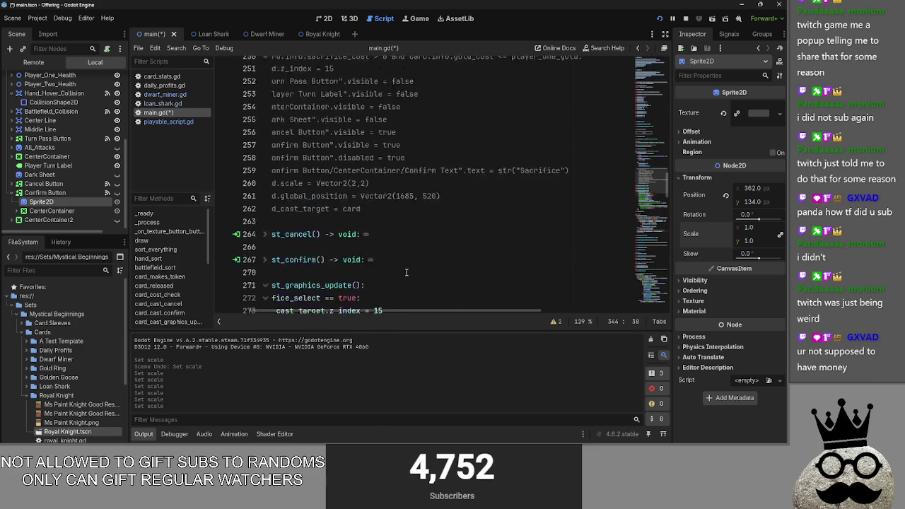
click(365, 274)
scroll(408, 258, up, 8)
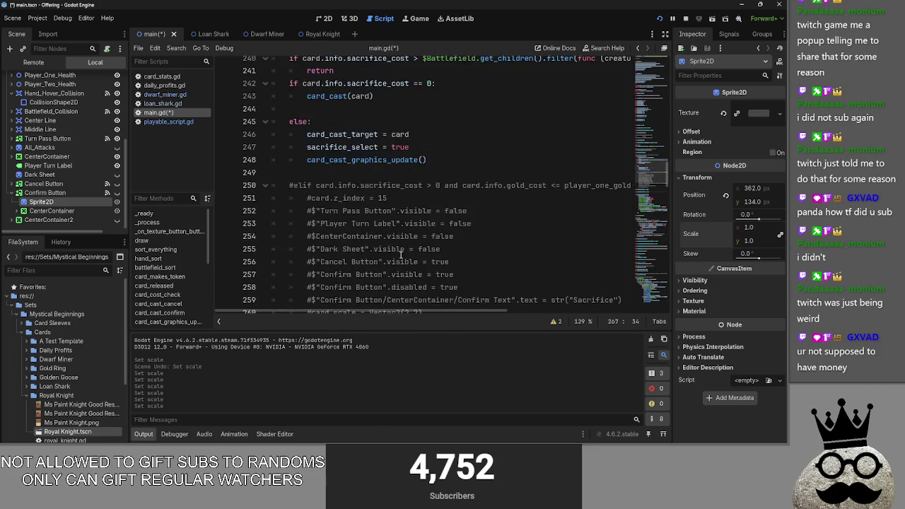
scroll(410, 265, right, 3)
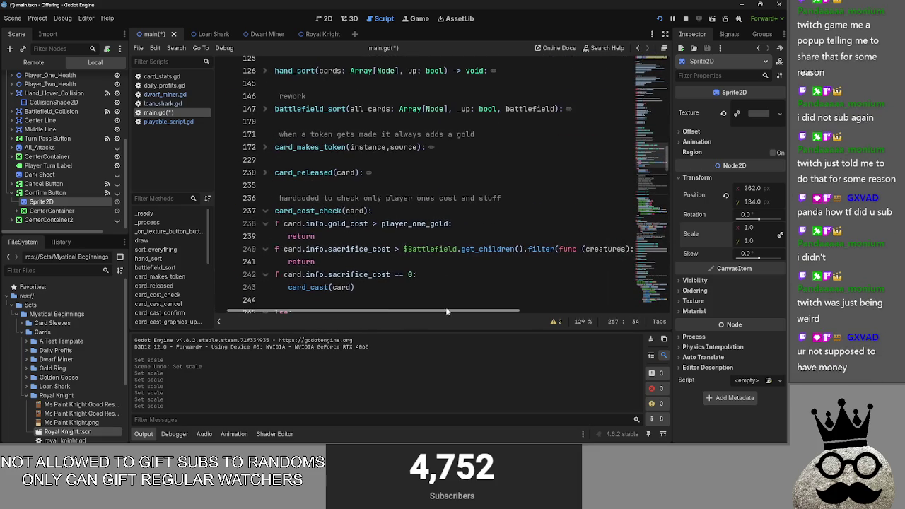
scroll(412, 272, left, 3)
scroll(413, 274, down, 10)
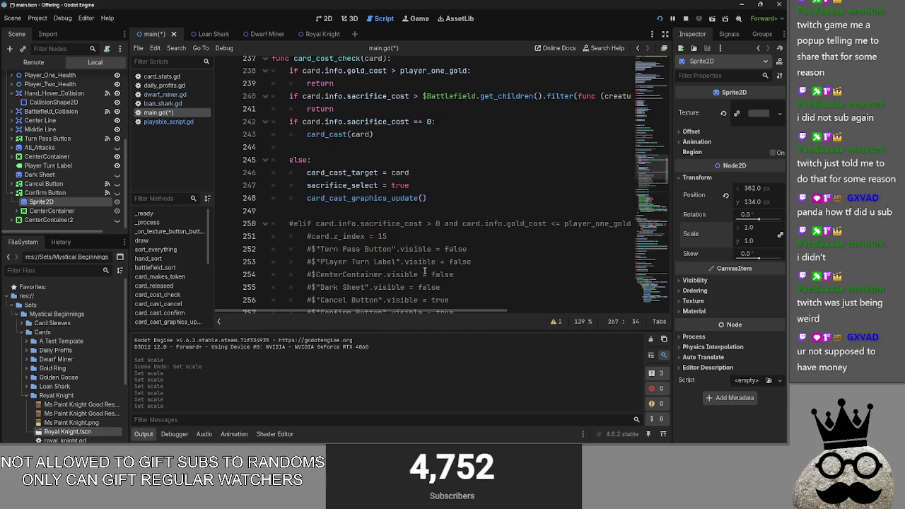
scroll(427, 272, down, 3)
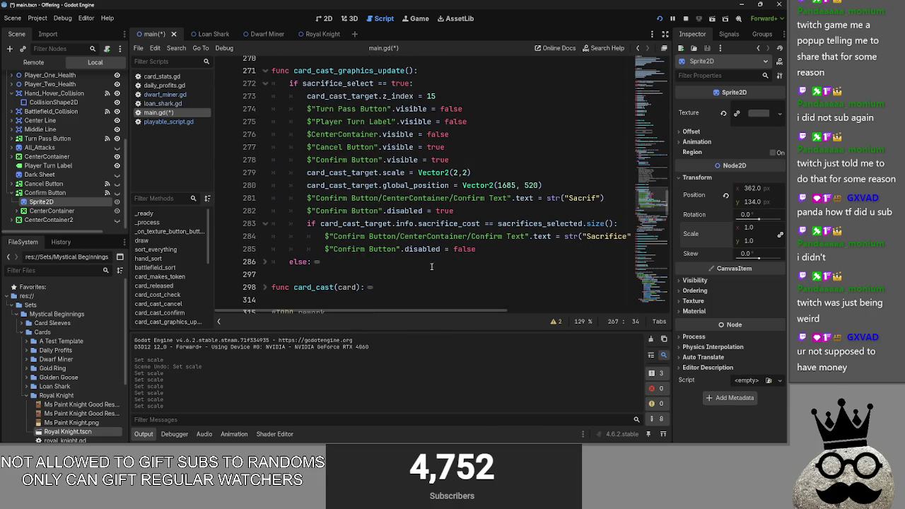
- Delete the Confirm Text assignment on line 281
mouse_move(446, 311)
mouse_down()
mouse_move(474, 312)
mouse_move(462, 312)
mouse_up()
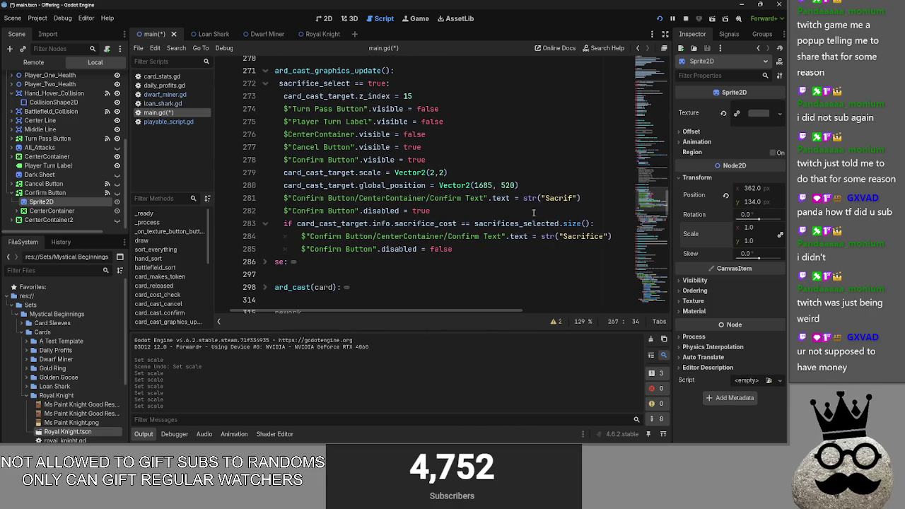
drag(580, 198, 269, 197)
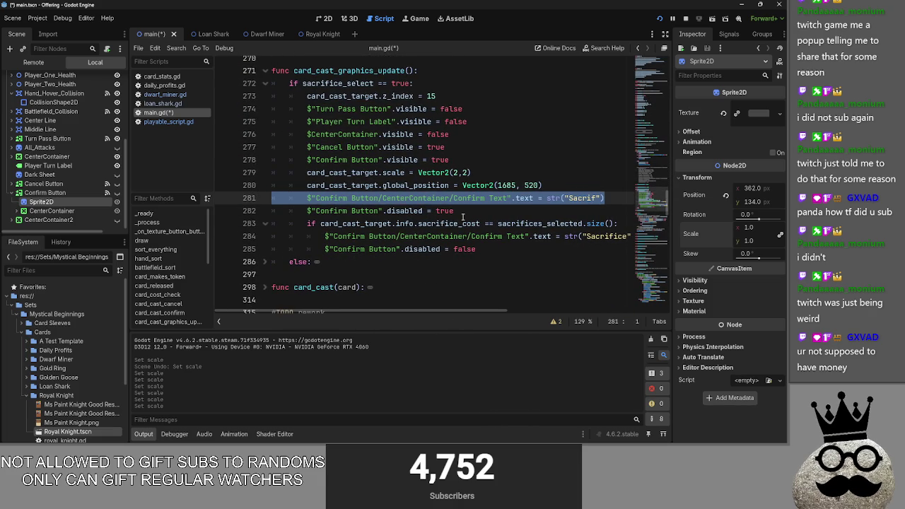
drag(463, 212, 235, 197)
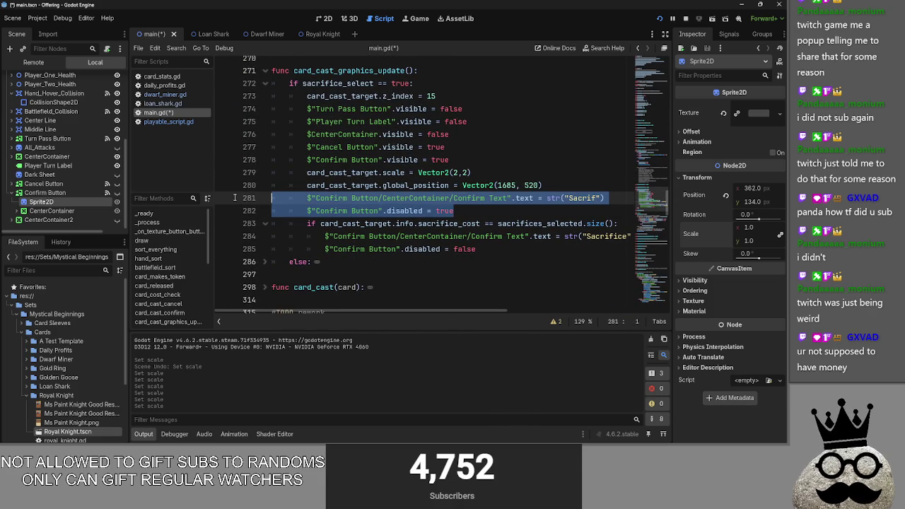
drag(605, 198, 263, 200)
key(BackSpace)
key(BackSpace)
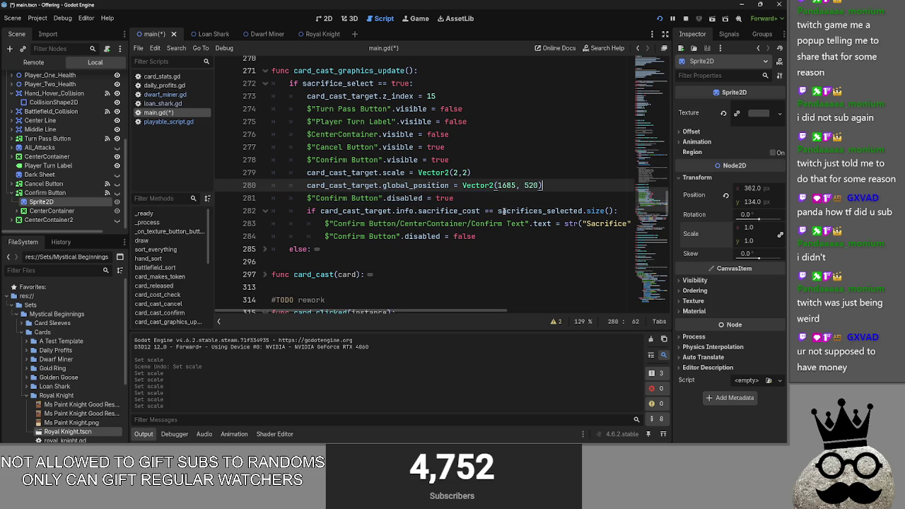
click(562, 198)
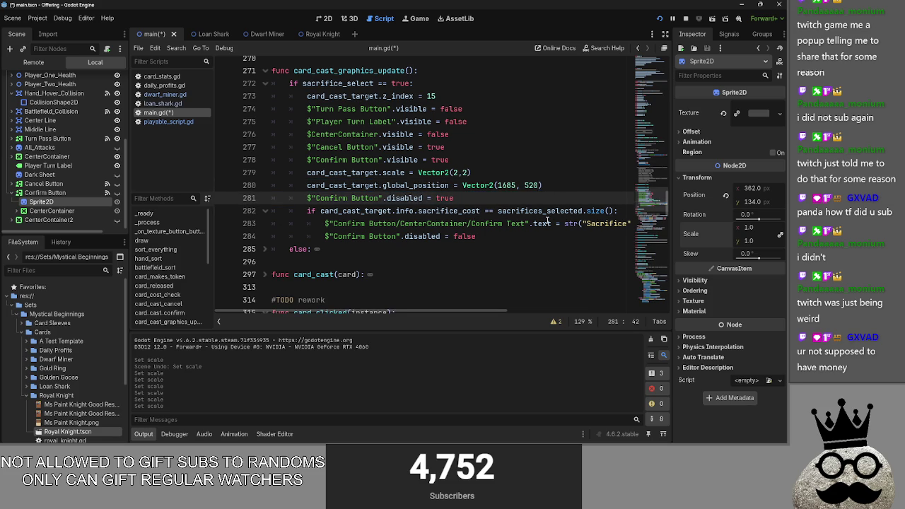
drag(474, 311, 484, 311)
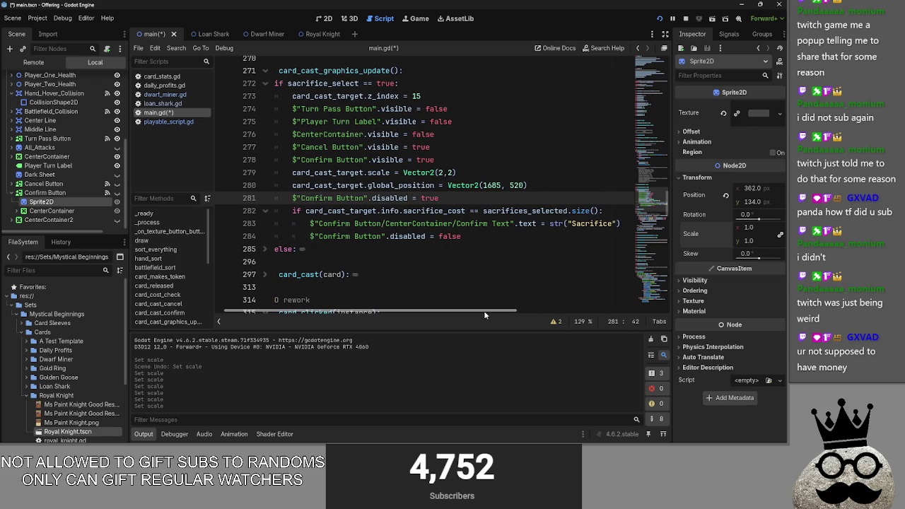
scroll(495, 283, up, 1)
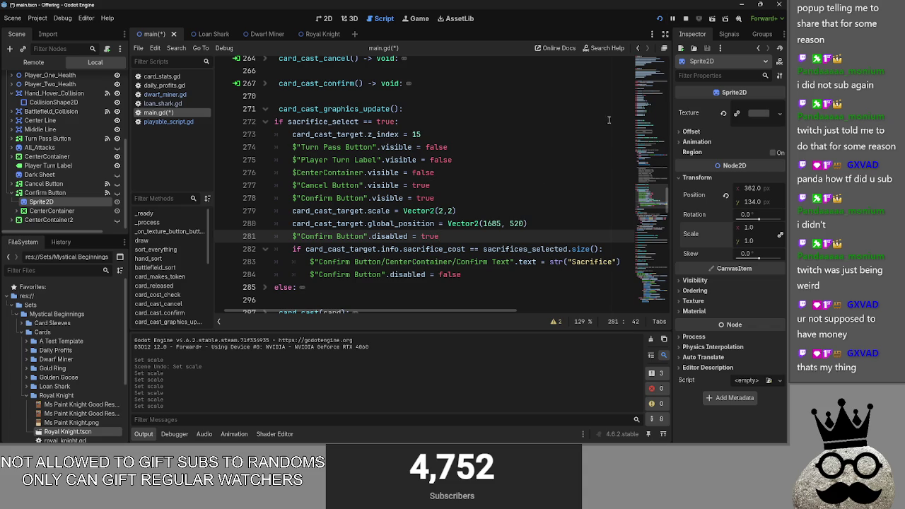
- Collapse the Confirm Button's children and compare the Cancel and Confirm Button properties
click(499, 192)
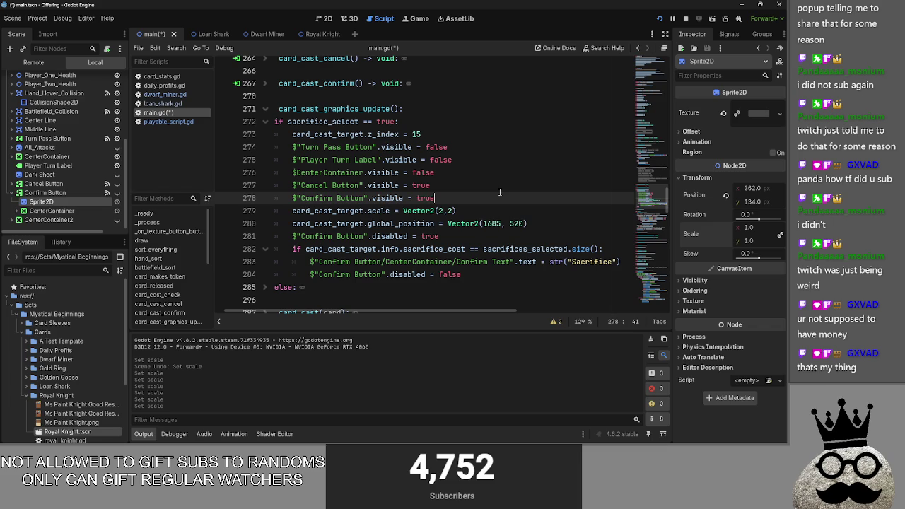
click(11, 193)
click(60, 202)
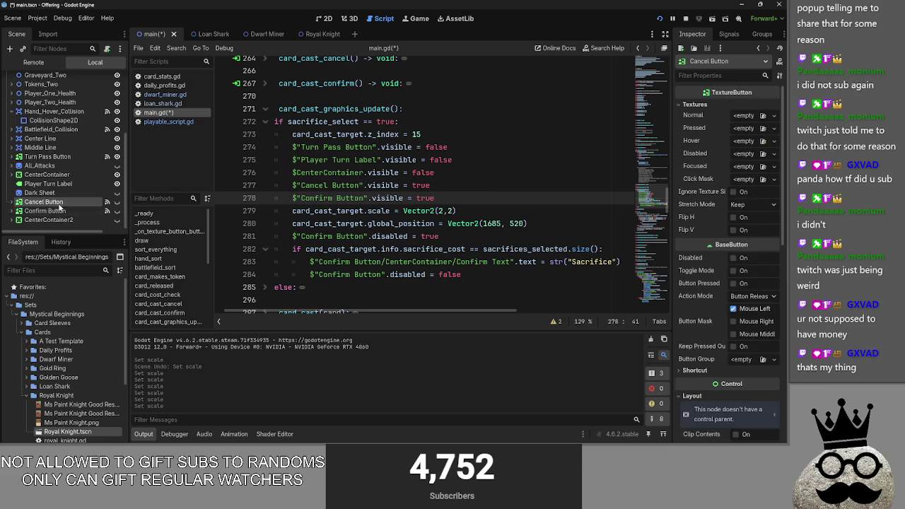
click(61, 211)
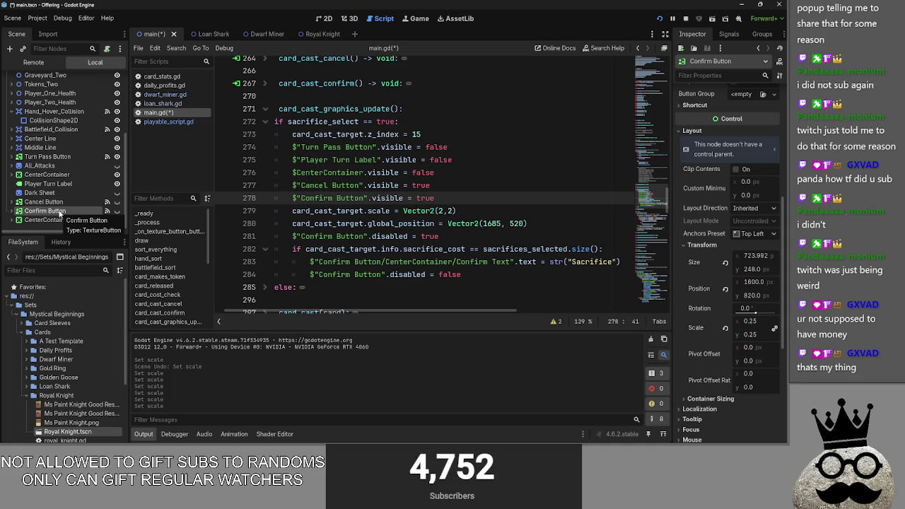
click(60, 202)
click(61, 211)
click(59, 202)
- Compare the Cancel and Confirm Buttons' layout and size values in the Inspector
scroll(415, 310, left, 2)
scroll(417, 309, right, 5)
scroll(476, 313, left, 4)
scroll(414, 311, left, 1)
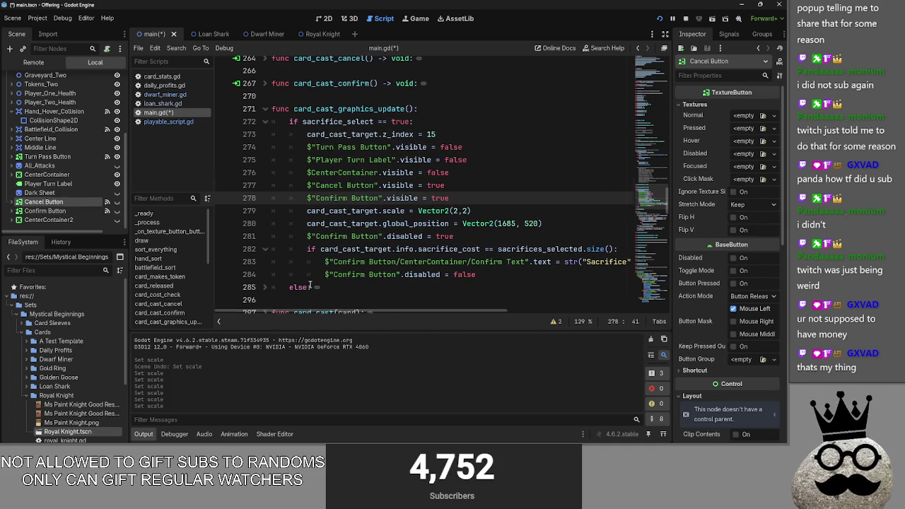
scroll(303, 252, down, 5)
click(45, 211)
click(44, 201)
click(45, 210)
- Fold the card_clicked function and switch to the 2D view of main.tscn
click(264, 161)
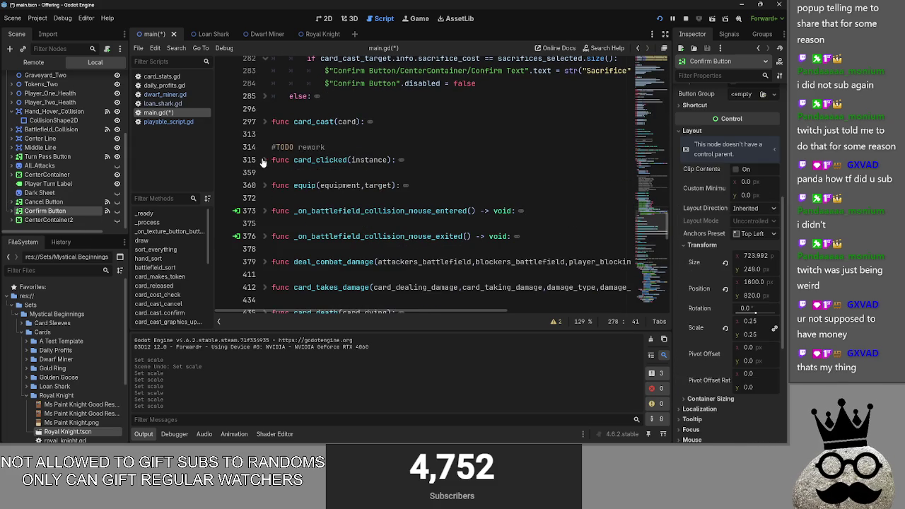
scroll(273, 127, up, 6)
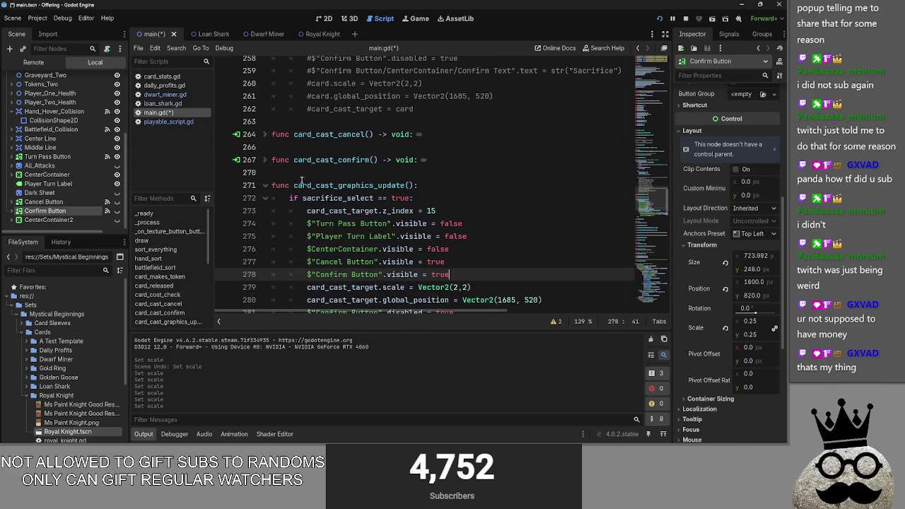
scroll(341, 193, down, 4)
scroll(456, 210, up, 1)
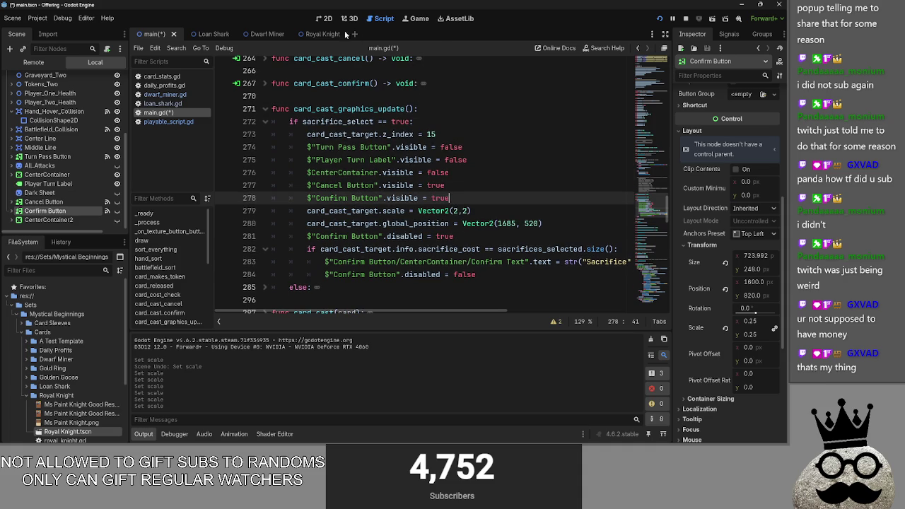
click(323, 18)
scroll(502, 212, up, 5)
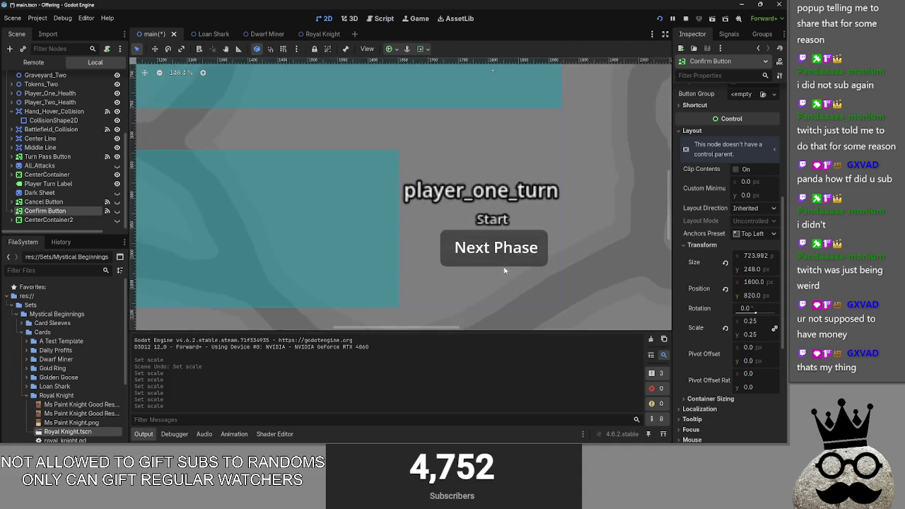
- Stop the running game, toggle the Confirm and Cancel Buttons' visibility, and select Cancel Button
scroll(504, 270, down, 1)
click(672, 17)
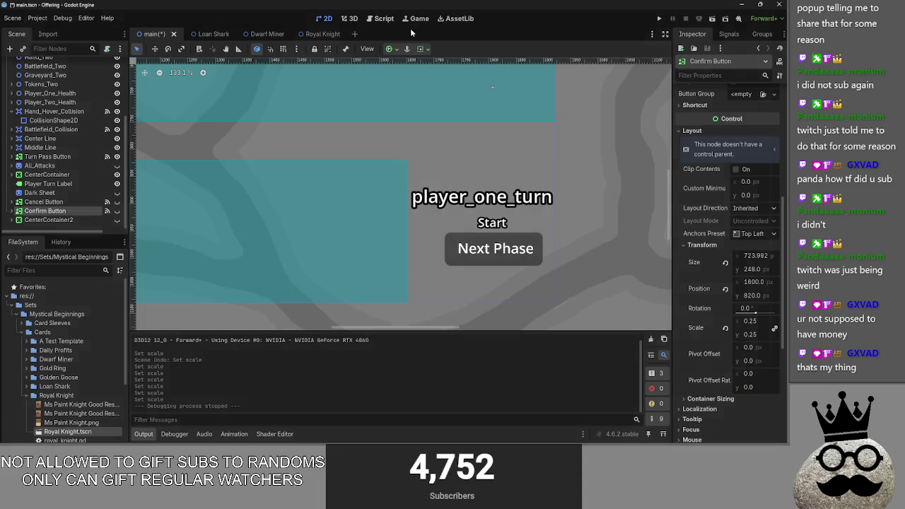
scroll(346, 157, down, 4)
click(118, 202)
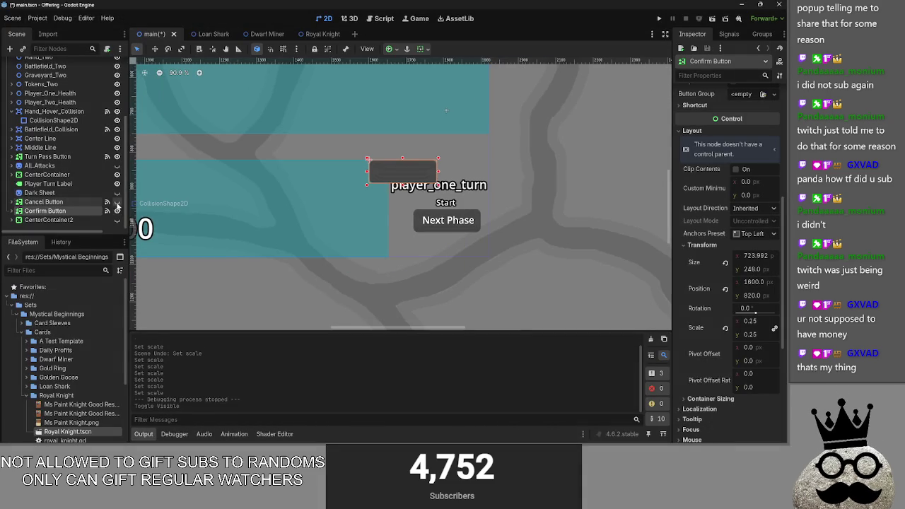
click(117, 202)
click(63, 202)
click(68, 211)
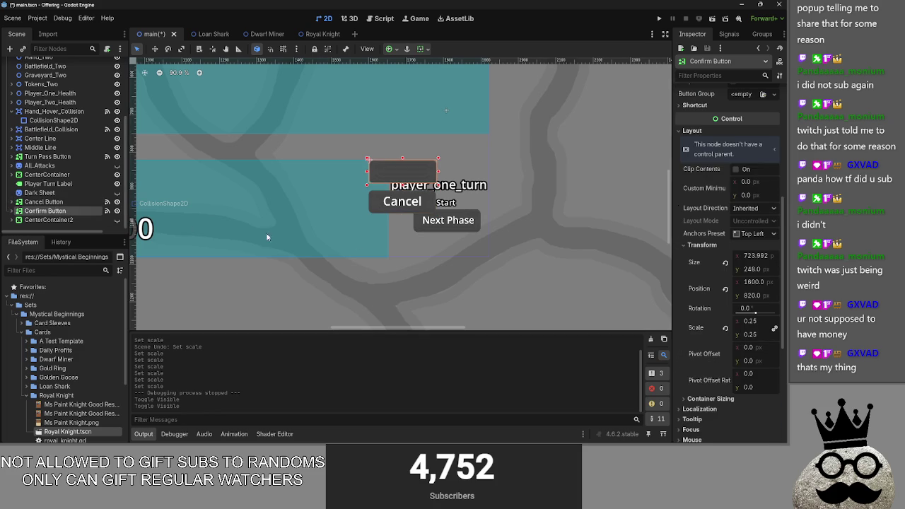
click(42, 201)
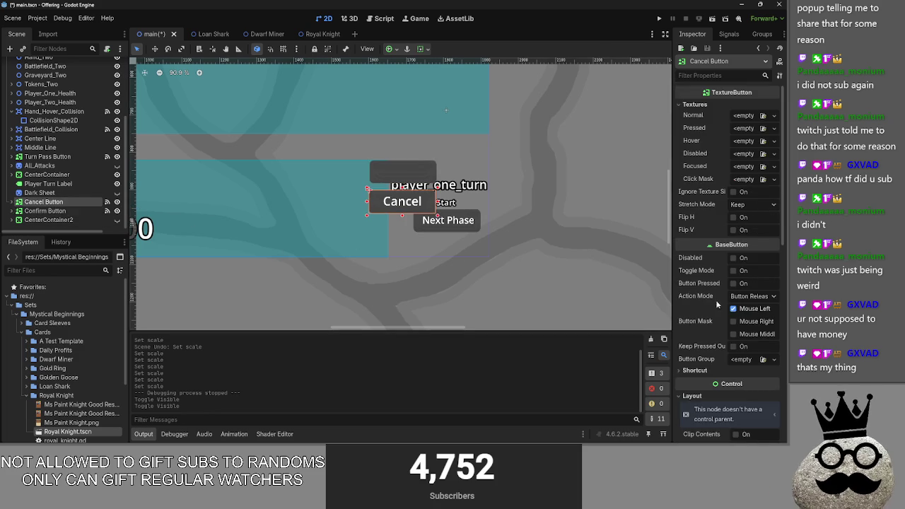
- Round the Cancel Button's size to 714 by 252
scroll(751, 311, down, 3)
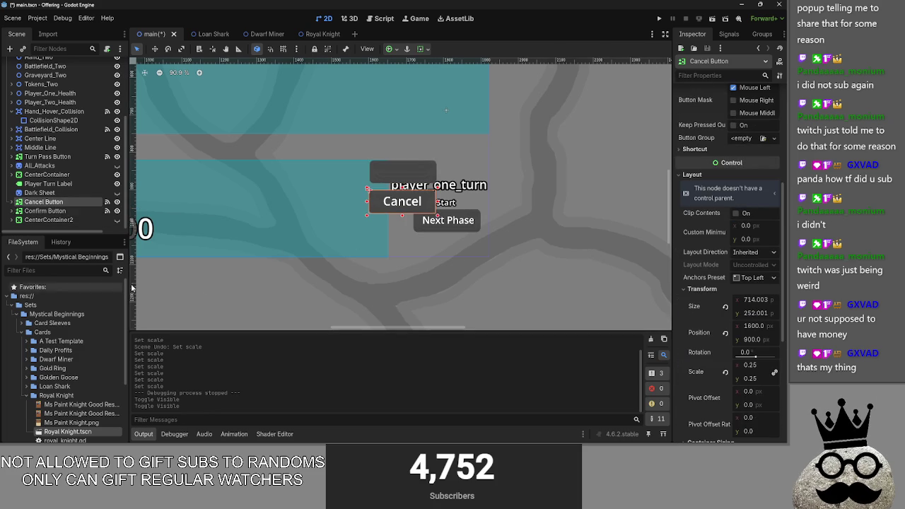
click(765, 313)
text(252)
key(Return)
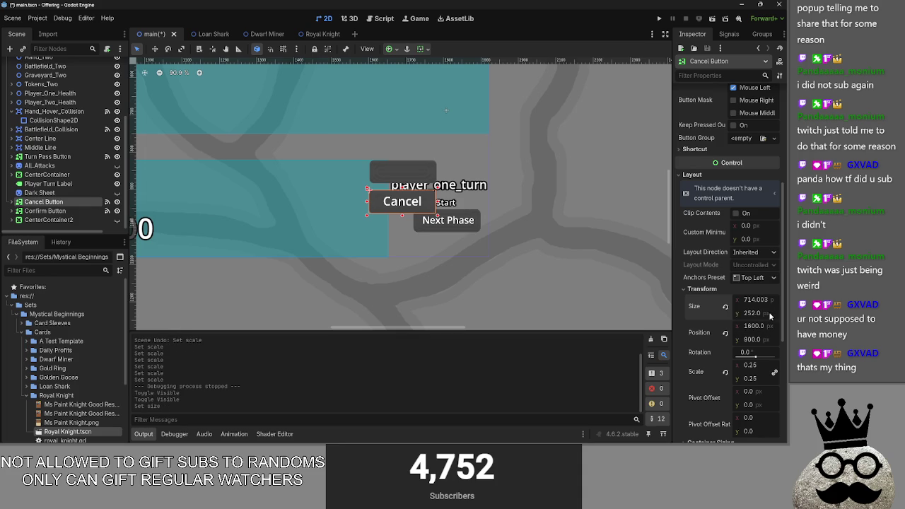
key(Return)
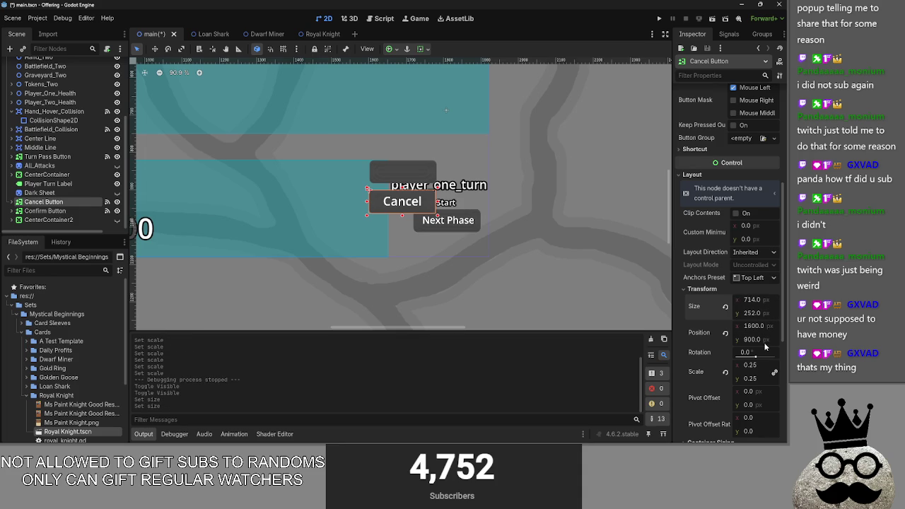
- Round the Confirm Button's width to 724
click(62, 212)
click(768, 257)
text(4)
key(Return)
- Read the Confirm Button's y position of 820 and set the Cancel Button's y to 820
click(69, 203)
click(70, 210)
click(69, 202)
click(72, 212)
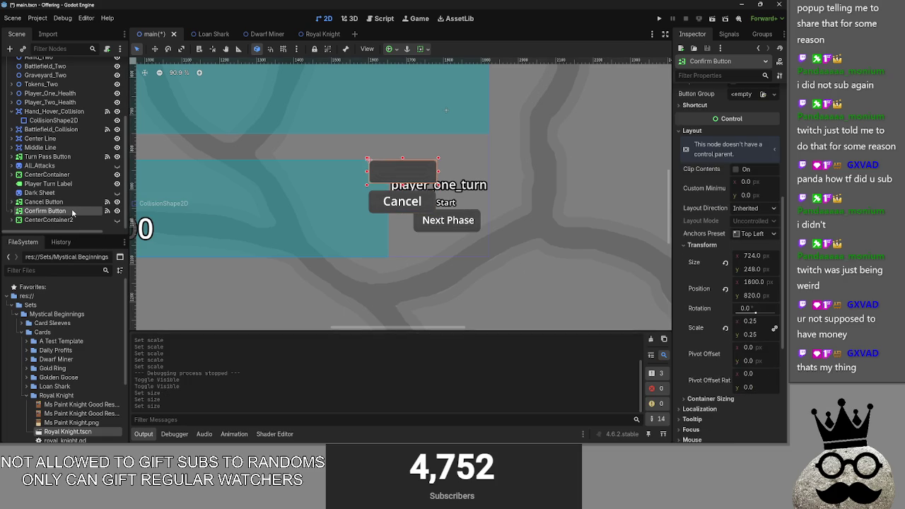
click(74, 204)
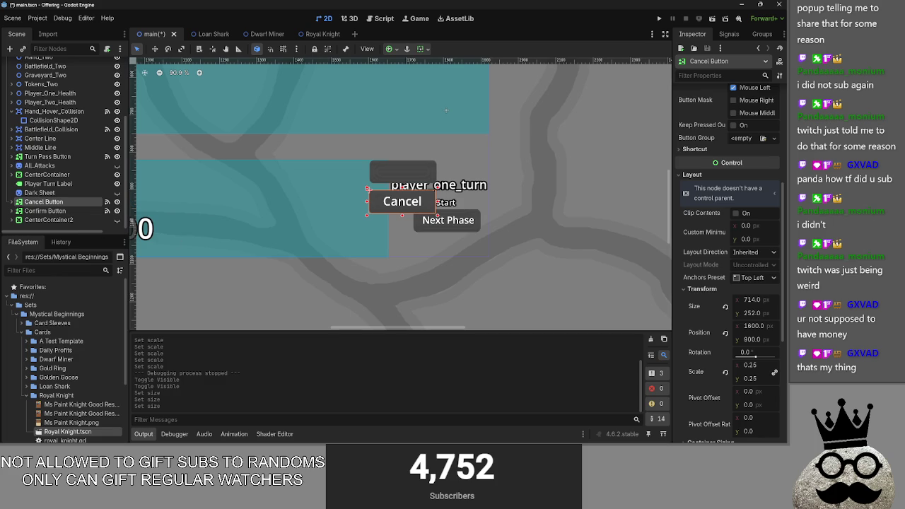
click(64, 211)
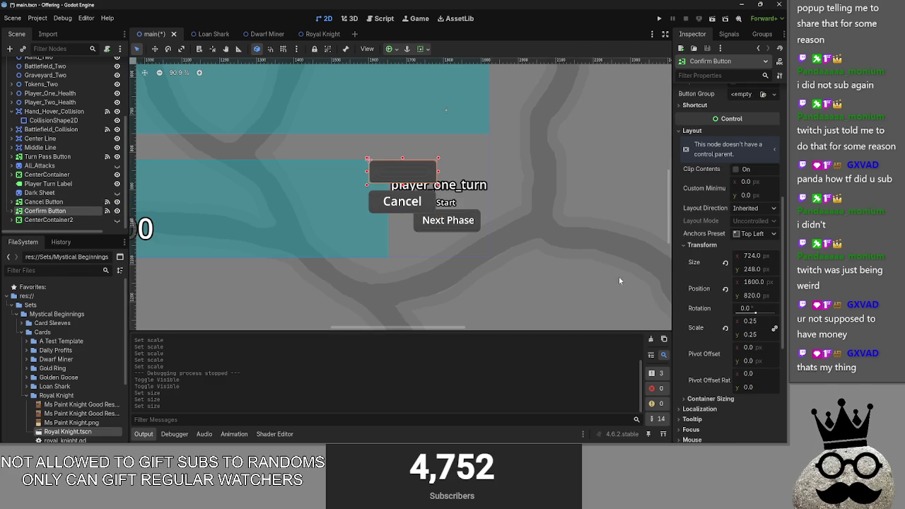
click(754, 295)
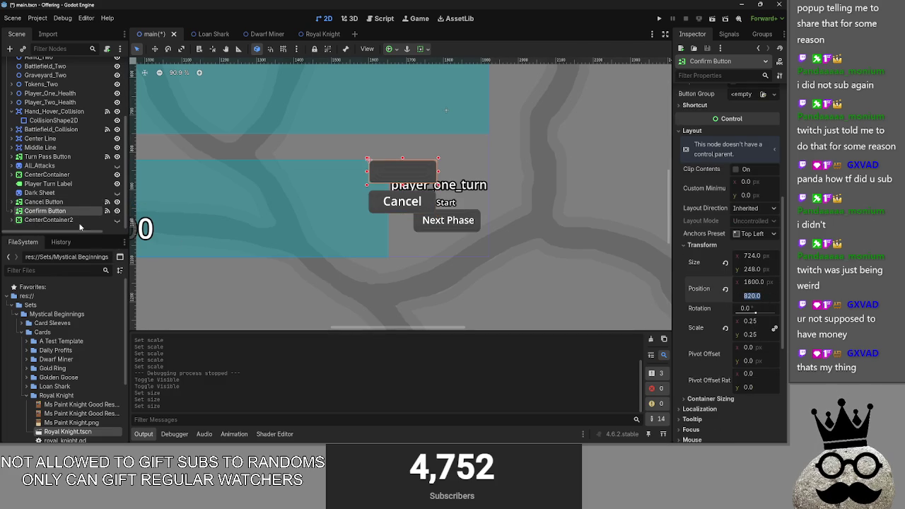
click(78, 202)
click(748, 339)
text(820.0)
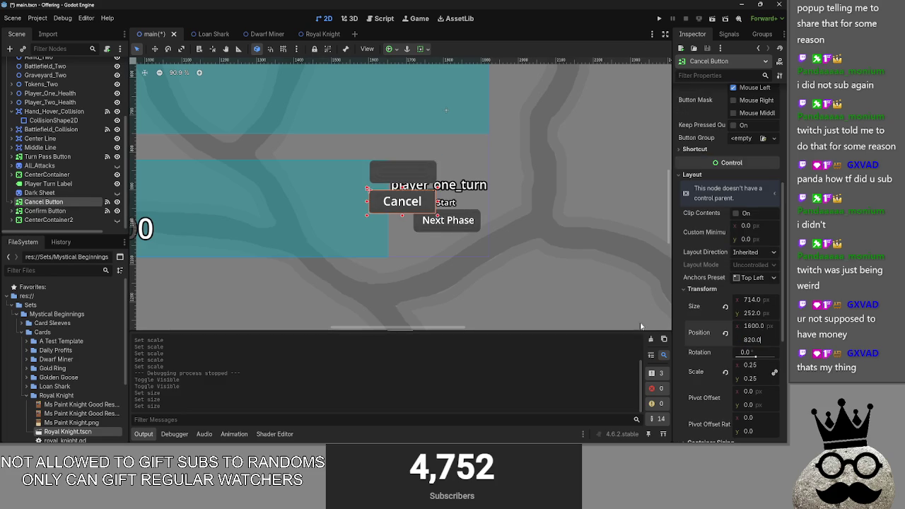
key(Return)
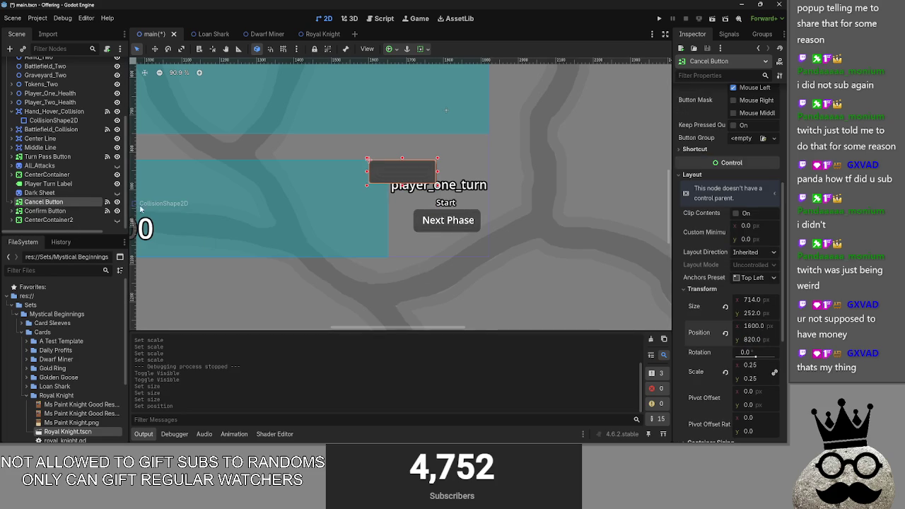
scroll(407, 176, up, 1)
scroll(407, 176, up, 8)
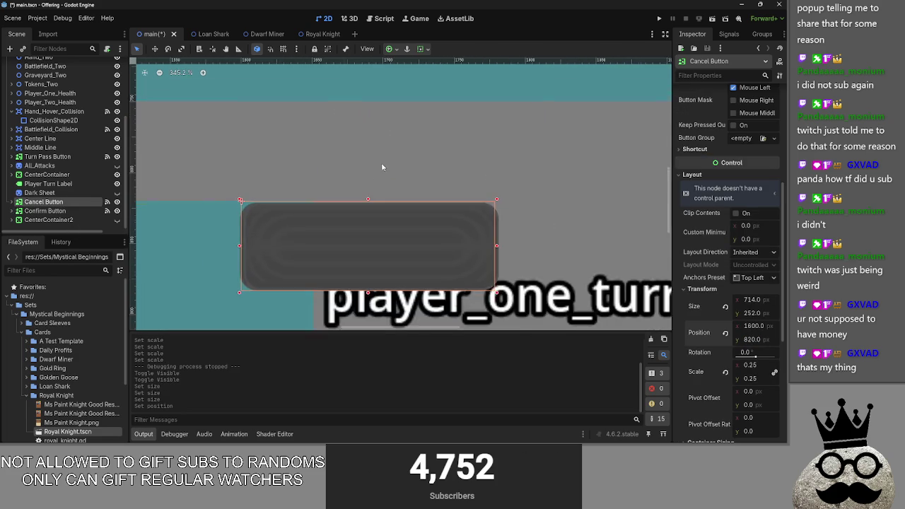
drag(354, 177, 371, 118)
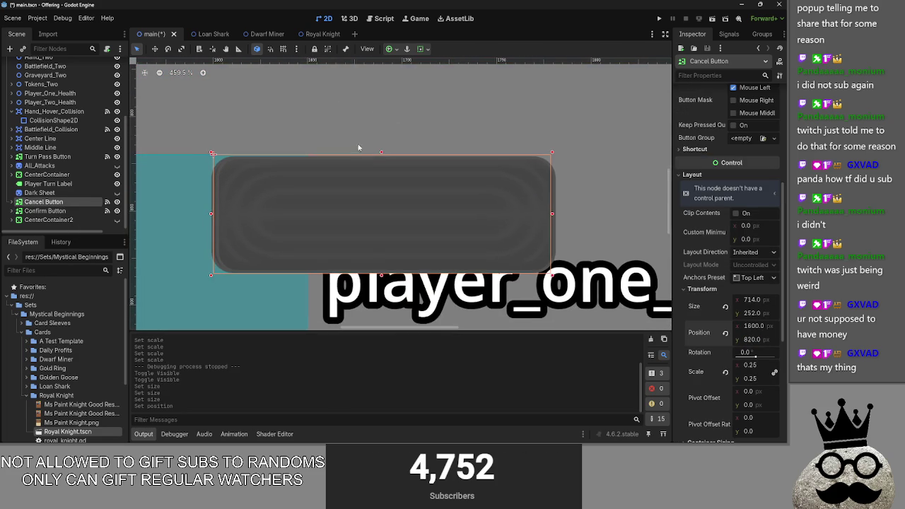
scroll(358, 147, down, 2)
scroll(412, 180, up, 4)
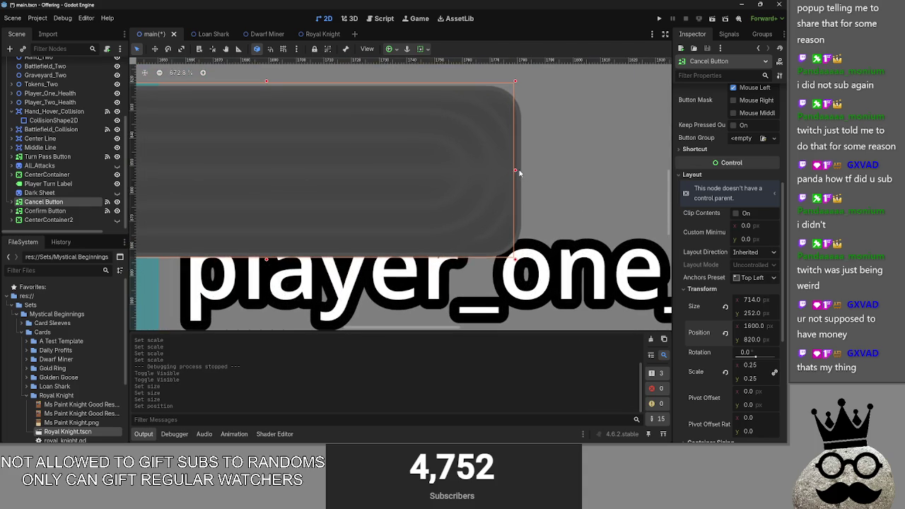
drag(515, 172, 522, 169)
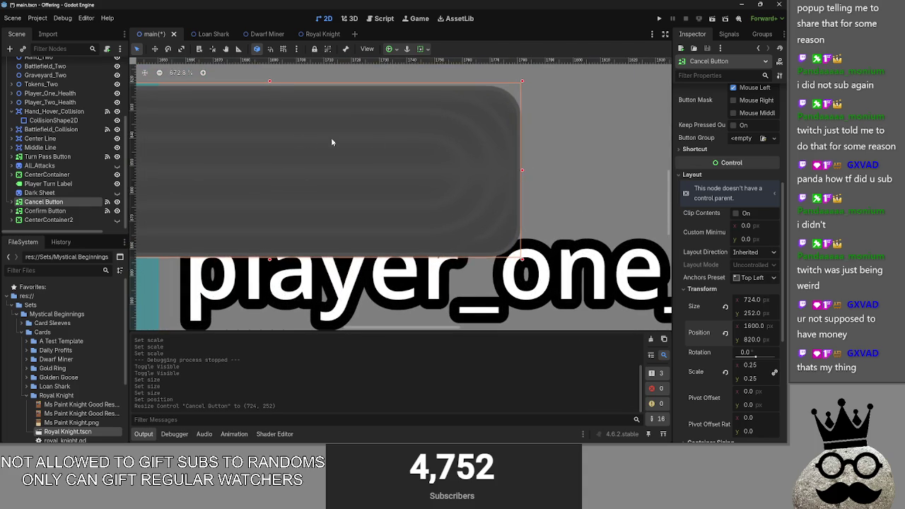
scroll(424, 141, left, 5)
mouse_move(273, 171)
mouse_down()
mouse_move(141, 176)
mouse_move(360, 174)
mouse_move(143, 178)
mouse_up()
scroll(211, 176, down, 6)
scroll(212, 176, down, 1)
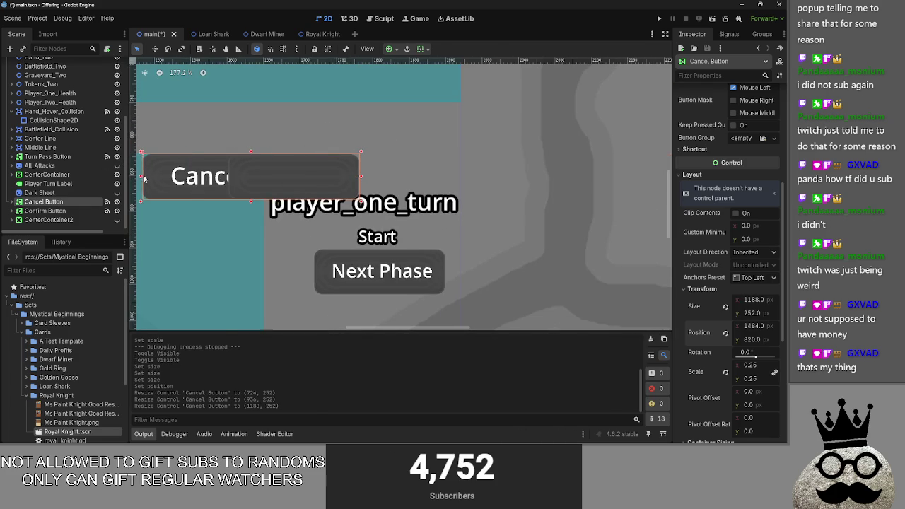
key(ctrl+z)
key(ctrl+z)
key(ctrl+z)
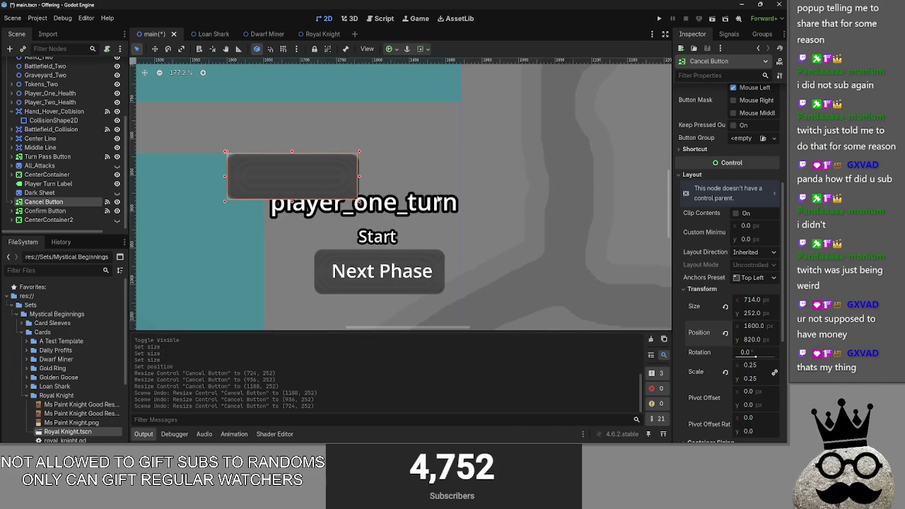
key(ctrl+z)
key(ctrl+shift+z)
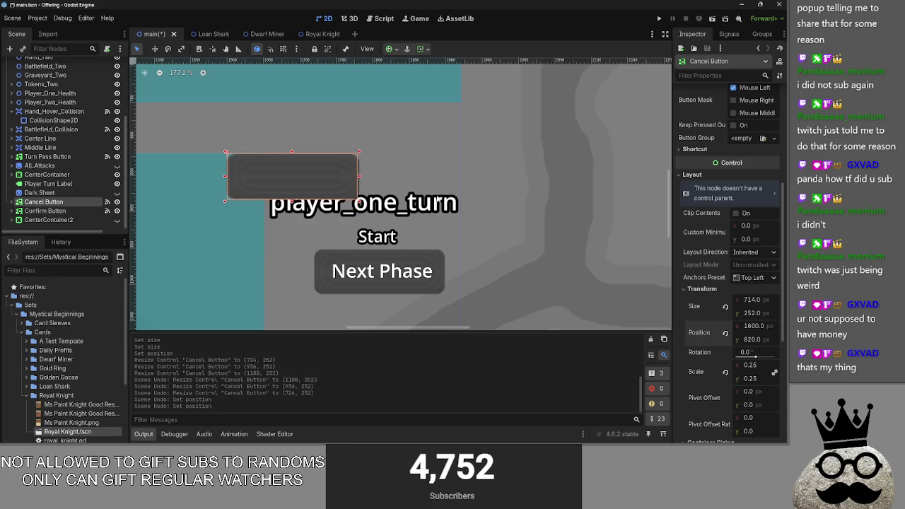
click(440, 139)
scroll(318, 155, up, 9)
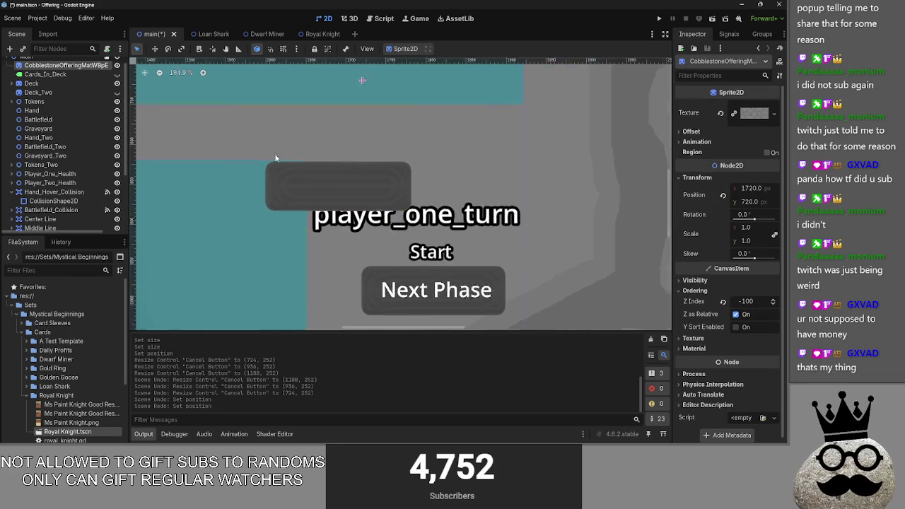
- Collapse the Hand_Hover_Collision children and select the Confirm Button
scroll(307, 195, up, 5)
scroll(304, 195, down, 1)
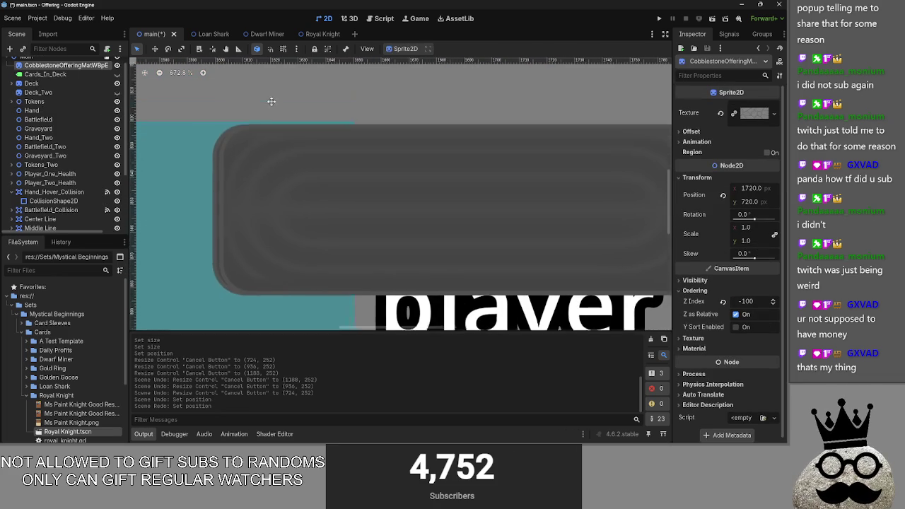
click(202, 162)
click(11, 192)
scroll(60, 202, down, 3)
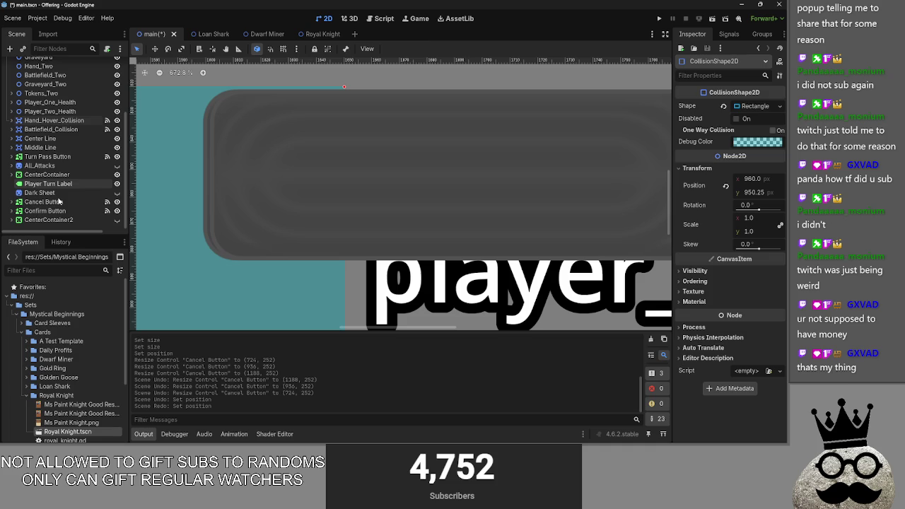
click(65, 210)
- Compare both button sprites and set the Cancel sprite's x position to 362
click(12, 201)
click(41, 211)
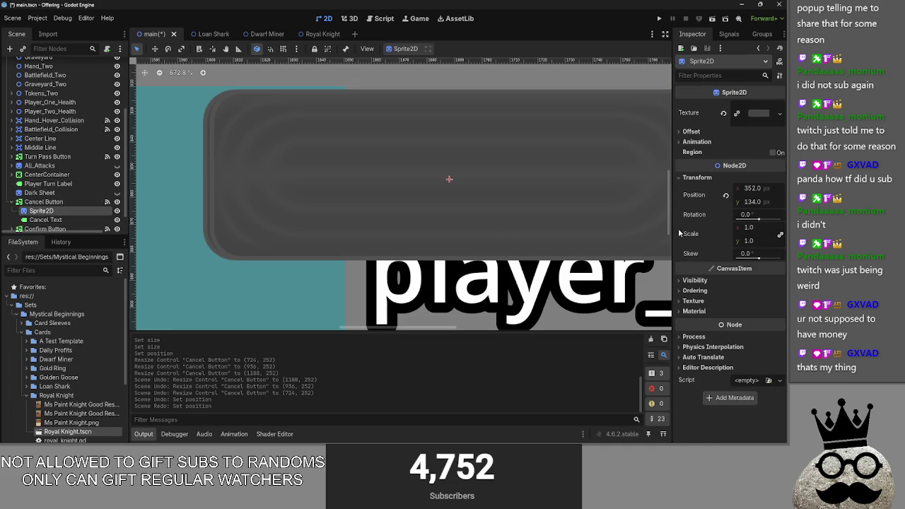
scroll(466, 205, down, 3)
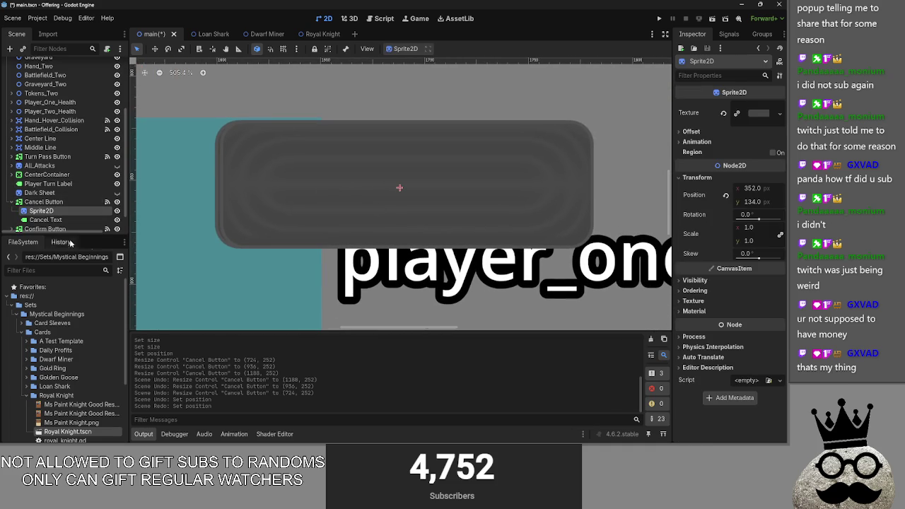
scroll(51, 221, down, 1)
click(11, 211)
click(45, 220)
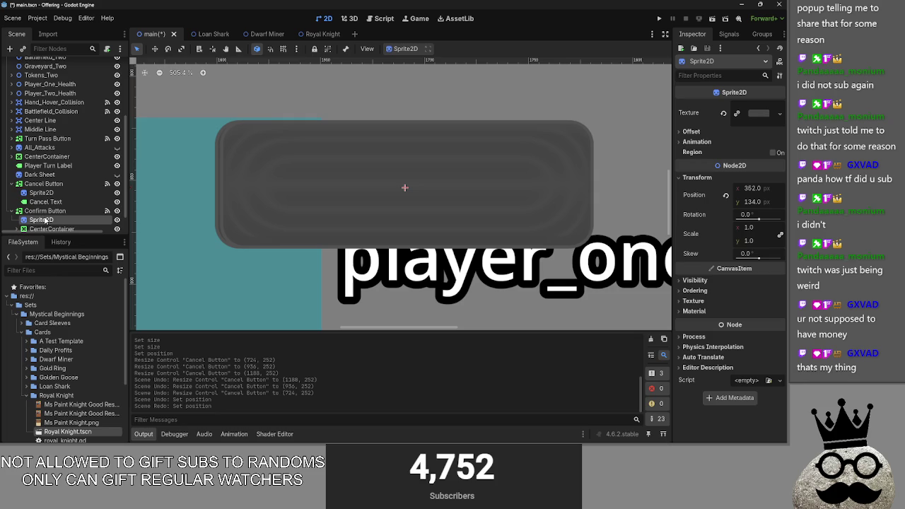
click(41, 193)
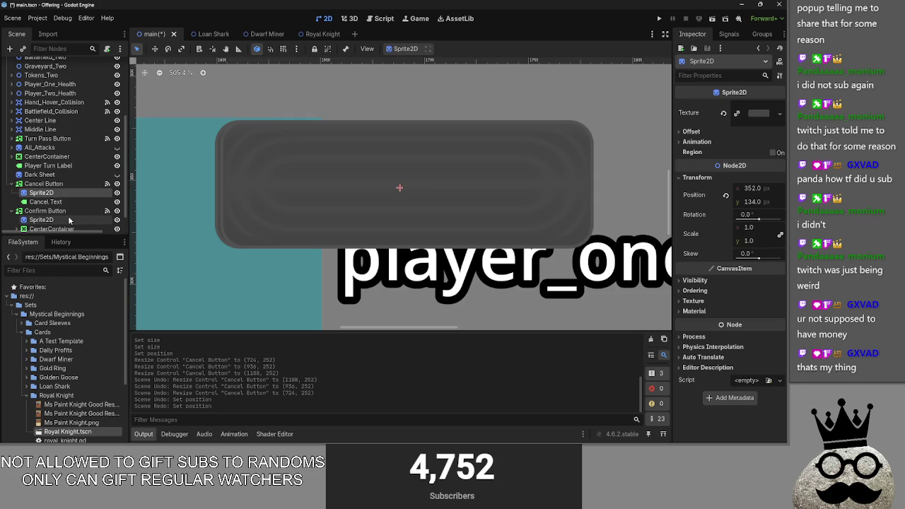
click(70, 219)
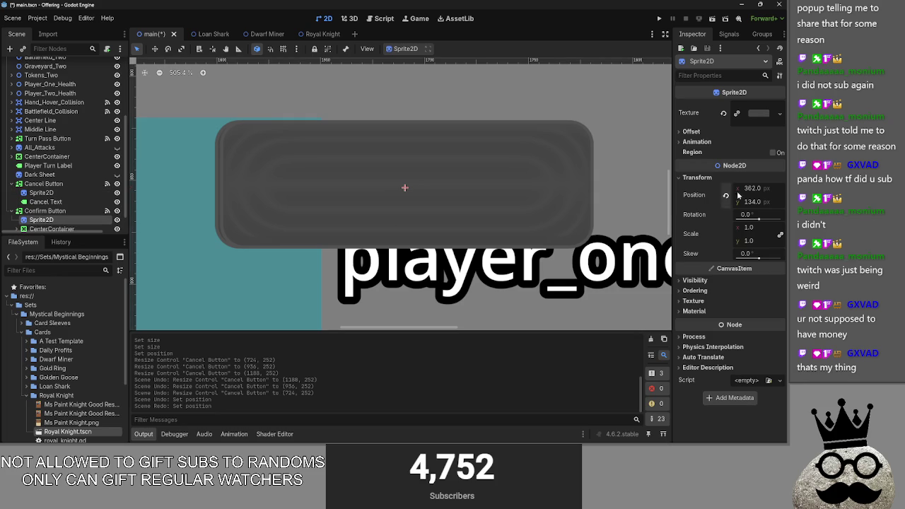
click(44, 193)
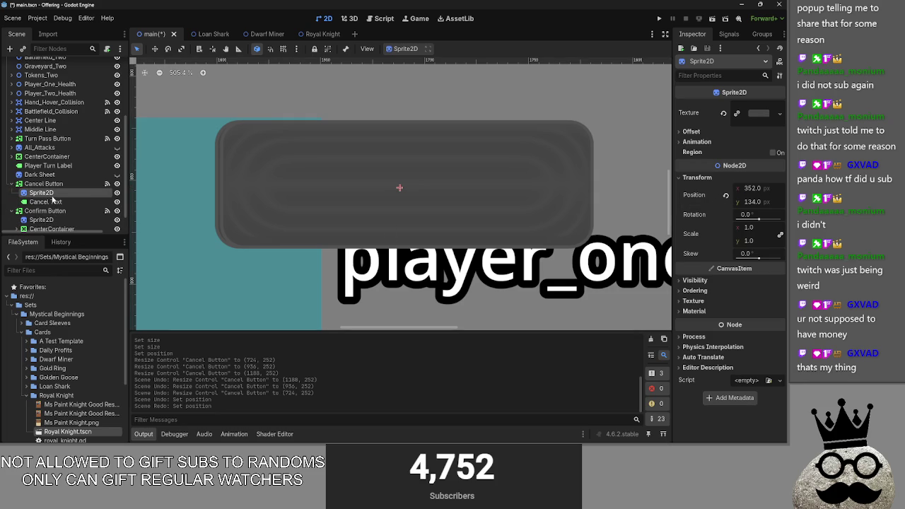
click(754, 188)
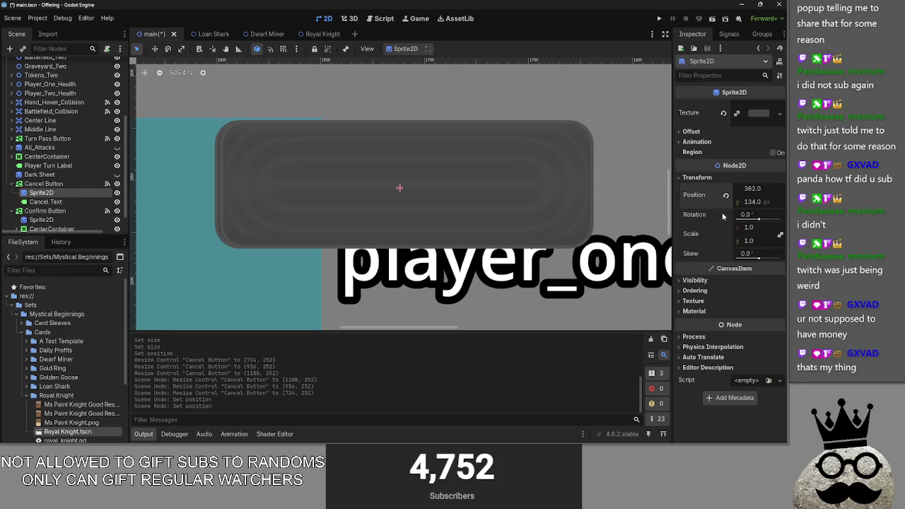
key(Return)
- Collapse both buttons' children and widen the Cancel Button to 728 px
click(11, 211)
click(11, 201)
click(39, 203)
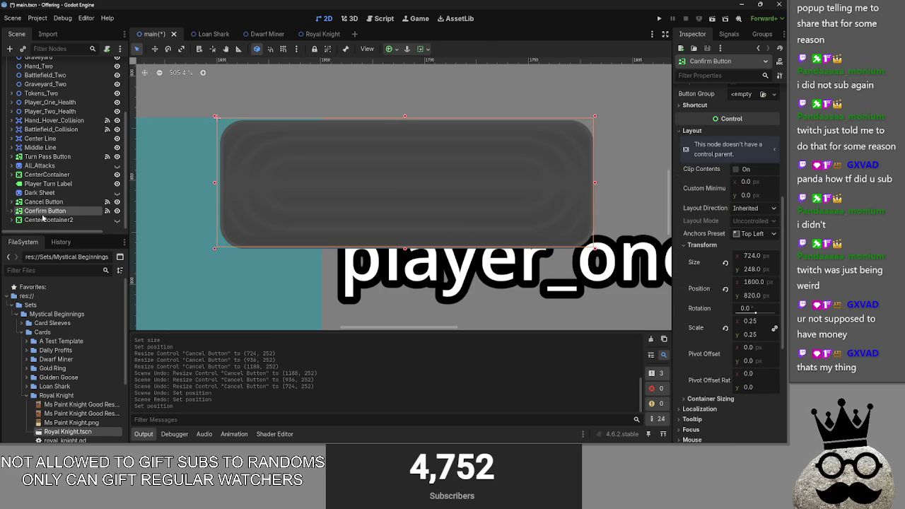
click(45, 211)
click(42, 201)
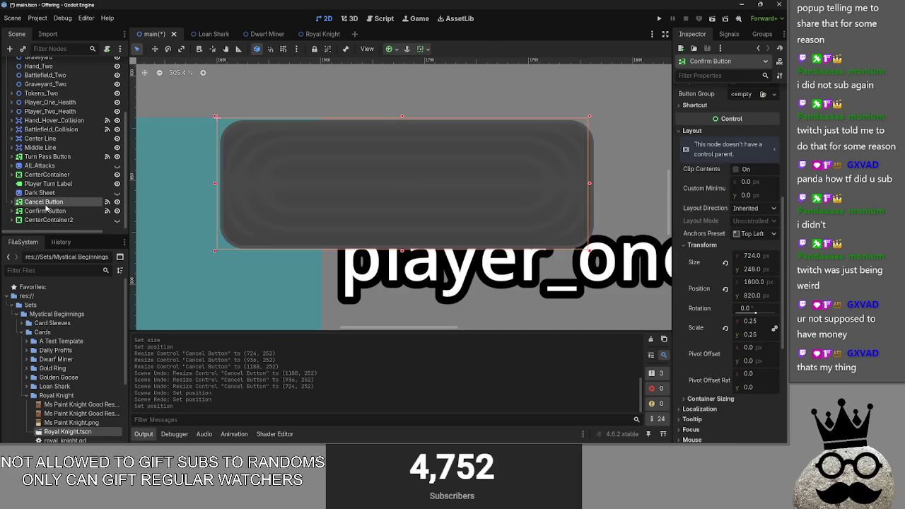
drag(591, 187, 597, 185)
- Compare the Confirm and Cancel Button sizes, then return to main.gd
click(48, 211)
click(55, 202)
click(54, 211)
click(55, 203)
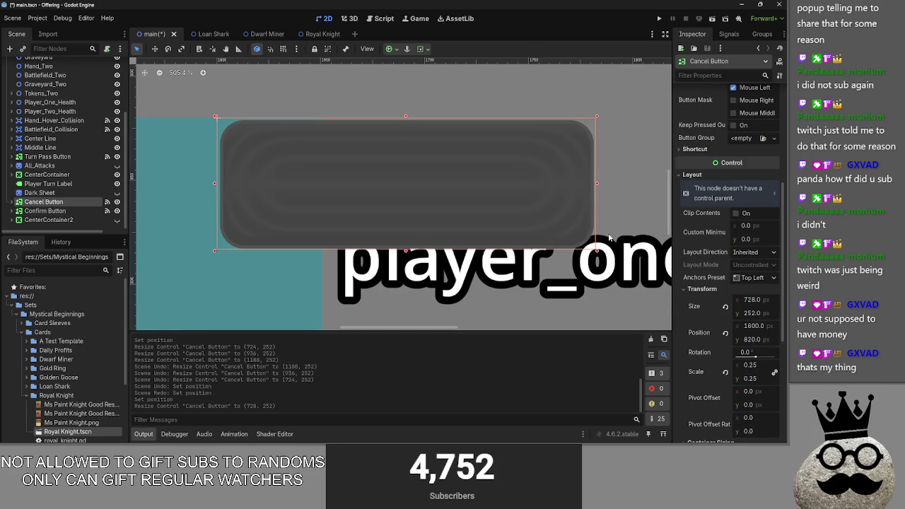
scroll(555, 212, down, 7)
scroll(531, 178, down, 5)
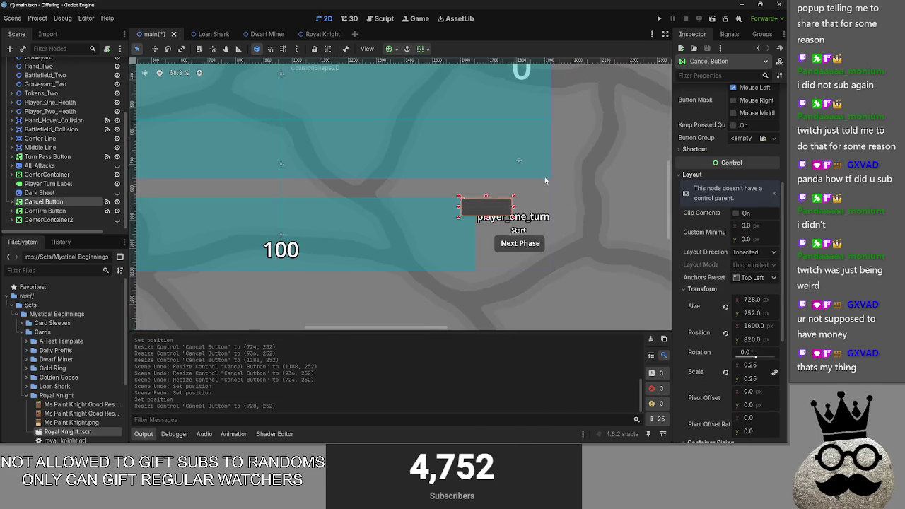
click(380, 19)
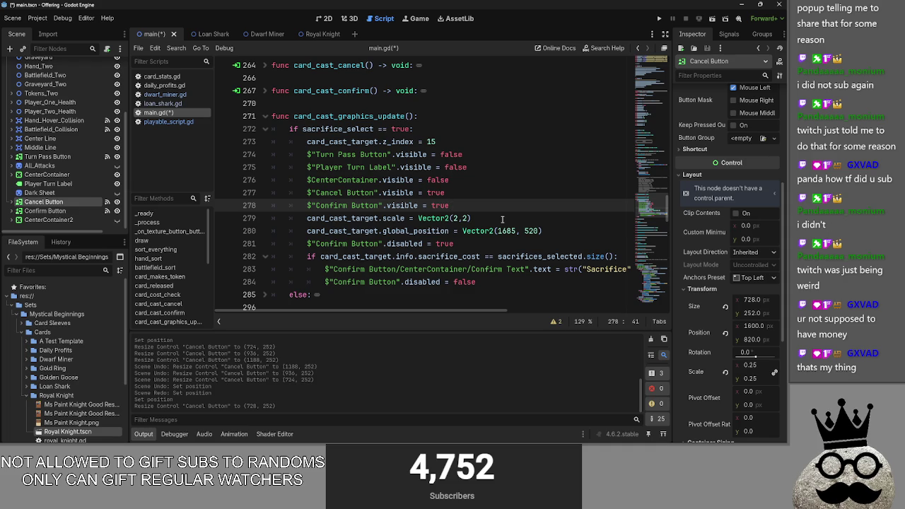
- Review the sacrifice-count condition and label lines in card_cast_graphics_update
mouse_move(460, 309)
mouse_down()
mouse_move(530, 309)
mouse_move(422, 311)
mouse_up()
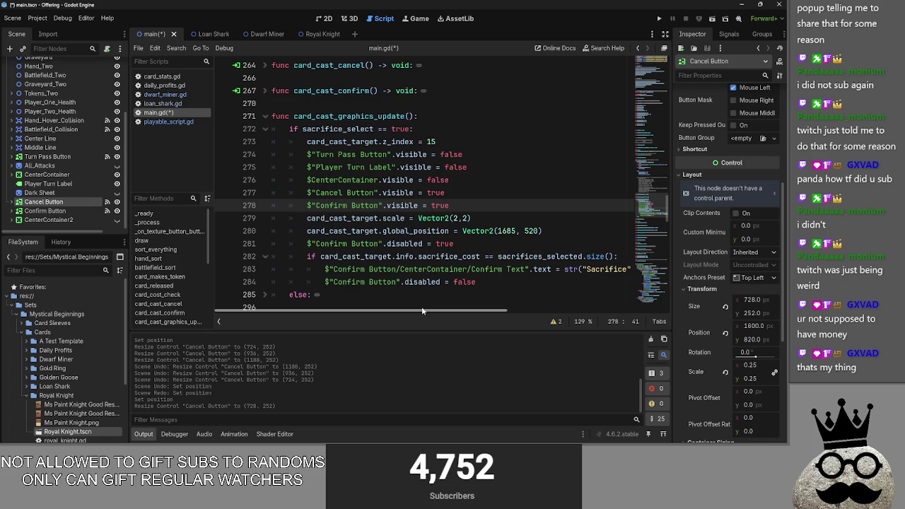
click(498, 271)
drag(307, 256, 620, 258)
double_click(435, 270)
double_click(448, 257)
scroll(452, 316, right, 1)
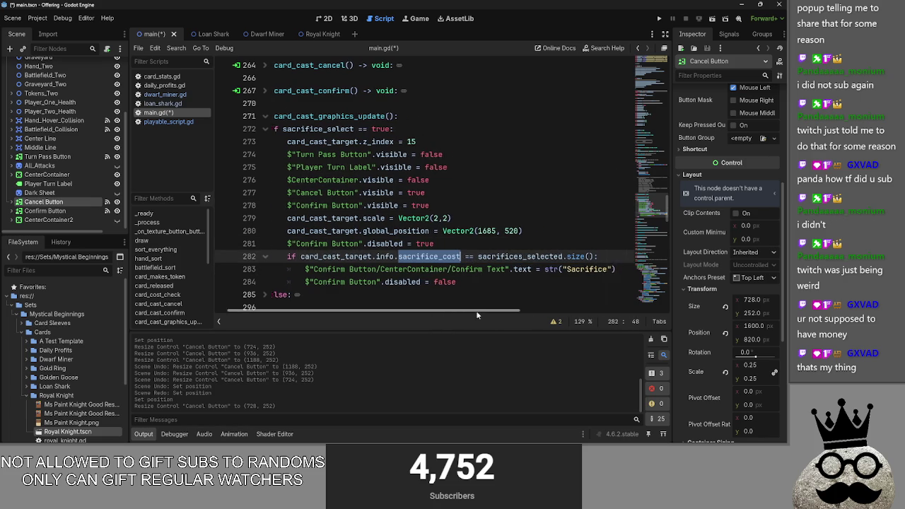
click(483, 280)
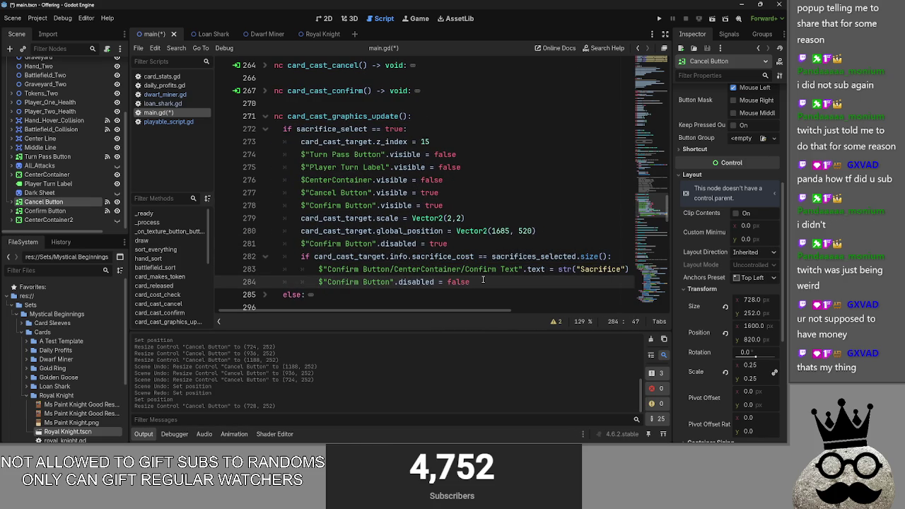
- Delete the lines that make the Confirm Button visible and disabled
click(450, 192)
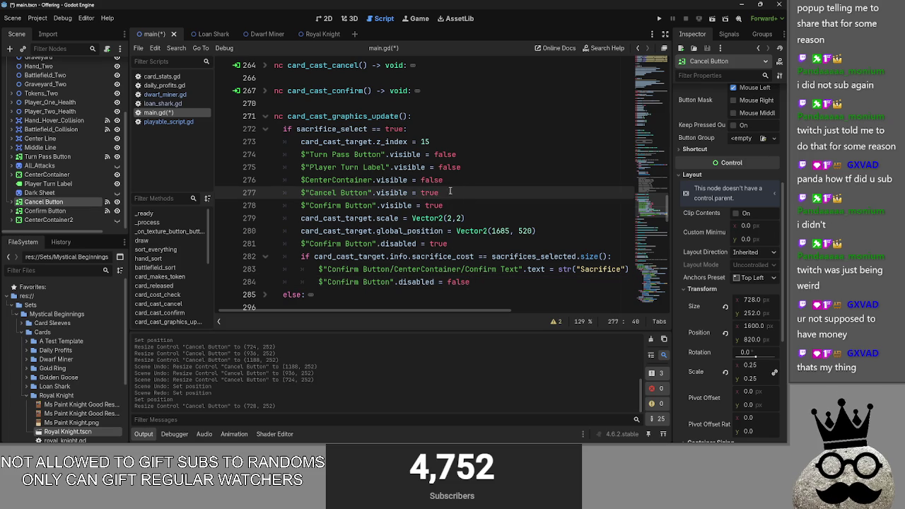
key(Down)
key(shift+Home)
key(shift+Home)
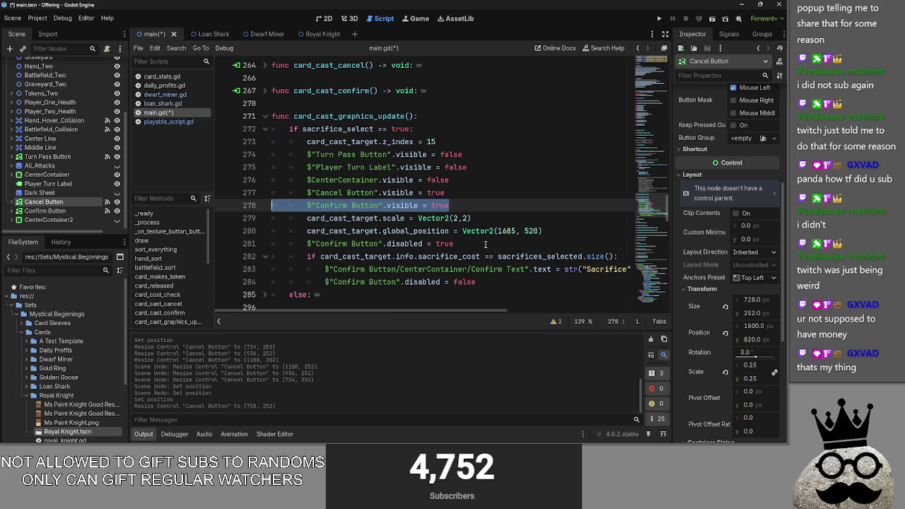
key(BackSpace)
key(BackSpace)
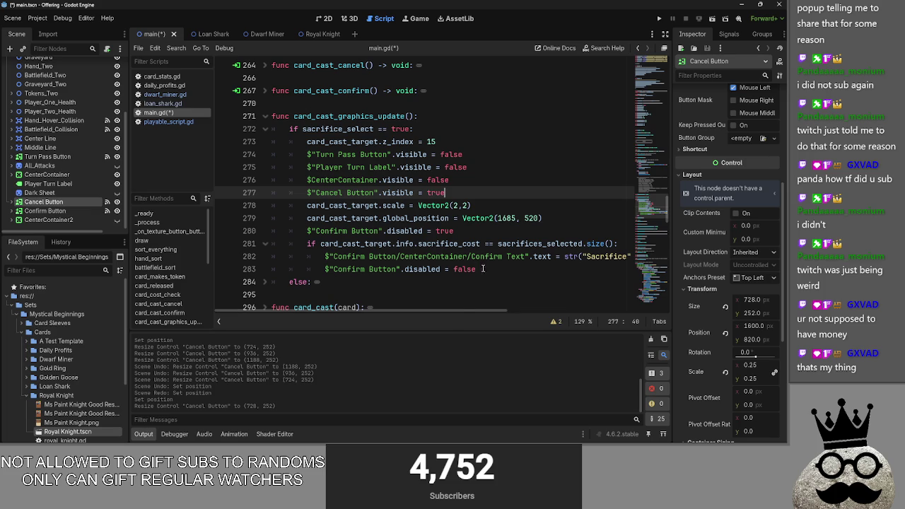
click(478, 233)
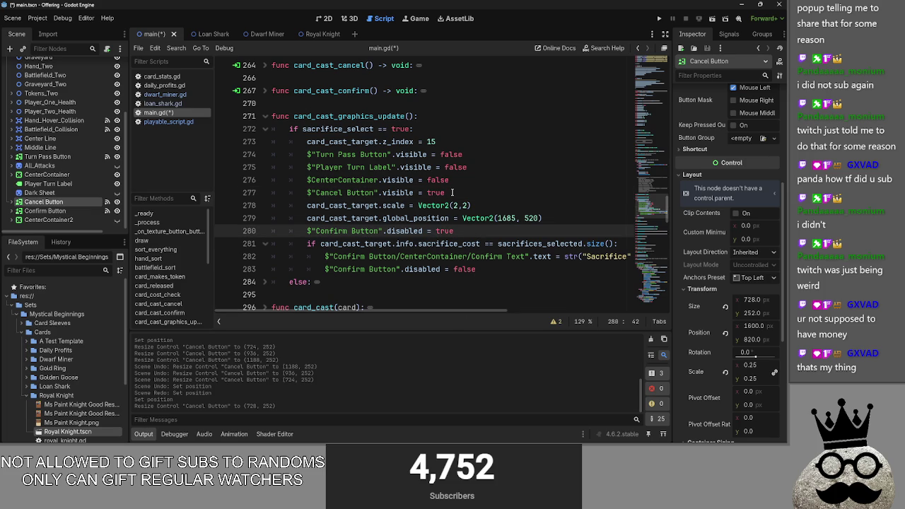
key(shift+Home)
key(shift+Home)
key(BackSpace)
key(BackSpace)
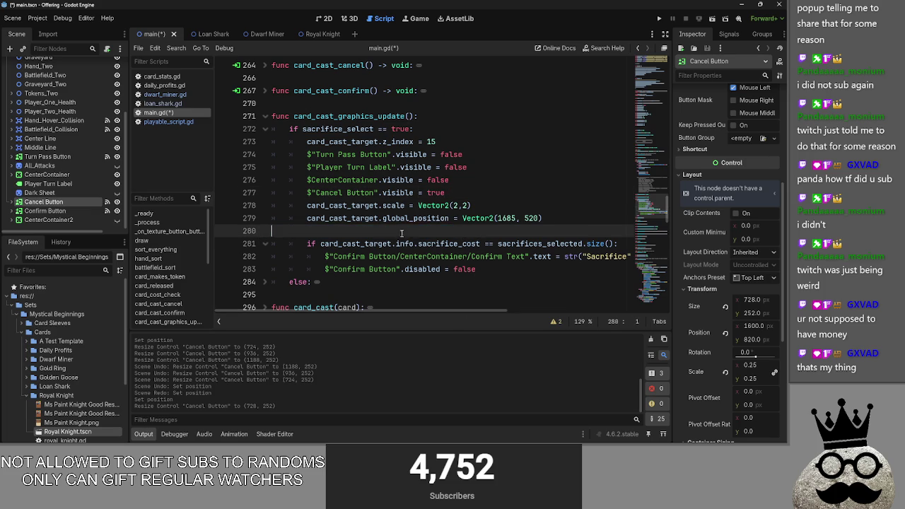
- Check the else block that hides the Cancel Button again
click(267, 270)
scroll(309, 236, down, 2)
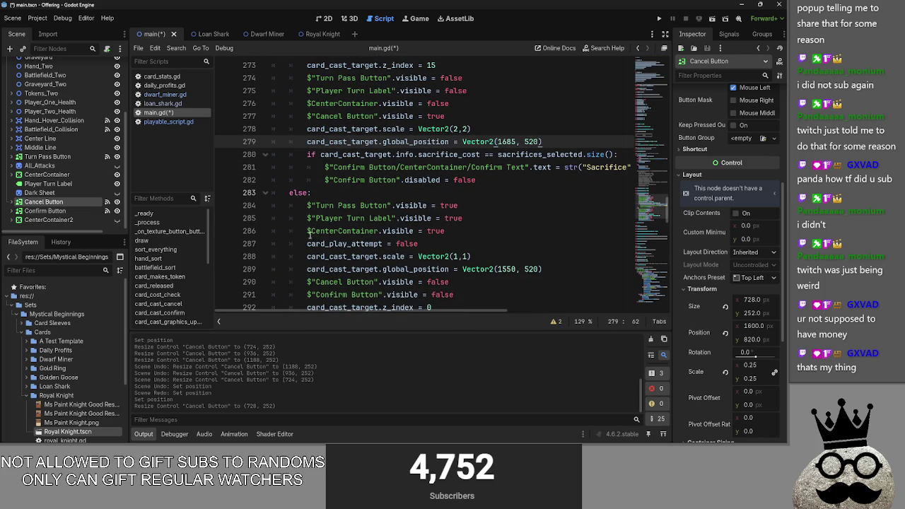
click(265, 192)
scroll(391, 220, up, 2)
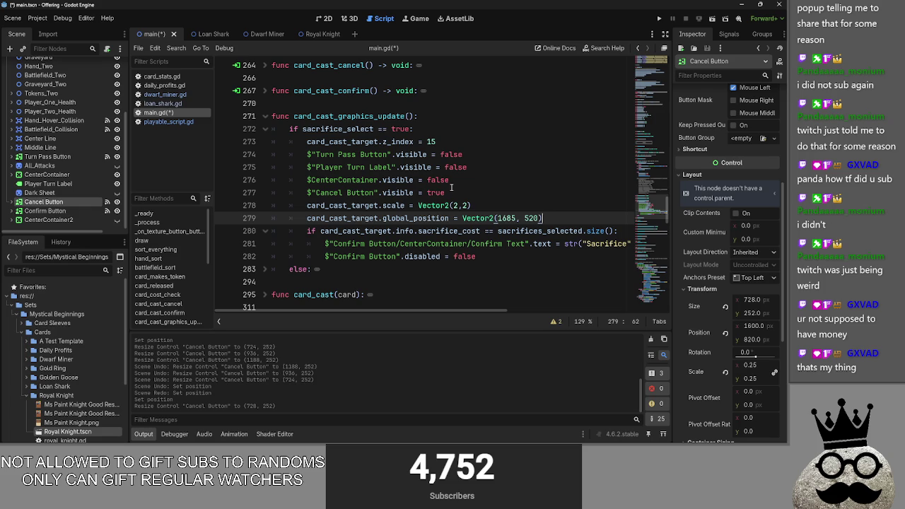
click(451, 194)
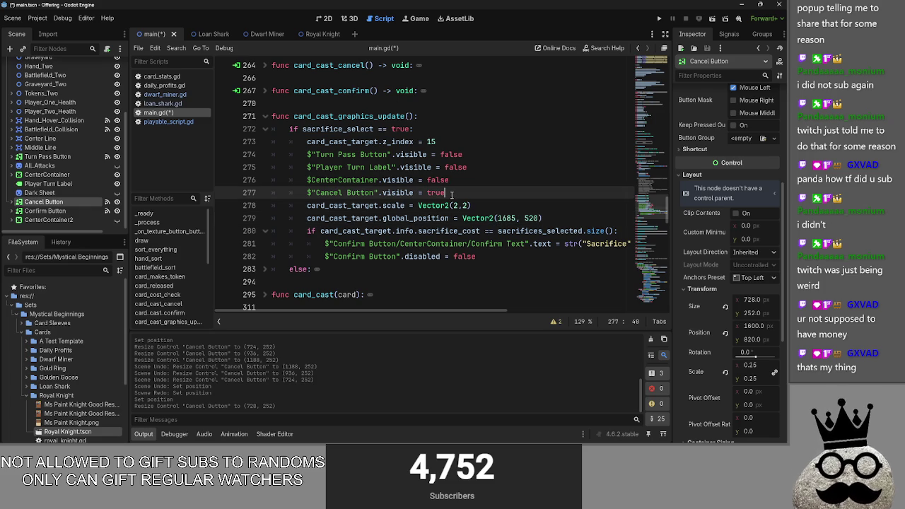
- Change the Confirm Button's .disabled = false to .visible = true
double_click(442, 256)
text(visible)
double_click(461, 257)
text(true)
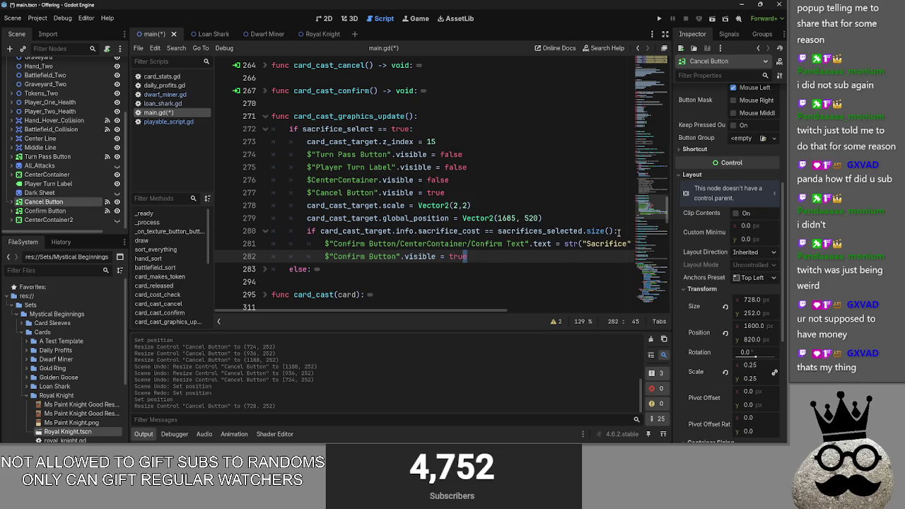
- Add $"Cancel Button".visible = false as the first line of the sacrifice-cost check
click(622, 231)
key(Return)
click(460, 193)
click(296, 193)
drag(459, 193, 307, 193)
key(ctrl+c)
click(365, 243)
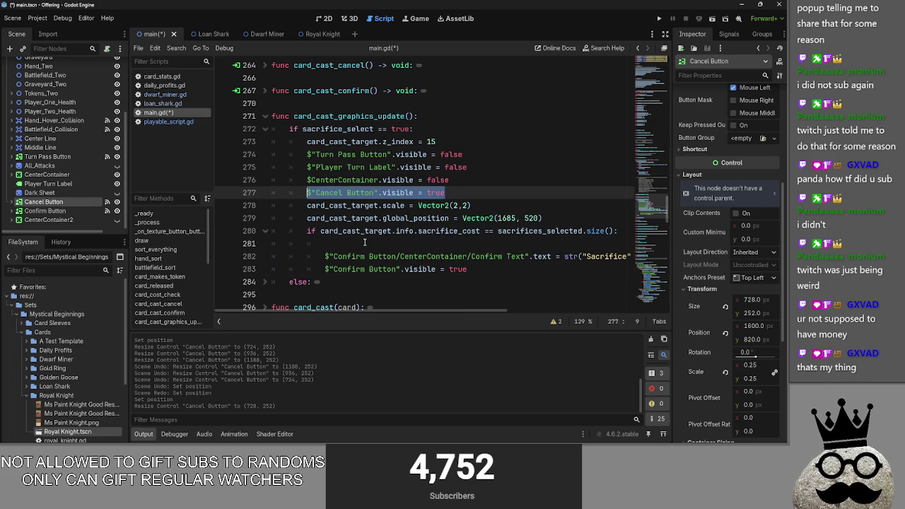
key(ctrl+v)
double_click(453, 243)
text(false)
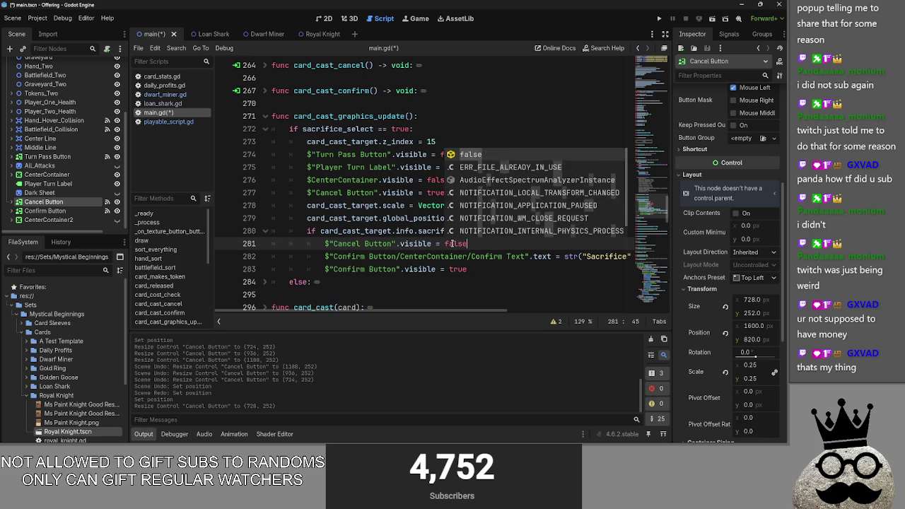
- Review the Sacrifice label text assignment on line 282
click(492, 269)
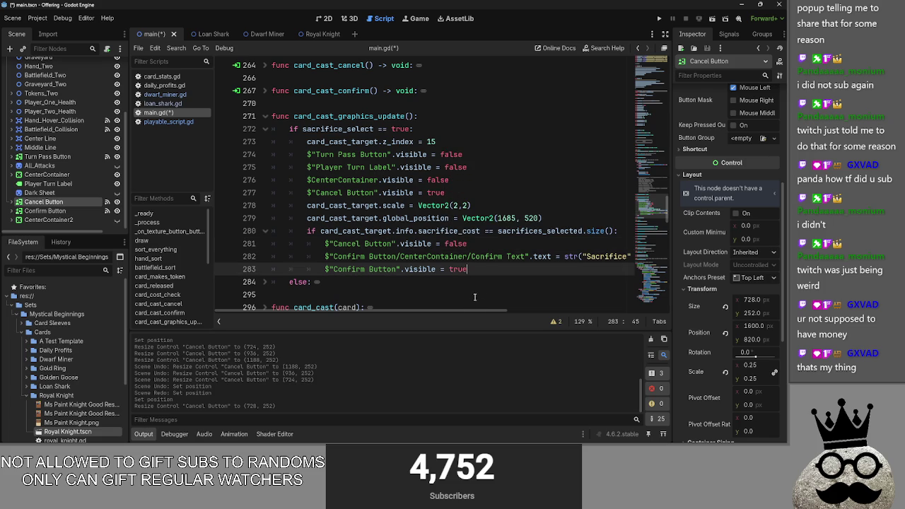
scroll(488, 290, right, 2)
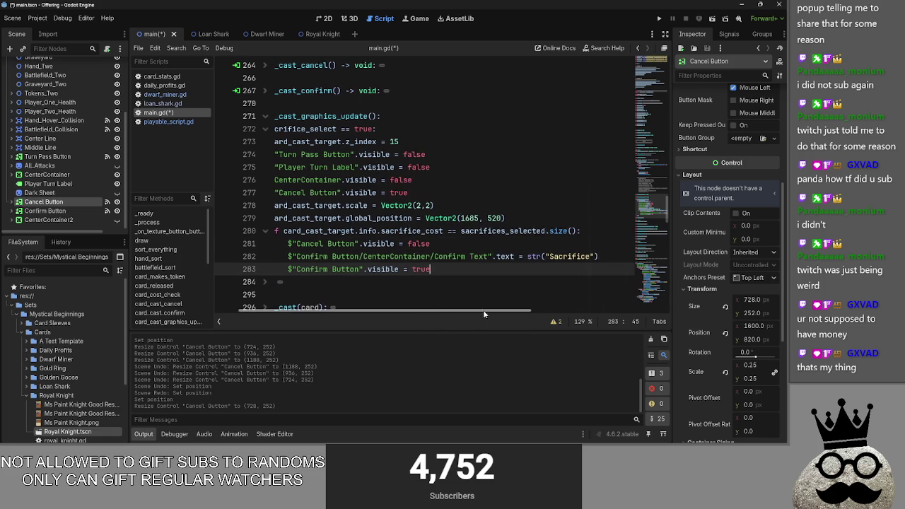
double_click(506, 259)
double_click(567, 256)
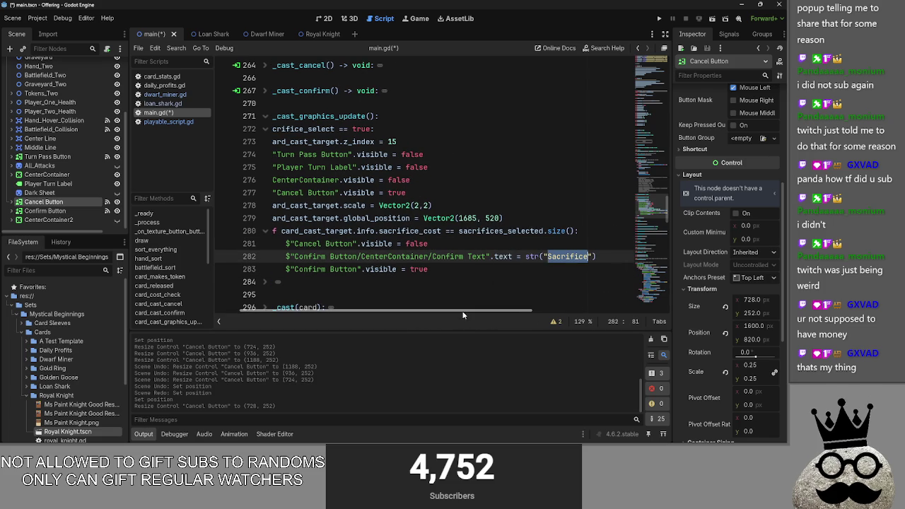
drag(463, 311, 441, 311)
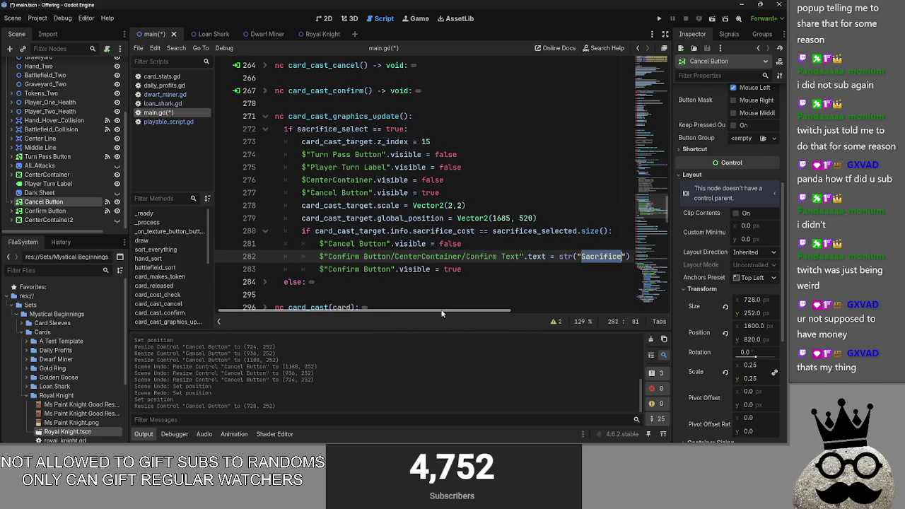
click(489, 272)
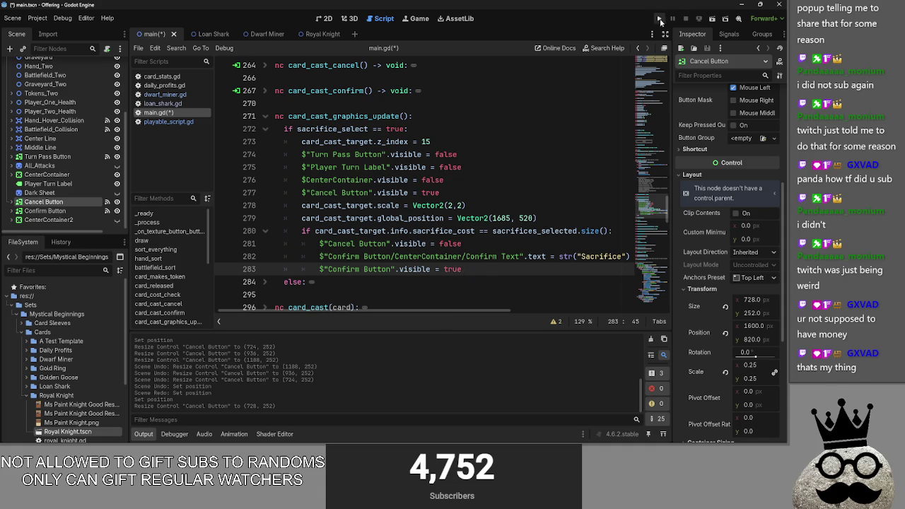
scroll(402, 289, up, 2)
scroll(402, 289, down, 3)
scroll(402, 289, up, 1)
scroll(417, 311, left, 1)
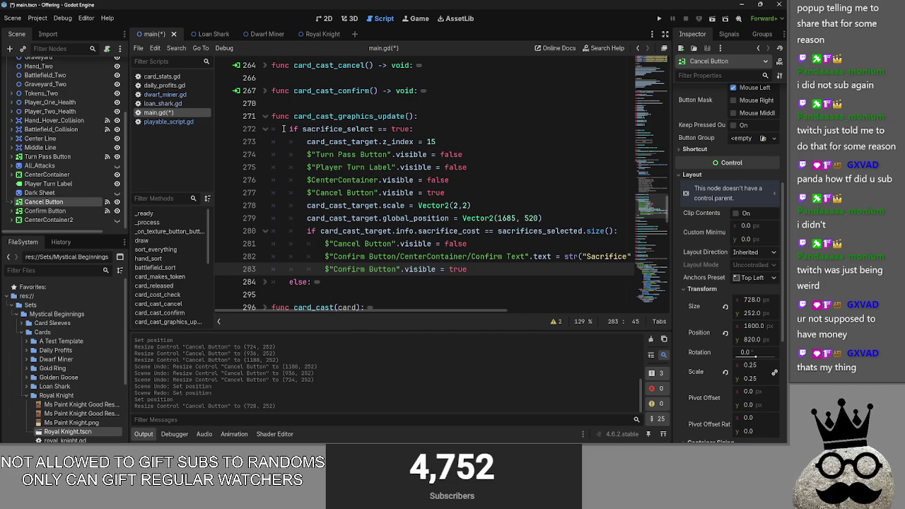
- Inspect the sacrifice_select condition and lines 274–276
double_click(330, 130)
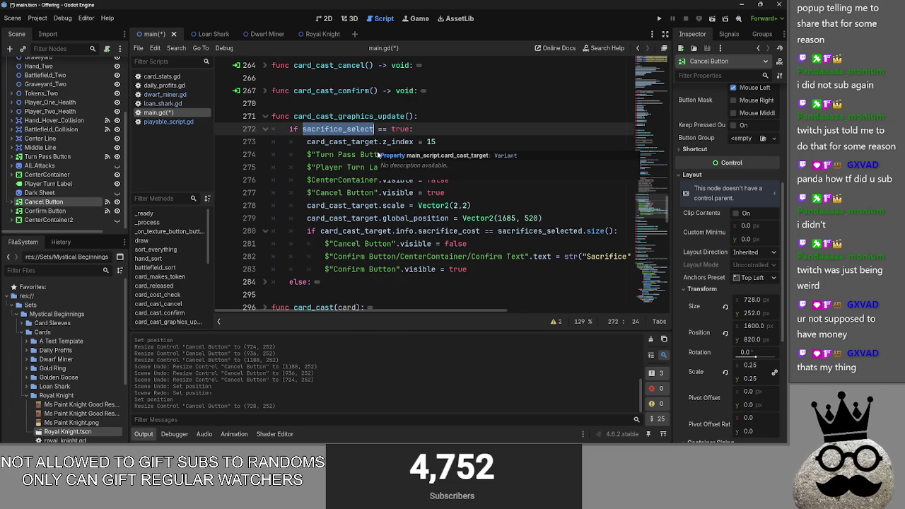
click(460, 122)
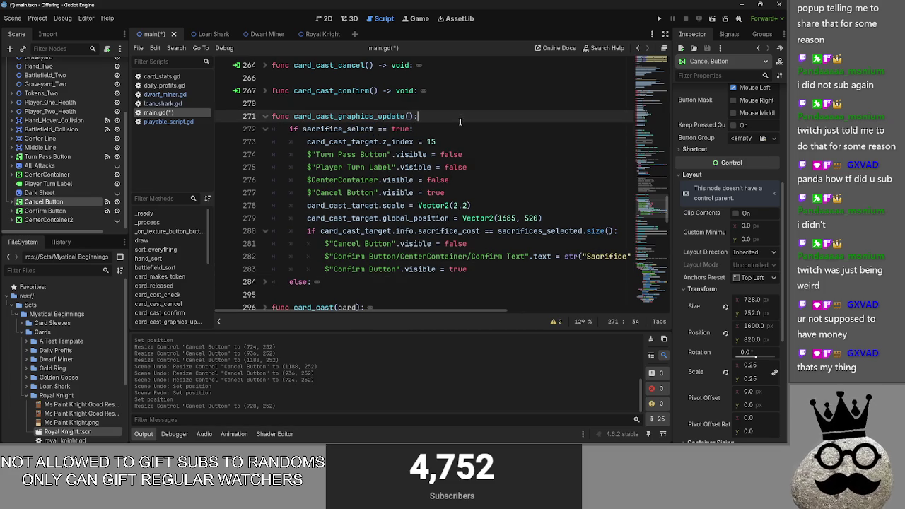
click(455, 125)
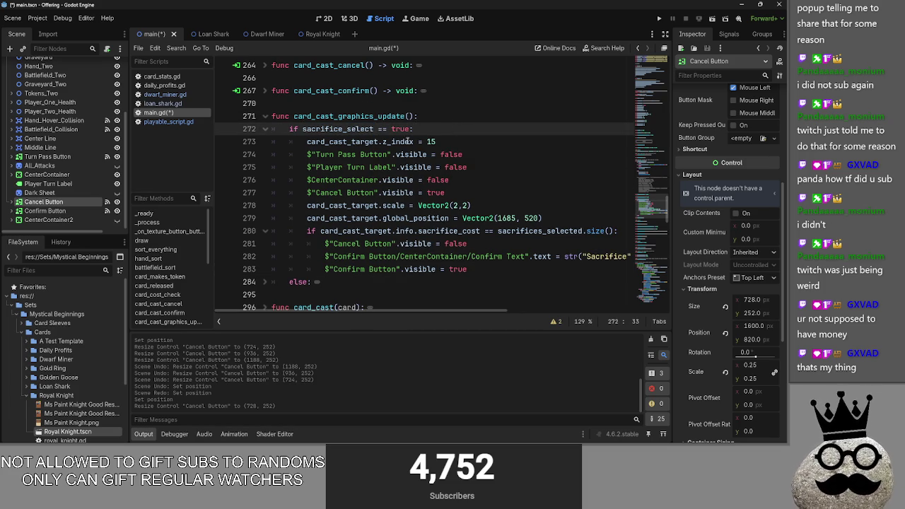
double_click(345, 130)
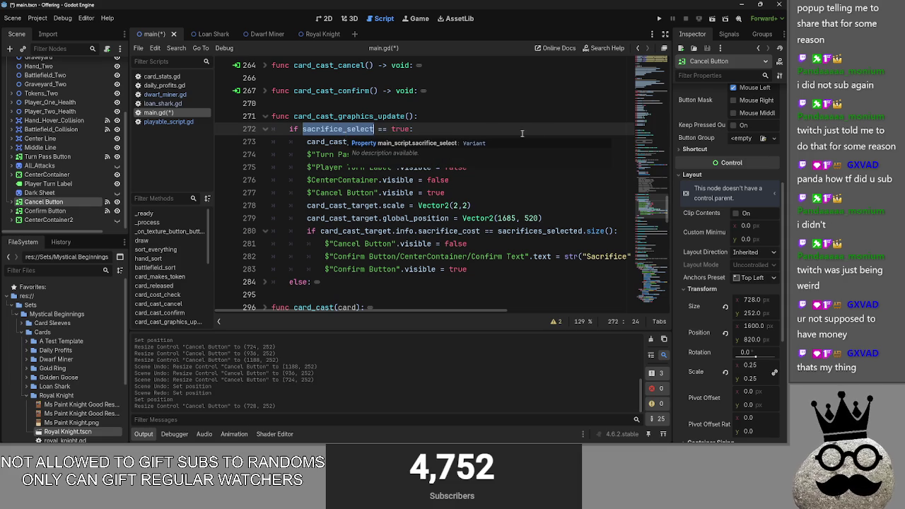
click(547, 130)
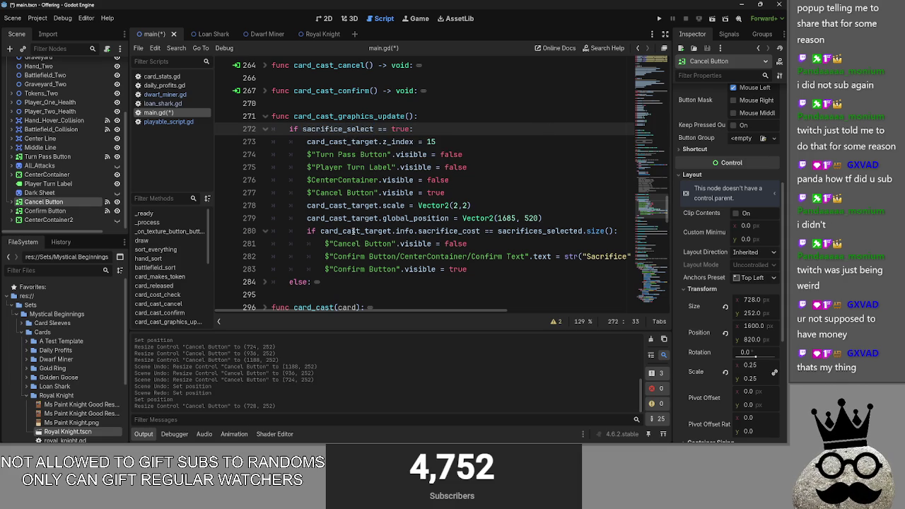
click(345, 165)
mouse_move(511, 180)
mouse_down()
mouse_move(283, 170)
mouse_move(215, 154)
mouse_up()
click(516, 188)
drag(516, 187, 216, 154)
drag(450, 180, 215, 154)
click(496, 191)
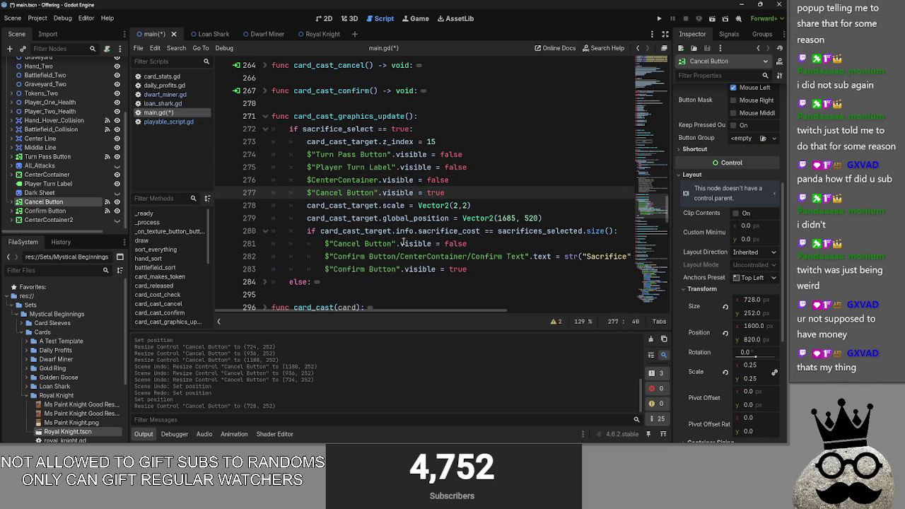
- Examine the terms of the sacrifice-cost condition on line 280
click(302, 234)
drag(305, 233, 602, 233)
click(447, 233)
double_click(447, 233)
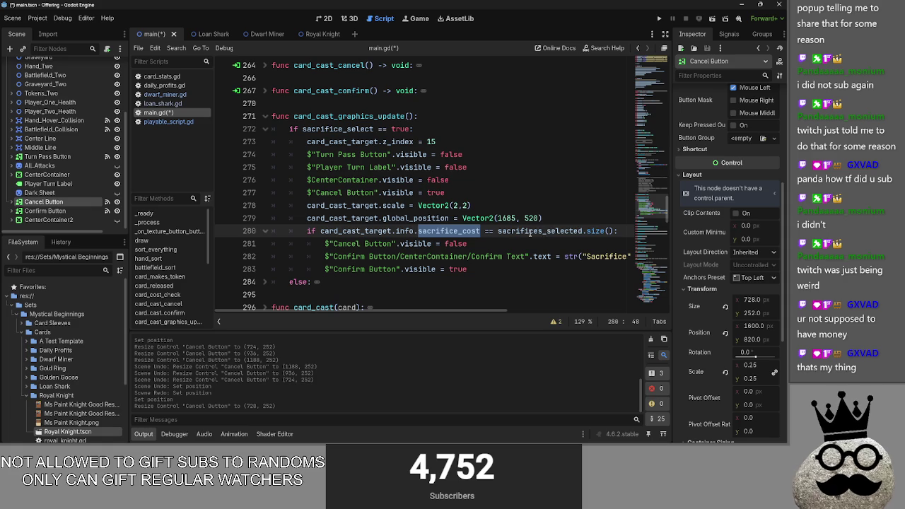
double_click(389, 232)
double_click(540, 231)
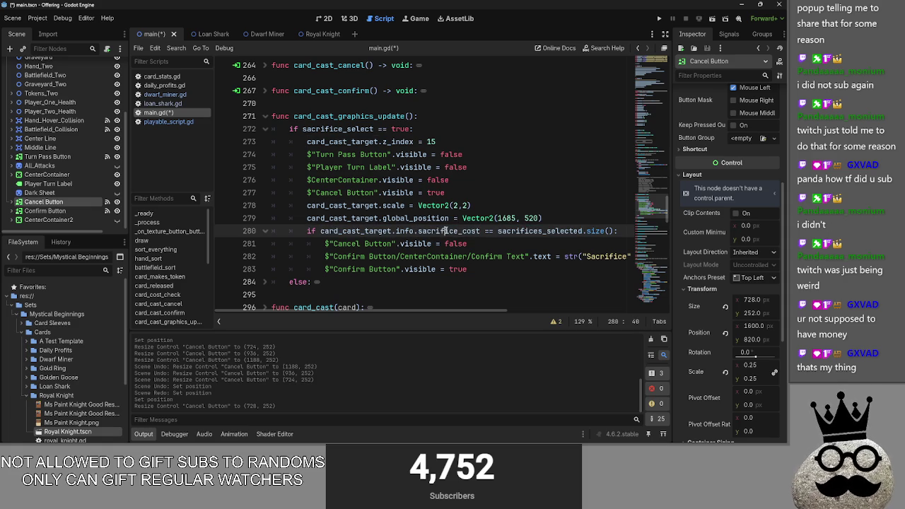
double_click(460, 231)
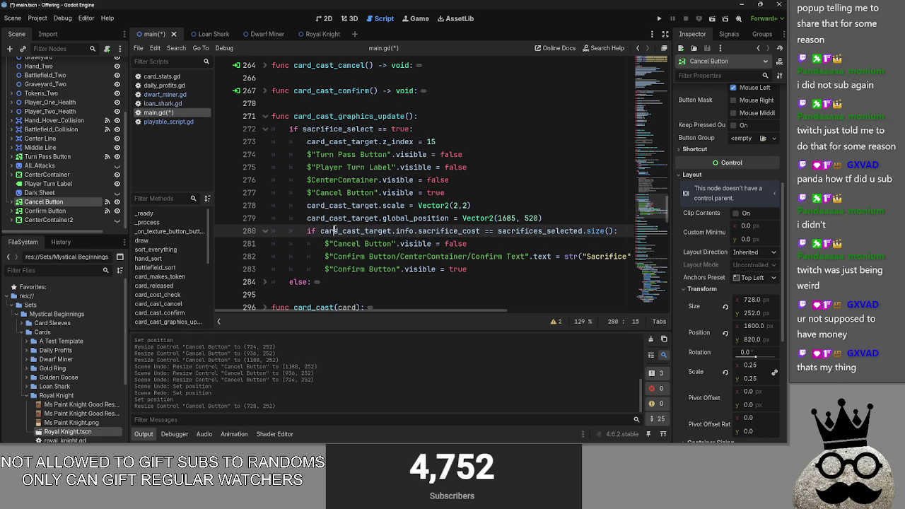
double_click(426, 231)
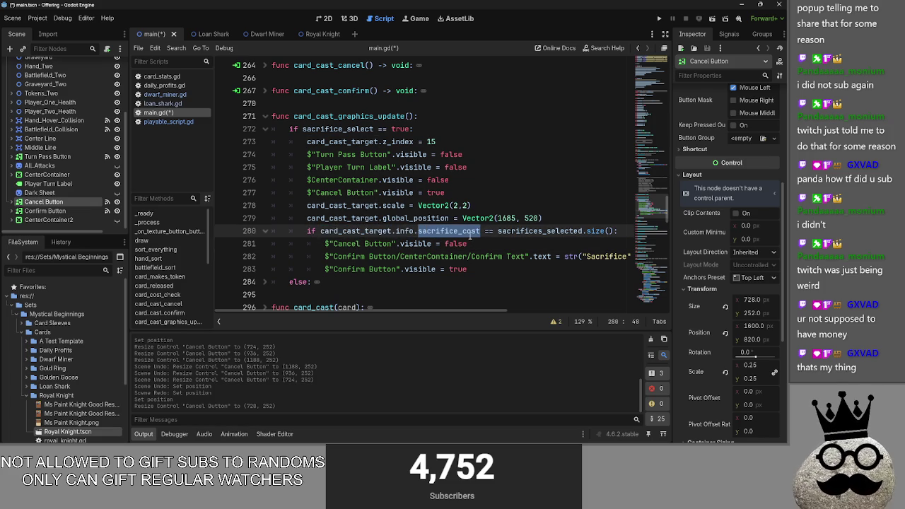
drag(622, 233, 307, 232)
click(541, 218)
- Insert a duplicate sacrifice-cost check and look over the Cancel and Confirm Button nodes
key(Return)
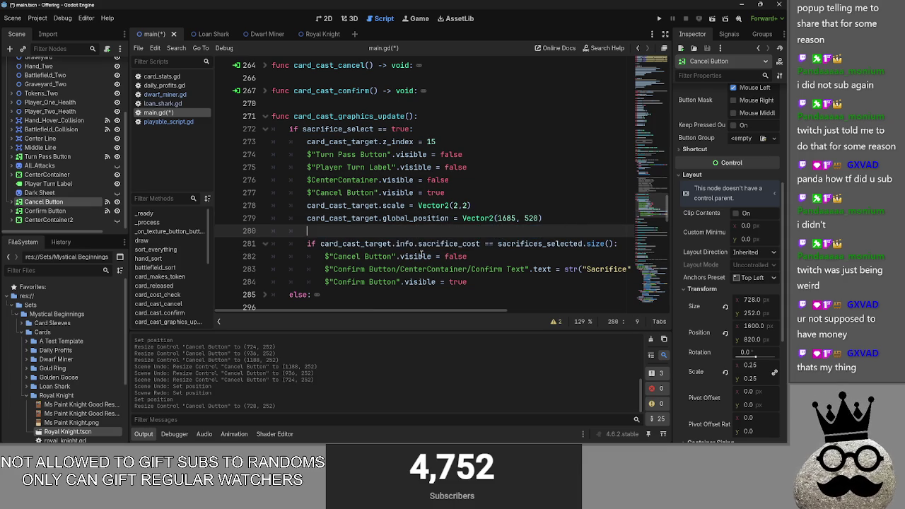
key(ctrl+v)
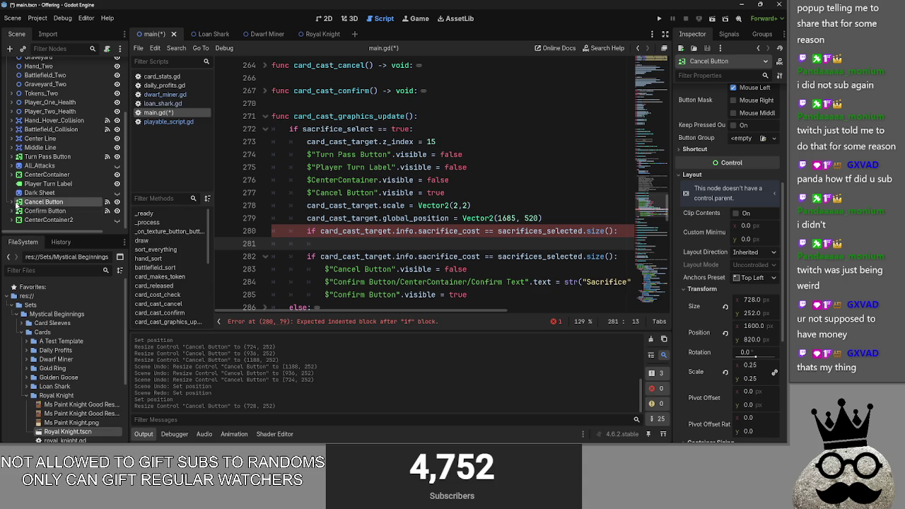
click(14, 202)
mouse_move(40, 222)
mouse_down()
mouse_move(351, 259)
mouse_move(351, 245)
mouse_up()
scroll(15, 219, up, 1)
scroll(15, 220, down, 1)
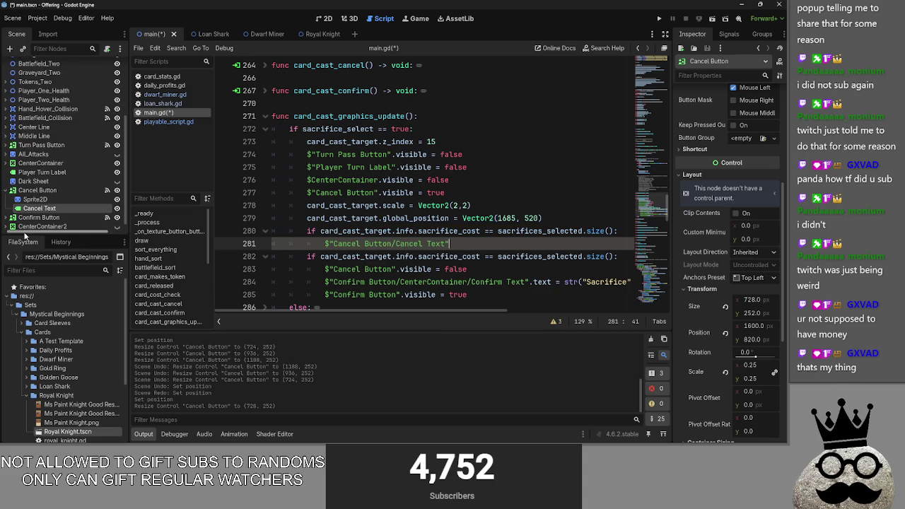
click(12, 218)
scroll(11, 212, down, 1)
click(12, 196)
click(12, 188)
click(488, 246)
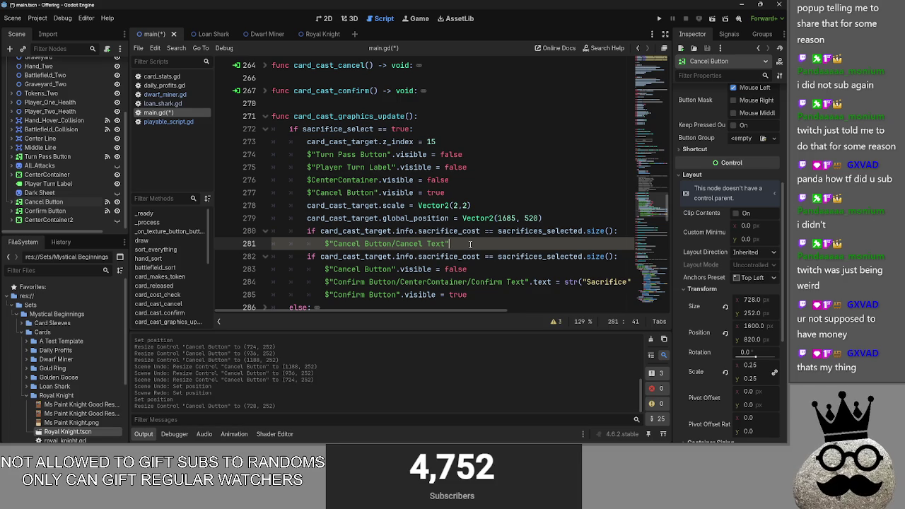
- Complete line 281 as $"Cancel Button/Cancel Text".text = str("Sacrifice")
drag(531, 282, 625, 285)
key(ctrl+c)
click(490, 244)
key(ctrl+v)
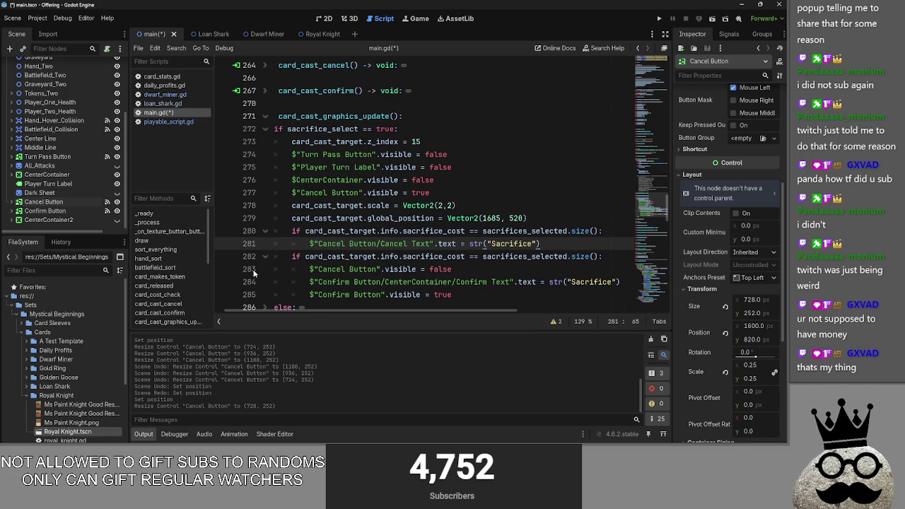
click(13, 202)
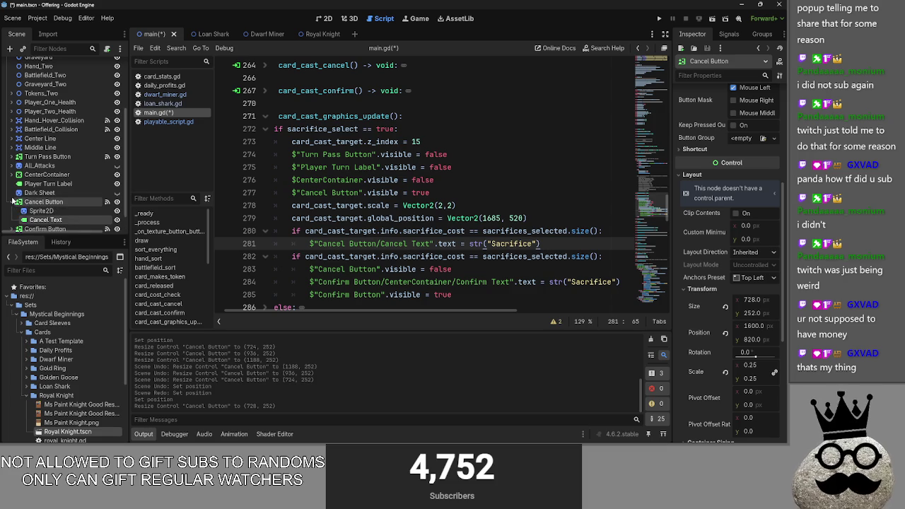
scroll(15, 214, down, 1)
- Create a CenterContainer node and move Cancel Text inside it
click(15, 210)
click(23, 211)
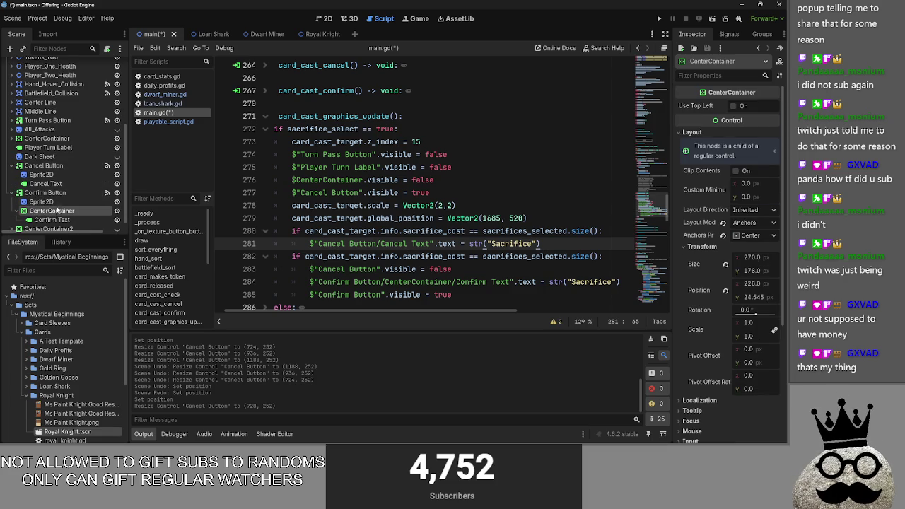
click(10, 48)
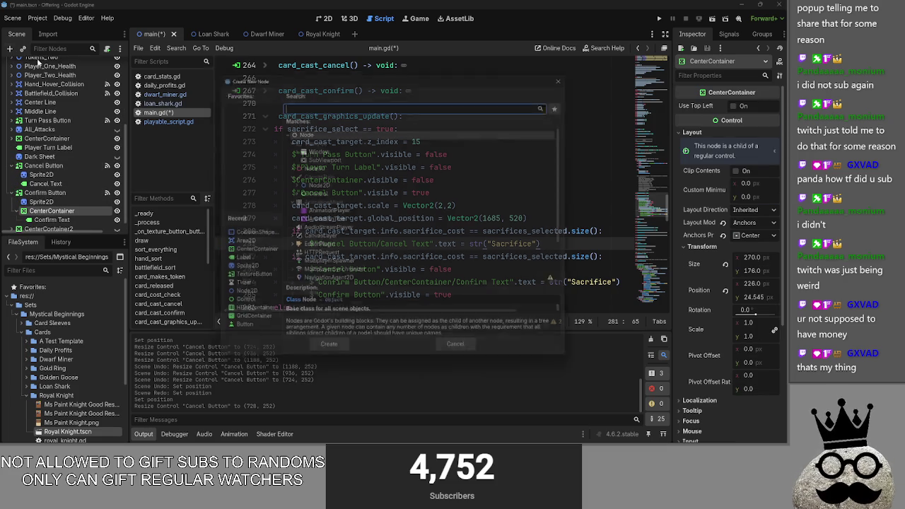
text(center)
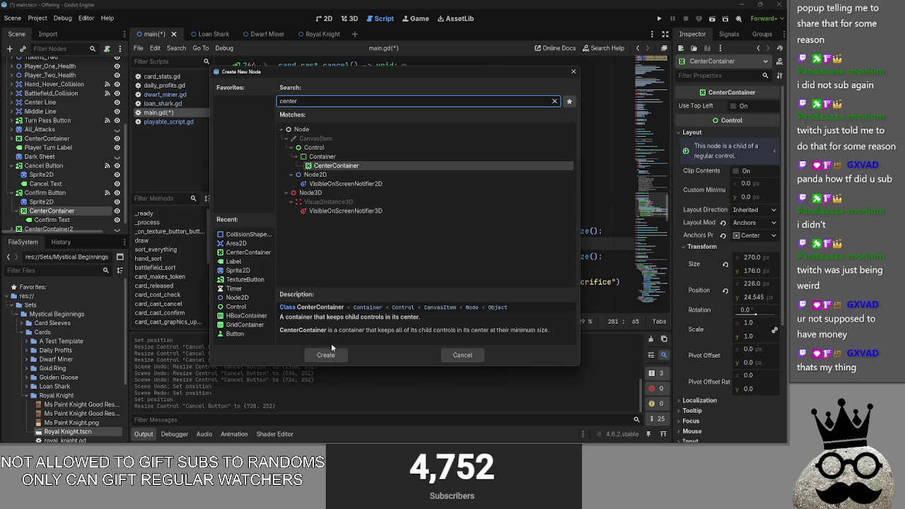
click(326, 354)
drag(51, 180, 61, 181)
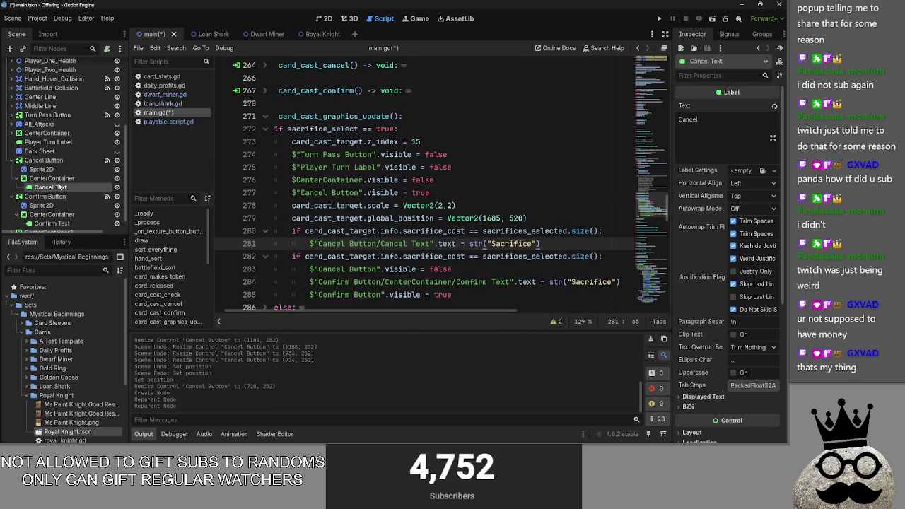
- Cut the CenterContainer and paste it back as a child of Cancel Button
click(324, 19)
scroll(502, 164, up, 4)
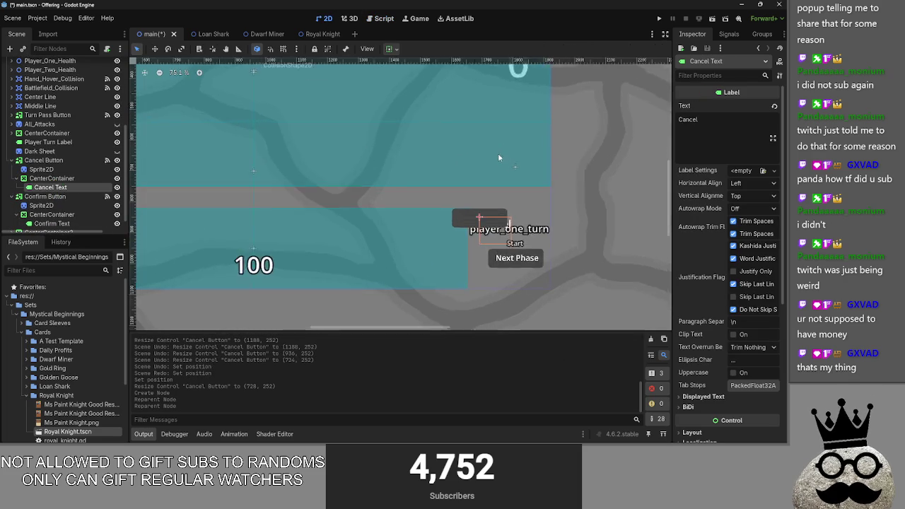
click(49, 178)
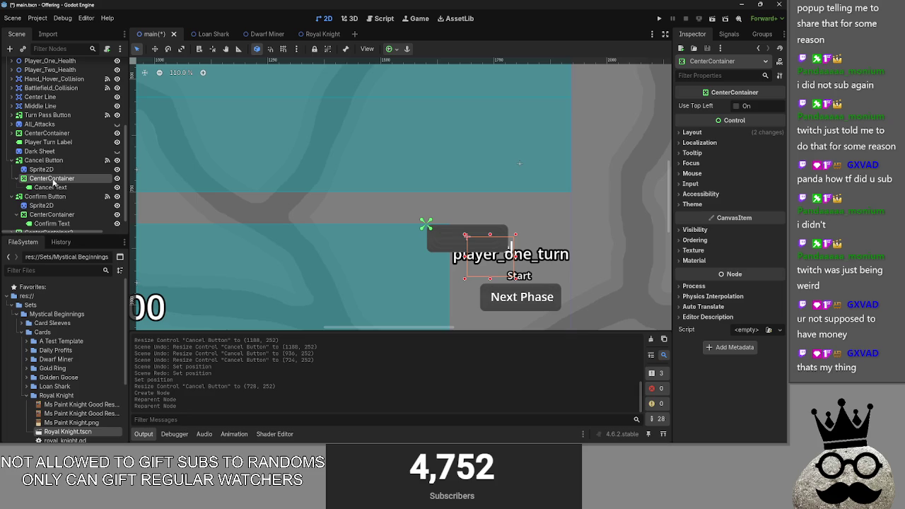
right_click(44, 178)
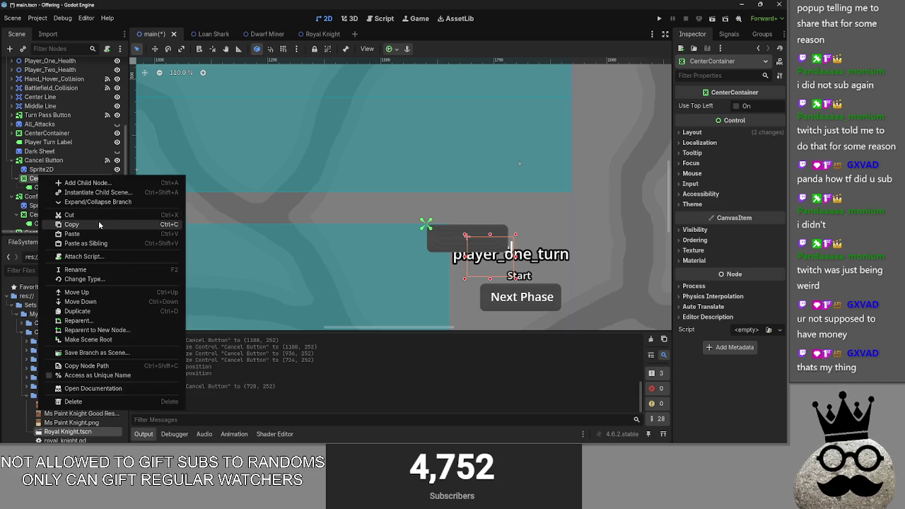
click(87, 216)
click(44, 203)
click(44, 166)
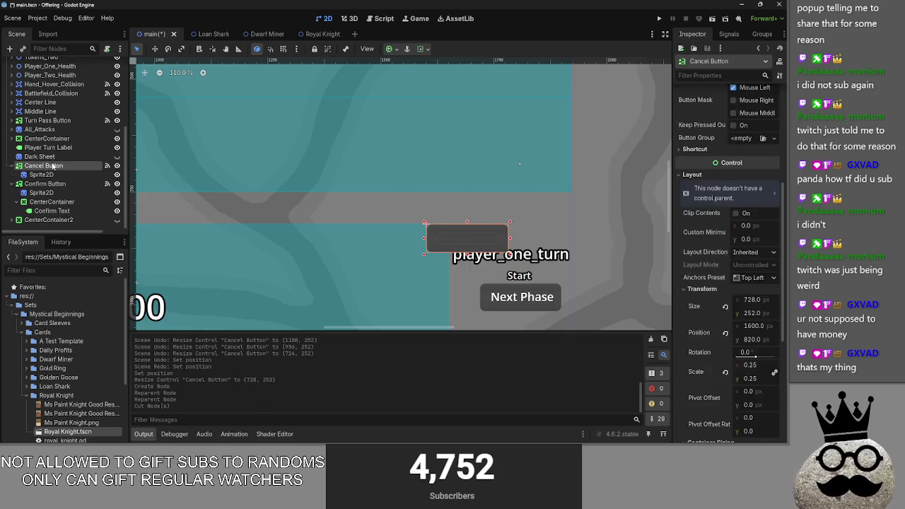
key(ctrl+v)
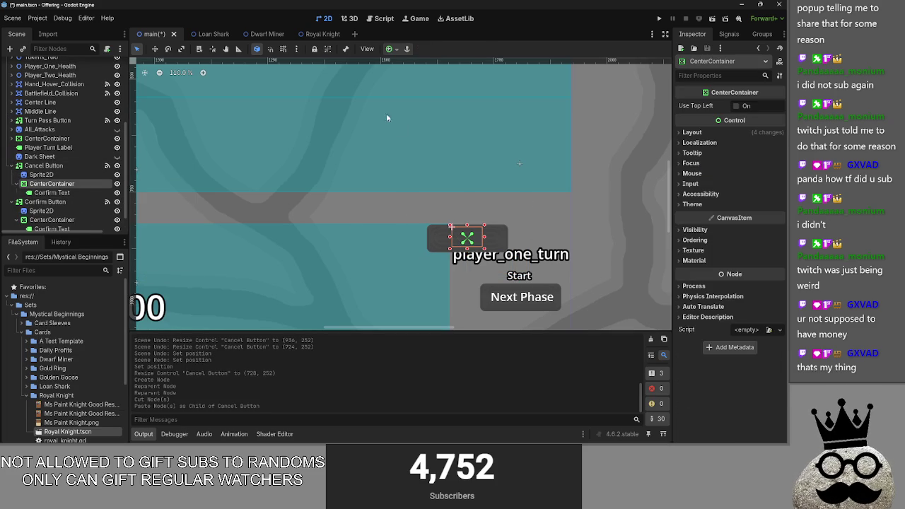
click(380, 18)
- Point line 281 at $"Cancel Button/CenterContainer/Confirm Text" with text 'Too Few Sacrifices'
scroll(465, 216, down, 1)
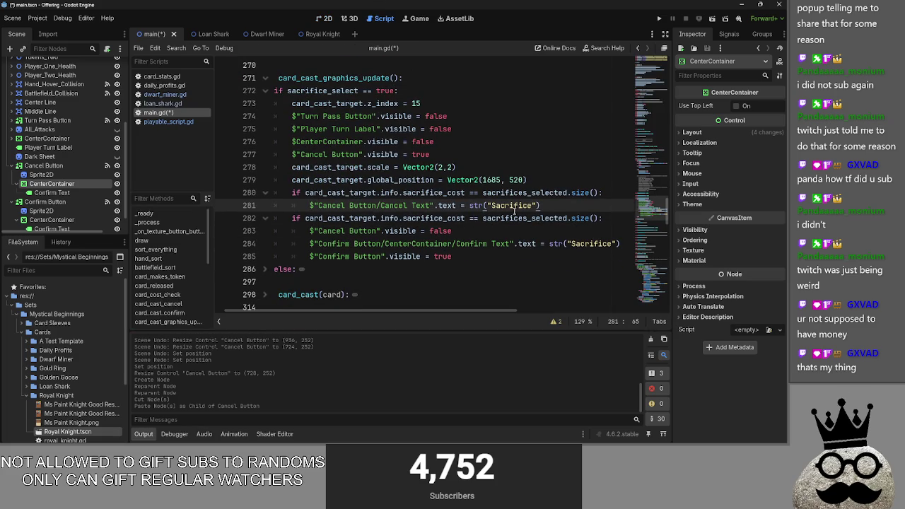
drag(431, 205, 309, 205)
key(BackSpace)
mouse_move(48, 183)
mouse_down()
mouse_move(56, 193)
mouse_move(338, 217)
mouse_move(332, 212)
mouse_up()
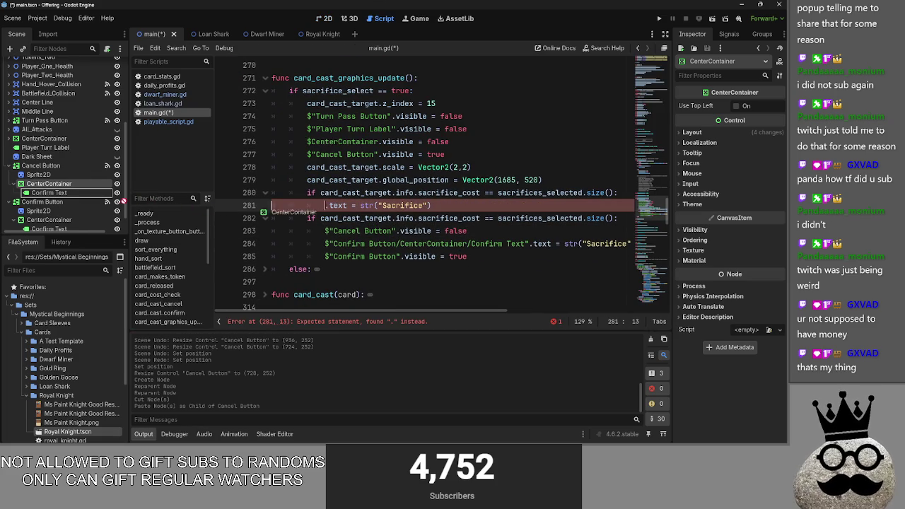
drag(49, 193, 325, 206)
mouse_move(481, 310)
mouse_down()
mouse_move(566, 309)
mouse_move(557, 310)
mouse_up()
drag(502, 206, 461, 205)
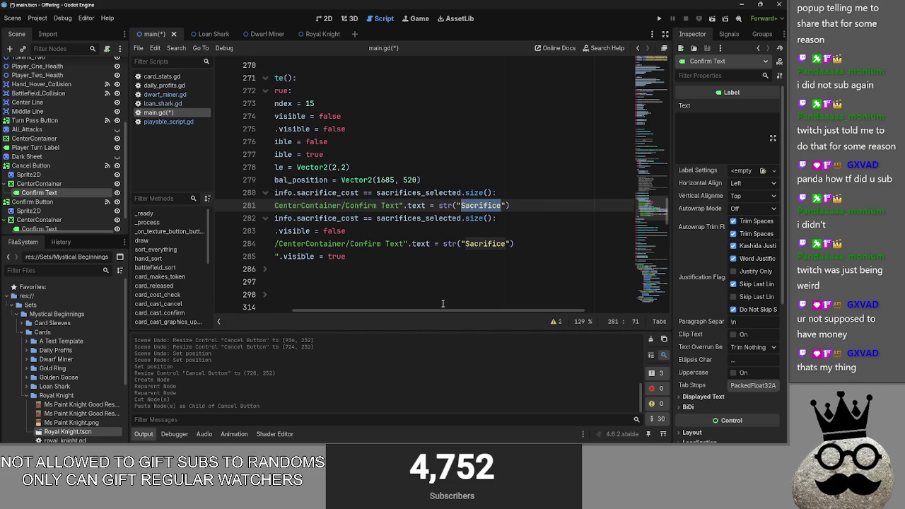
drag(434, 314, 378, 314)
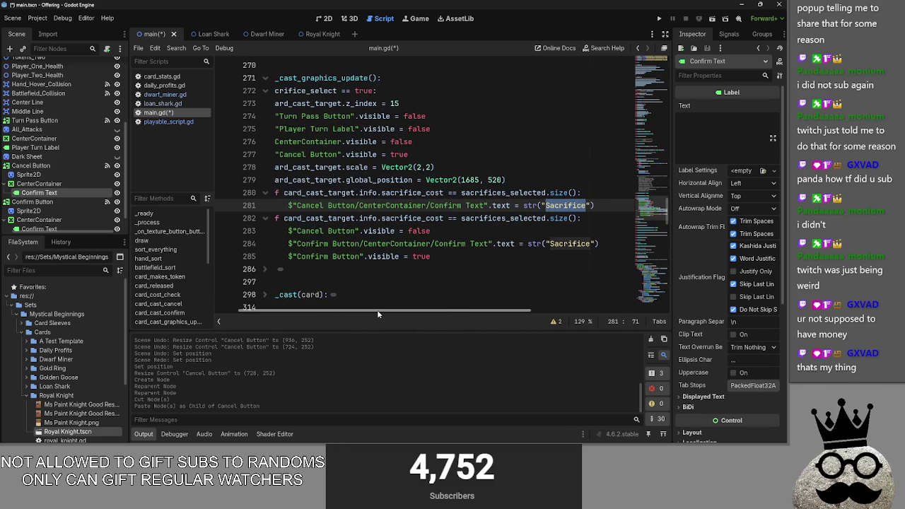
text(Too Few )
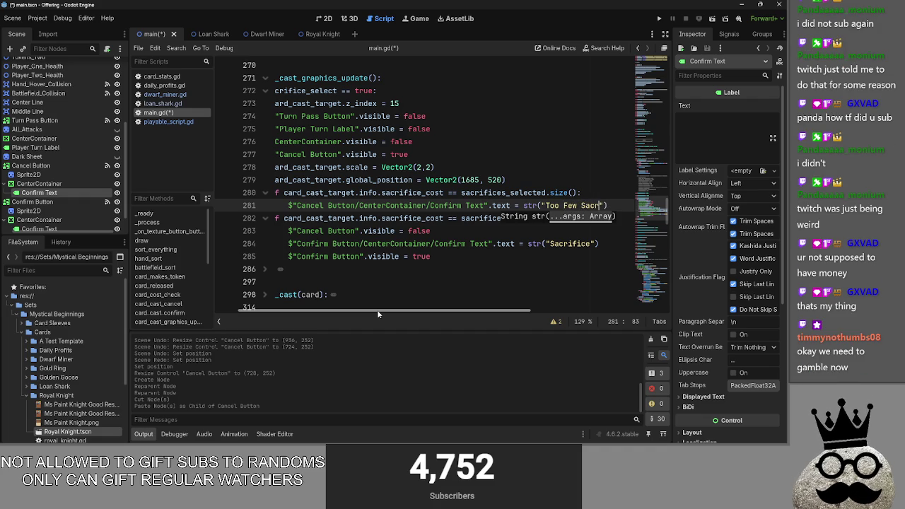
text(fices)
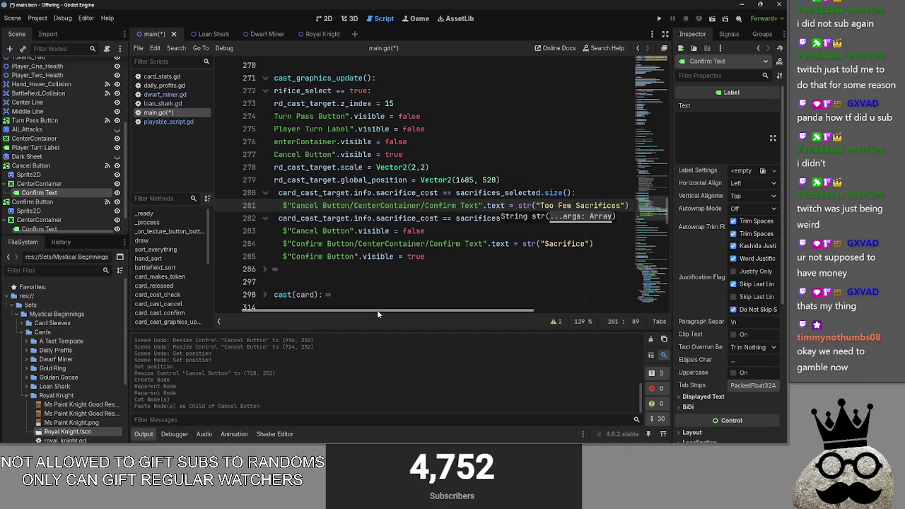
- Change the line 280 comparison from == to >= and paste a copy of the check
click(446, 192)
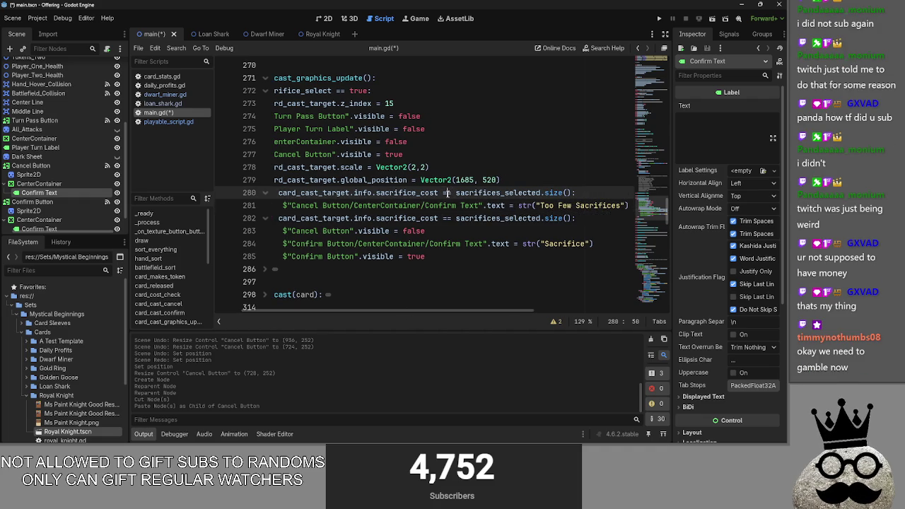
key(Left)
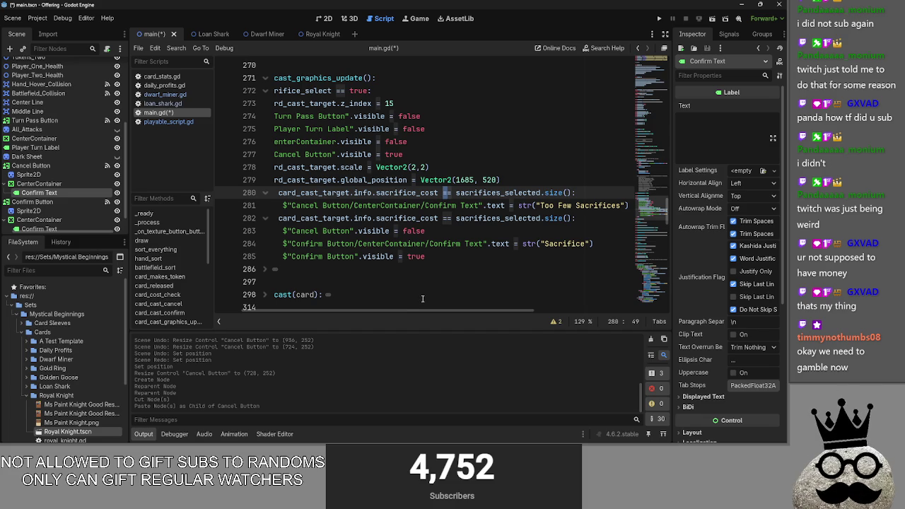
text(>)
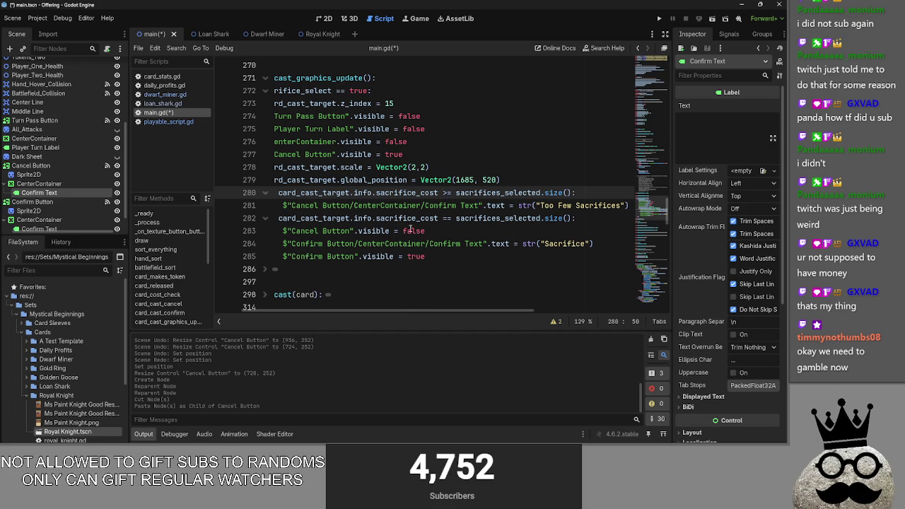
click(599, 190)
drag(587, 193, 209, 195)
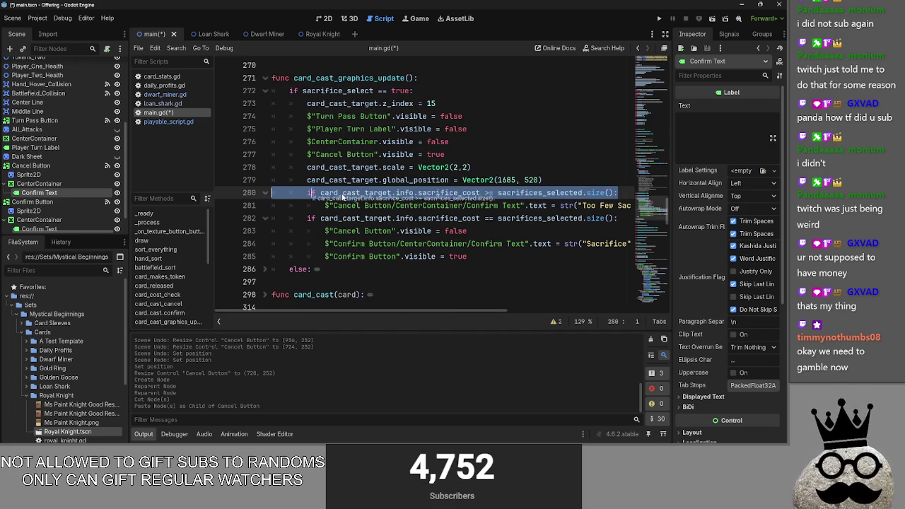
mouse_move(629, 205)
mouse_down()
mouse_move(373, 205)
mouse_move(307, 193)
mouse_up()
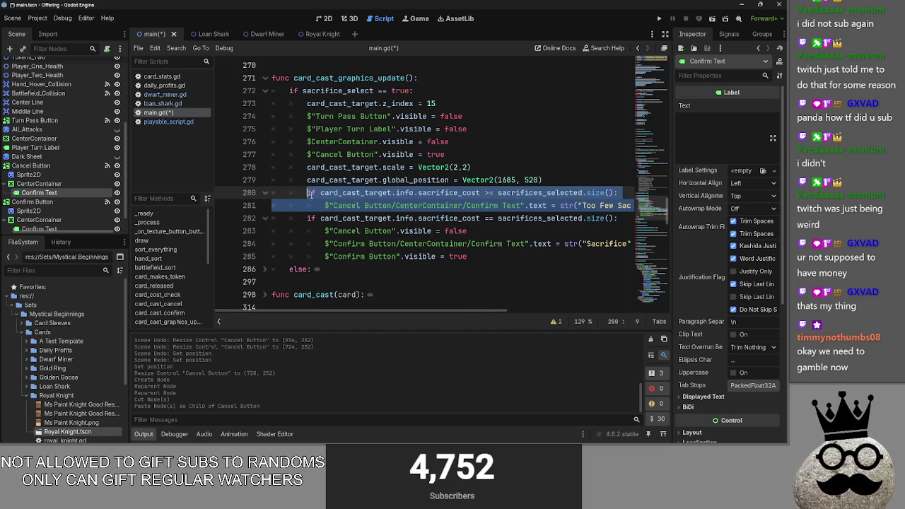
key(ctrl+z)
key(ctrl+z)
key(ctrl+v)
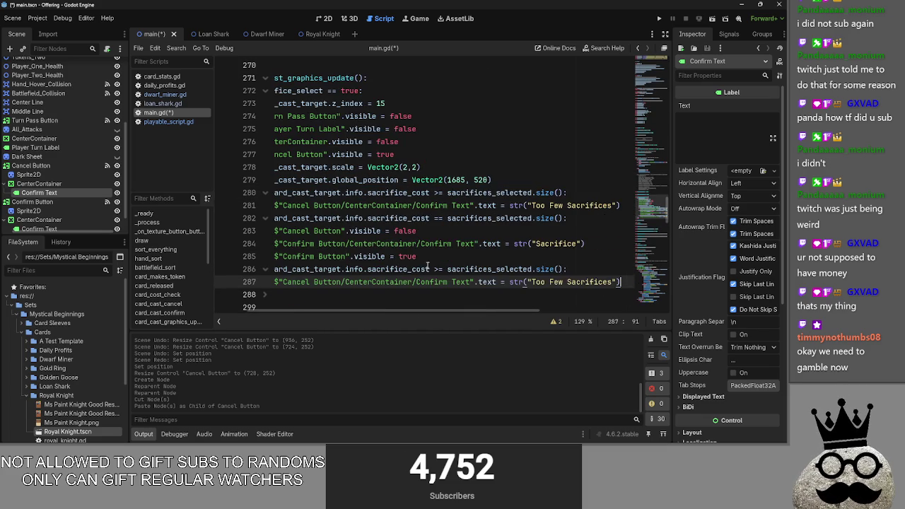
- Delete the duplicated sacrifice-cost check further down the script
click(646, 279)
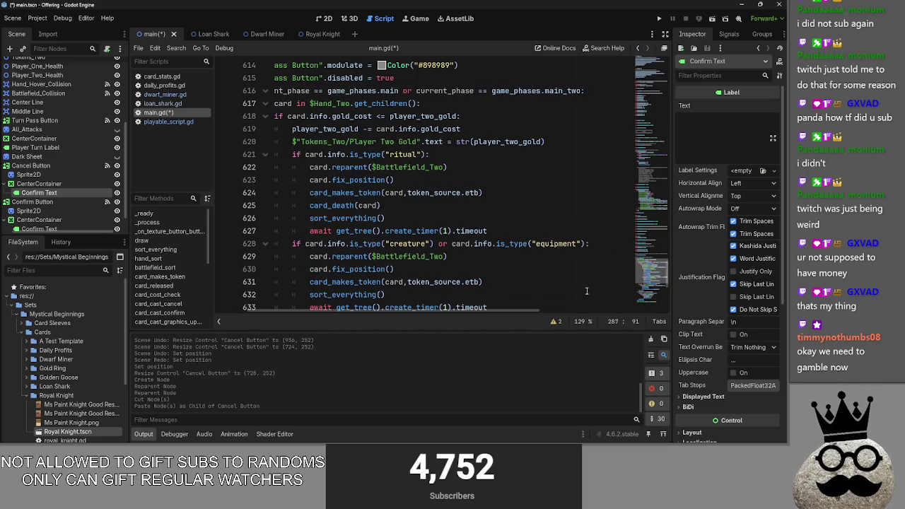
scroll(586, 290, down, 2)
scroll(576, 286, up, 8)
scroll(571, 286, up, 10)
drag(621, 249, 276, 237)
key(Delete)
key(BackSpace)
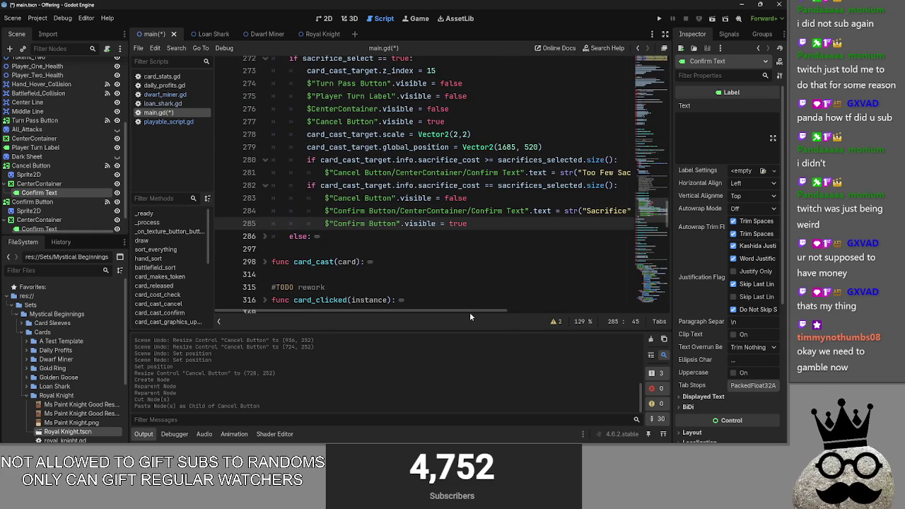
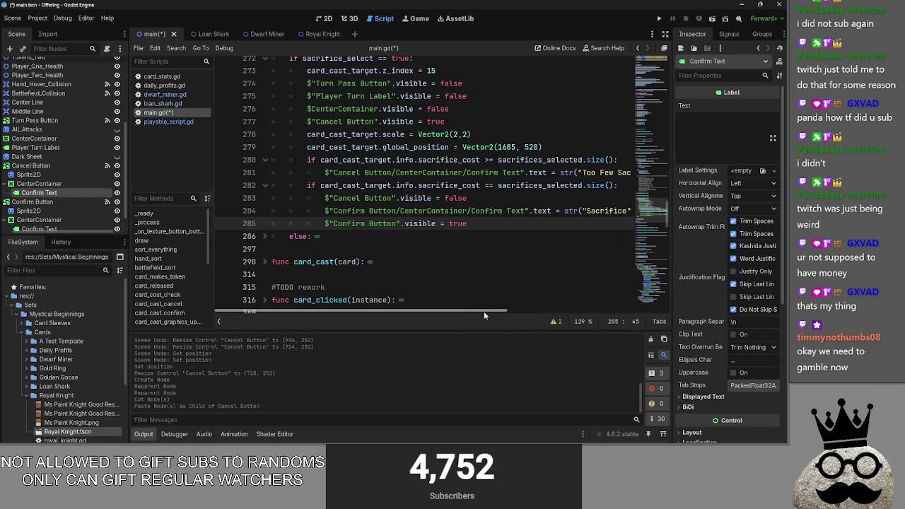
- Replace the 'Too Few Sacrifices' text on main.gd line 281 with 'Cancel'
drag(484, 311, 524, 312)
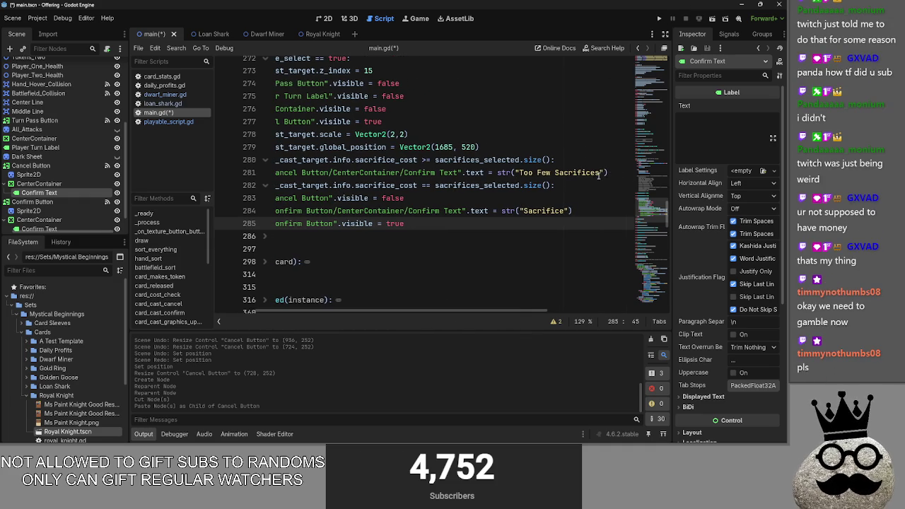
drag(599, 173, 521, 173)
text(Cancel)
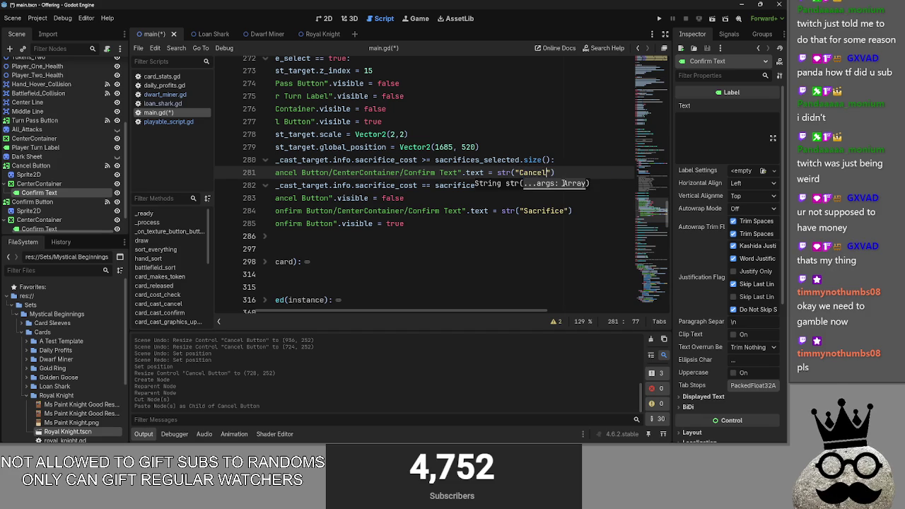
key(End)
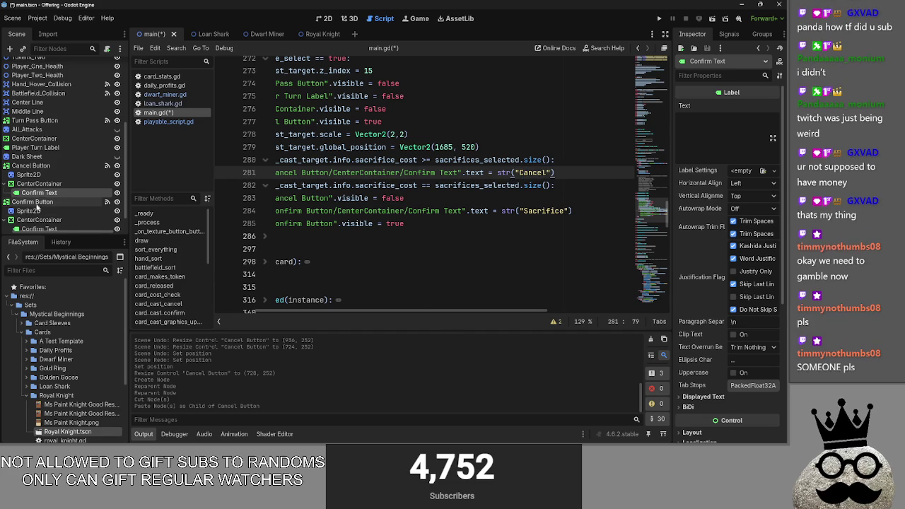
- Rename the Cancel Button's Confirm Text node to 'Cancel Text'
right_click(43, 194)
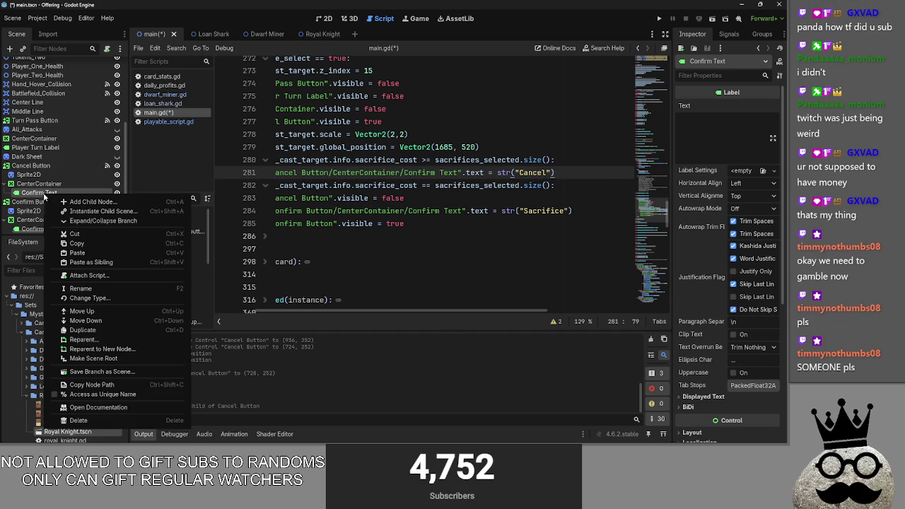
click(123, 285)
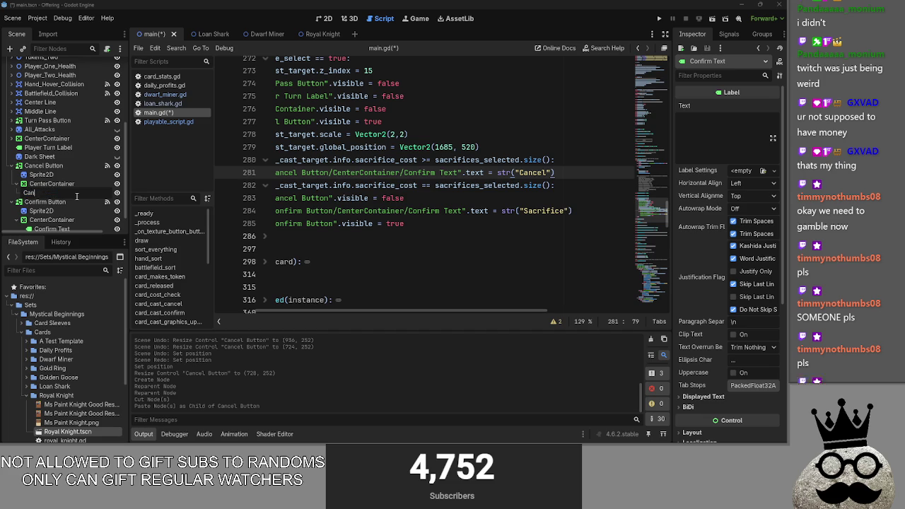
text(el Text)
key(Return)
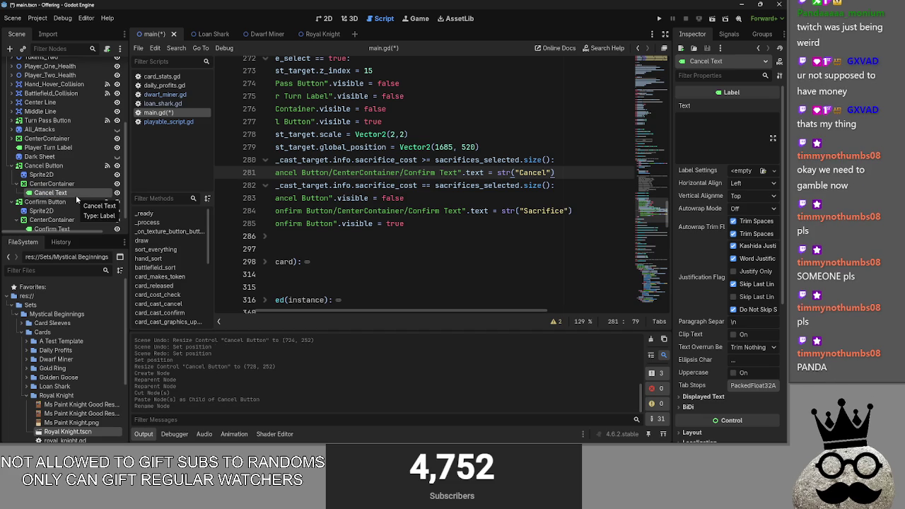
drag(373, 311, 331, 311)
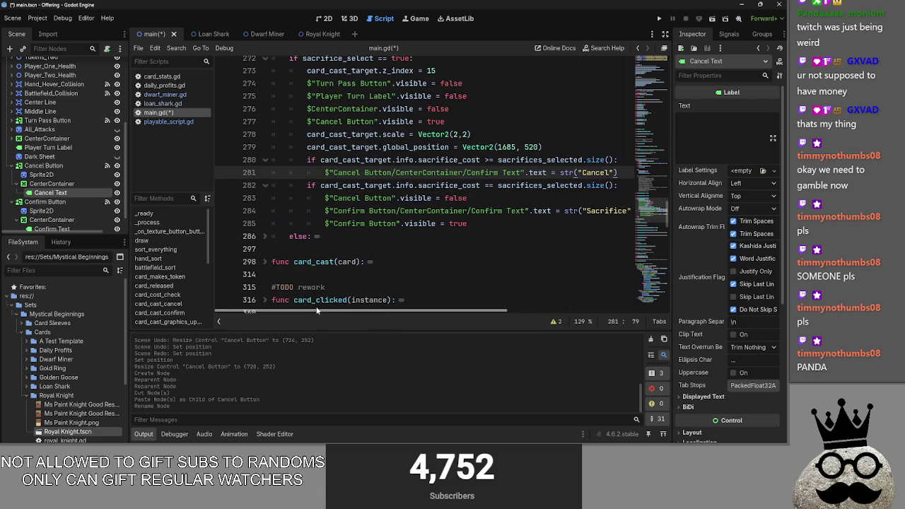
- Delete the sacrifice cost check on lines 280–281
click(530, 198)
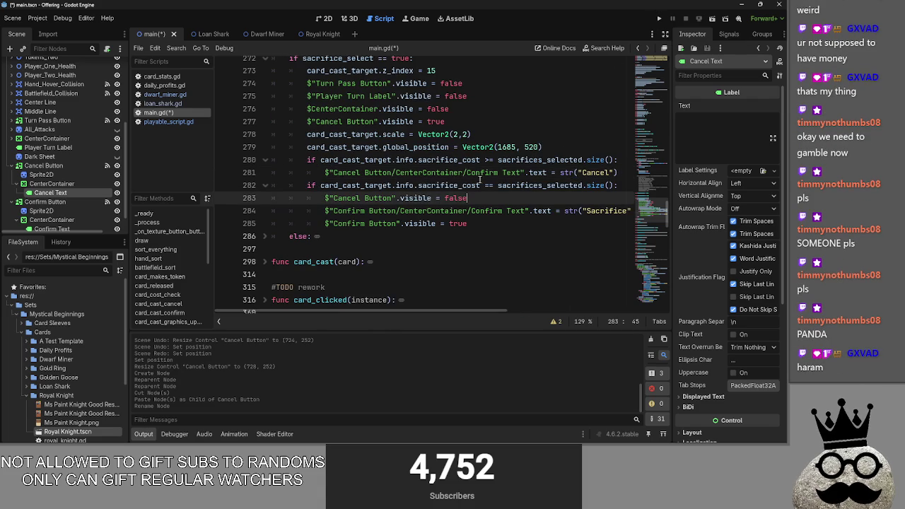
drag(609, 175, 276, 160)
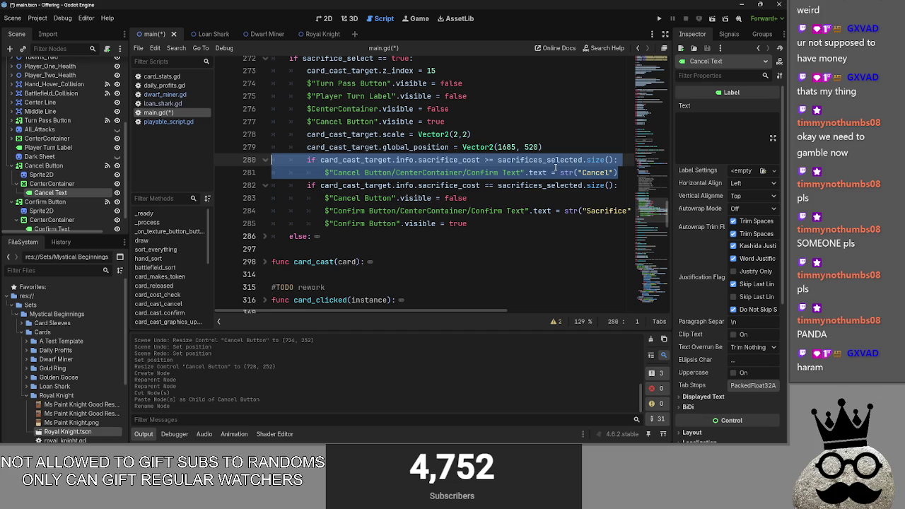
key(BackSpace)
- Expand card_clicked and collapse its sacrifice_select == false, activated ability and blocking blocks
scroll(579, 163, down, 4)
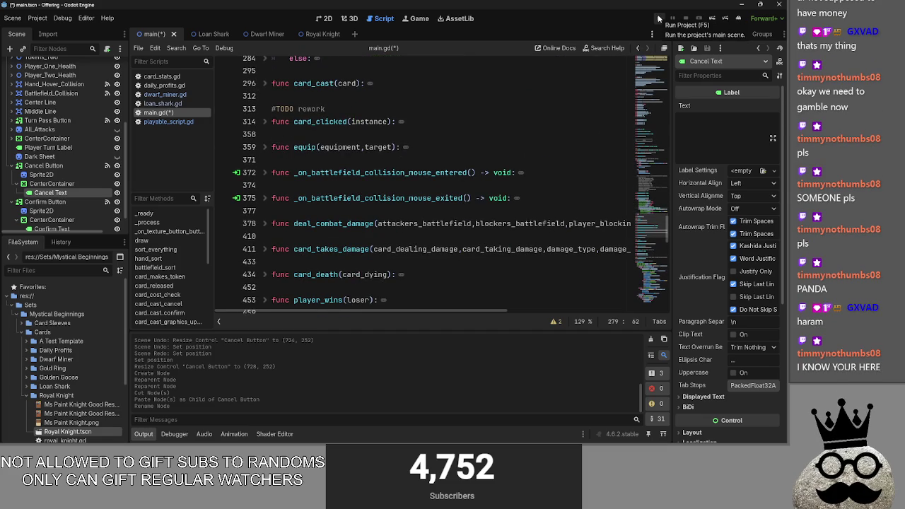
scroll(325, 213, down, 4)
scroll(326, 212, up, 6)
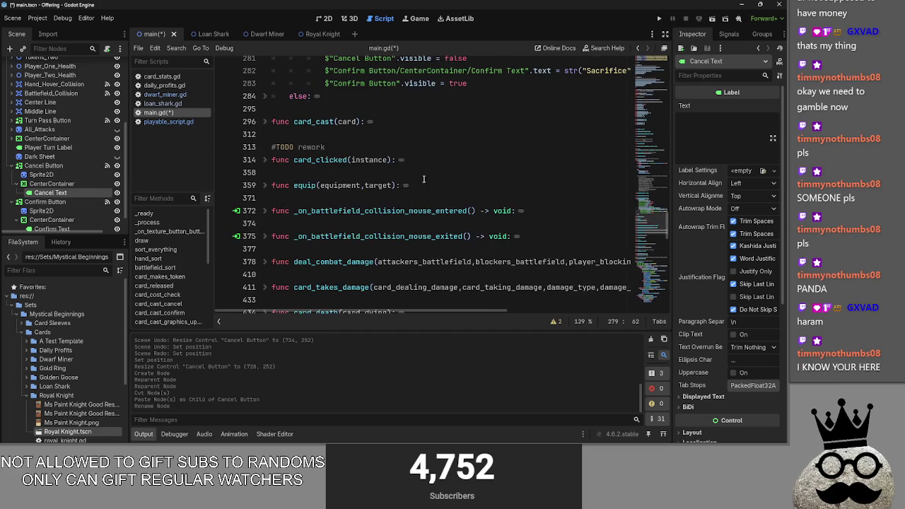
click(259, 198)
scroll(277, 142, down, 2)
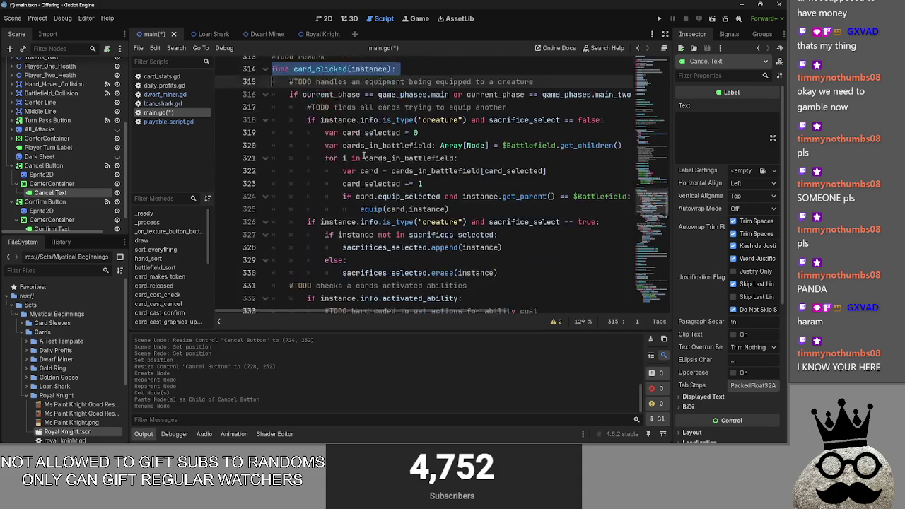
click(263, 173)
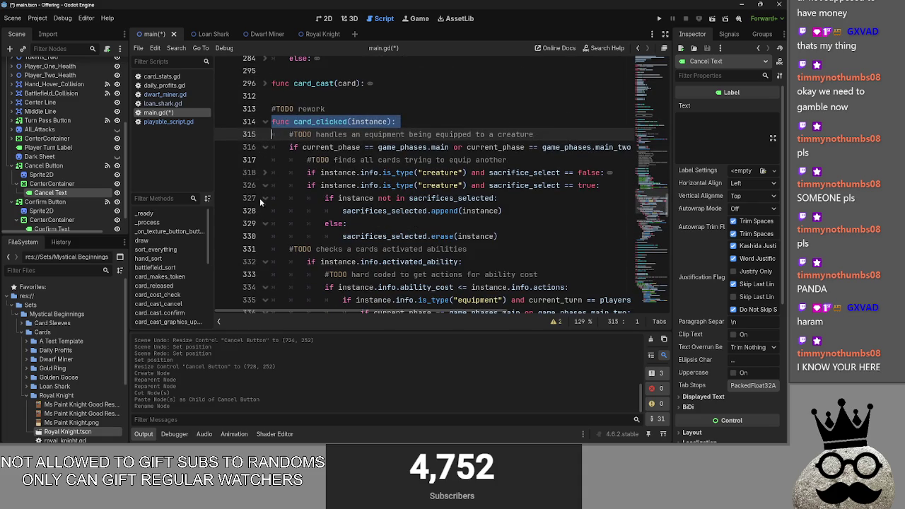
click(265, 261)
click(265, 287)
scroll(300, 230, down, 1)
scroll(309, 226, up, 1)
scroll(311, 224, down, 1)
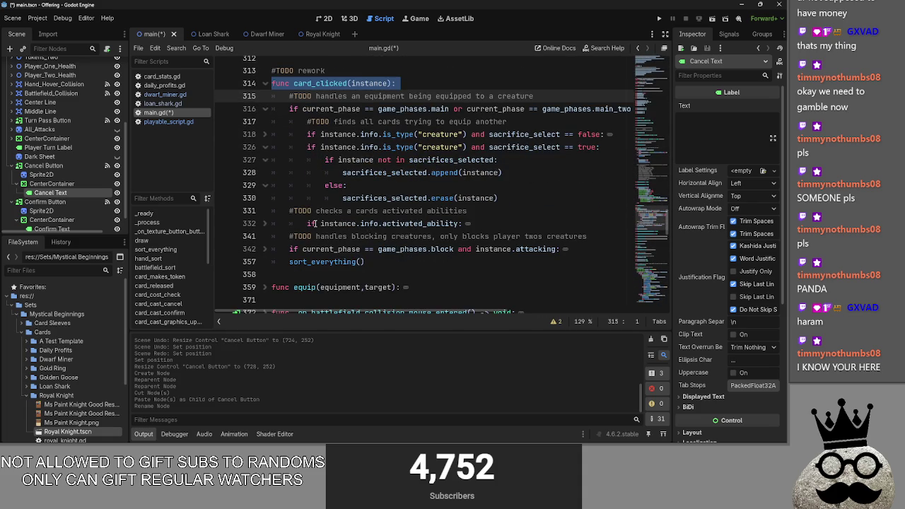
scroll(315, 223, up, 1)
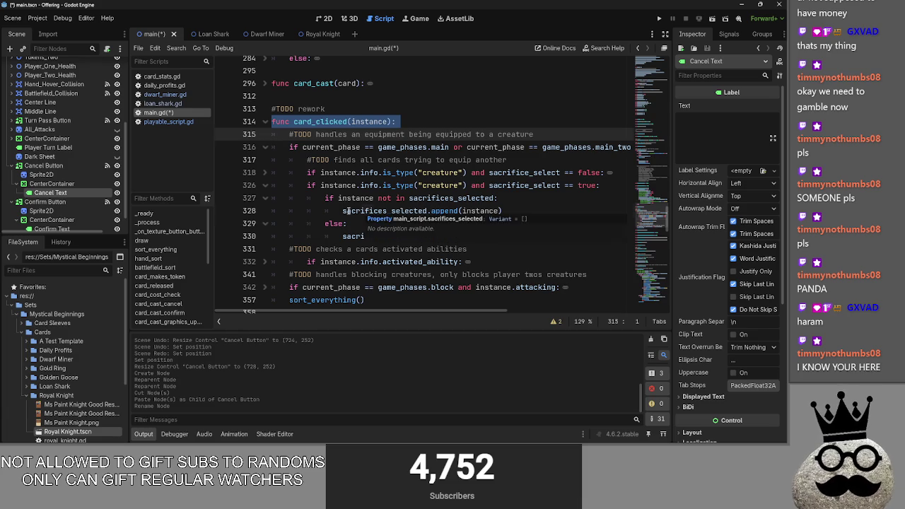
- Append 'and card_cast_target.info.' to the line 327 condition using autocomplete
double_click(385, 211)
double_click(444, 211)
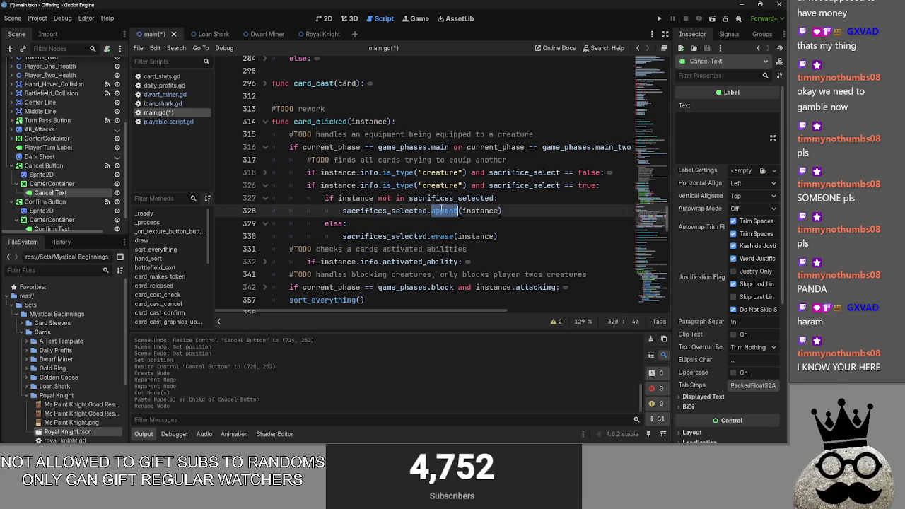
double_click(341, 199)
double_click(474, 199)
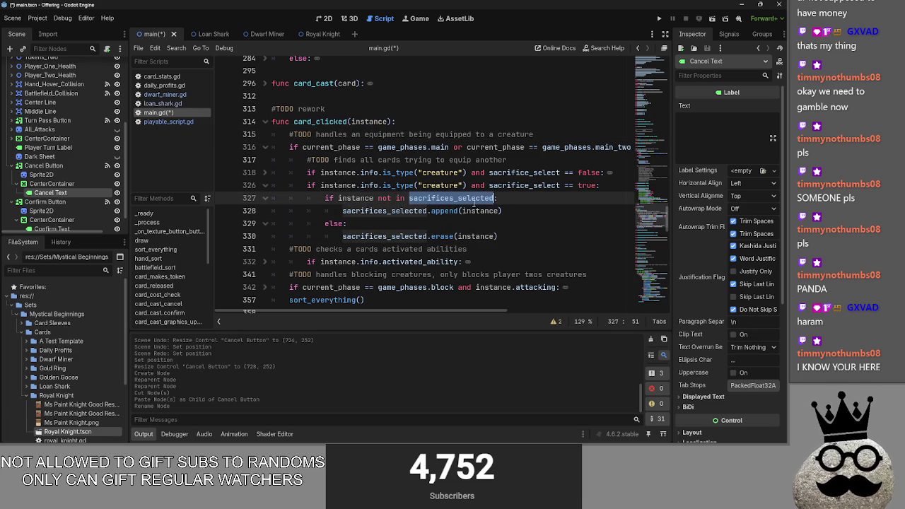
key(End)
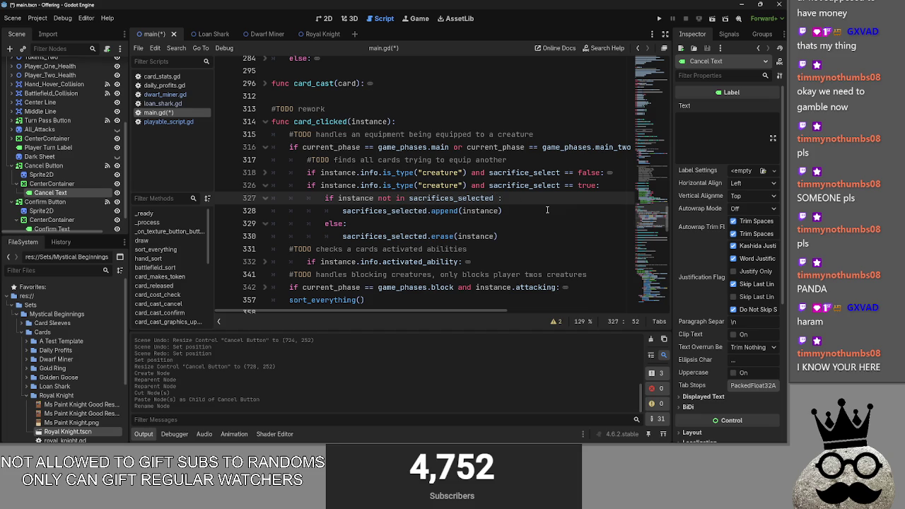
text(nd c)
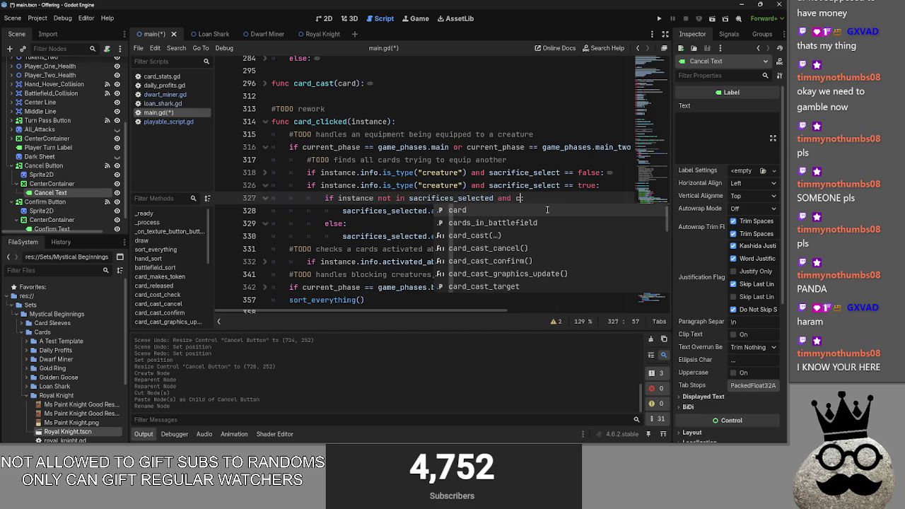
text(ard_cast)
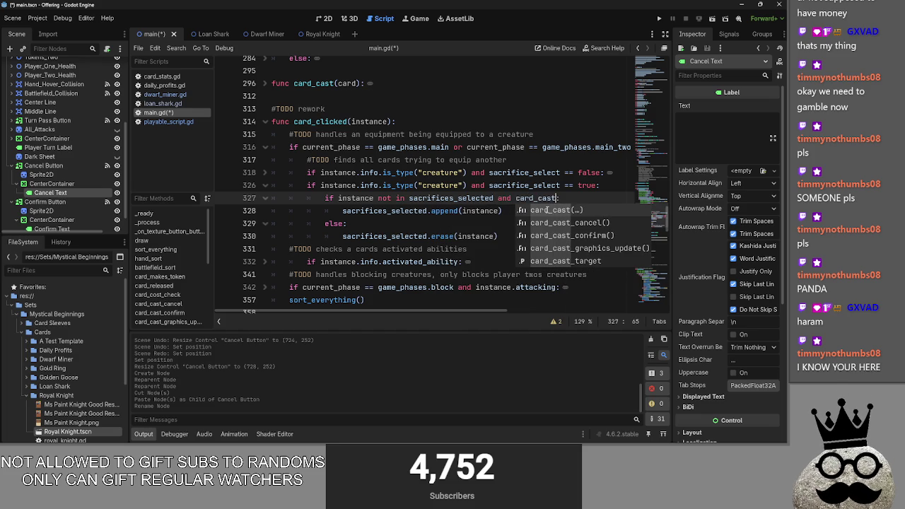
click(567, 261)
text(.info.)
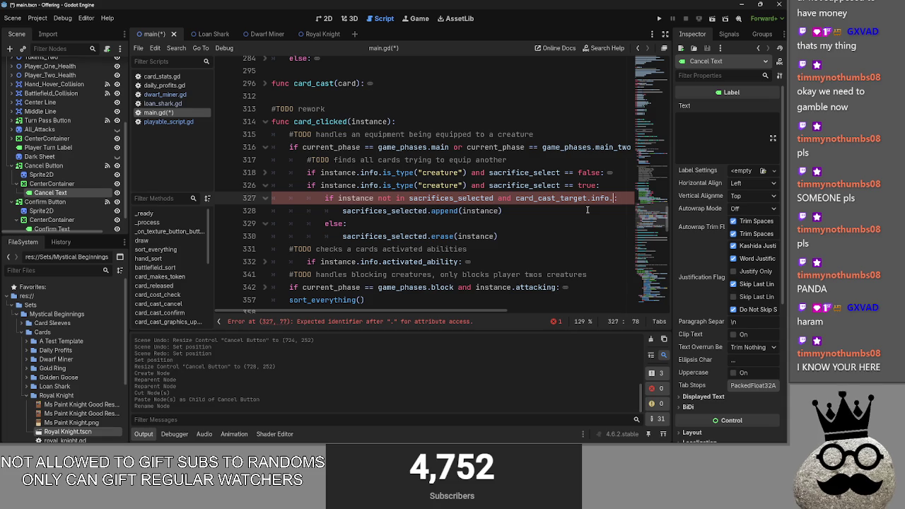
- Rework line 327 to require card_cast_target.info.sacrifice_cost > sacrifices_selected.size() before the instance check
double_click(497, 198)
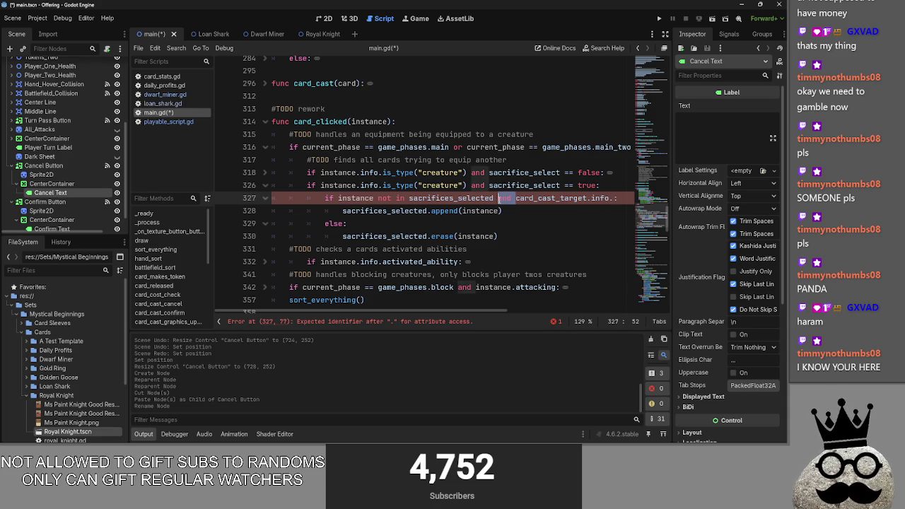
key(BackSpace)
drag(598, 199, 337, 200)
click(438, 198)
text(and )
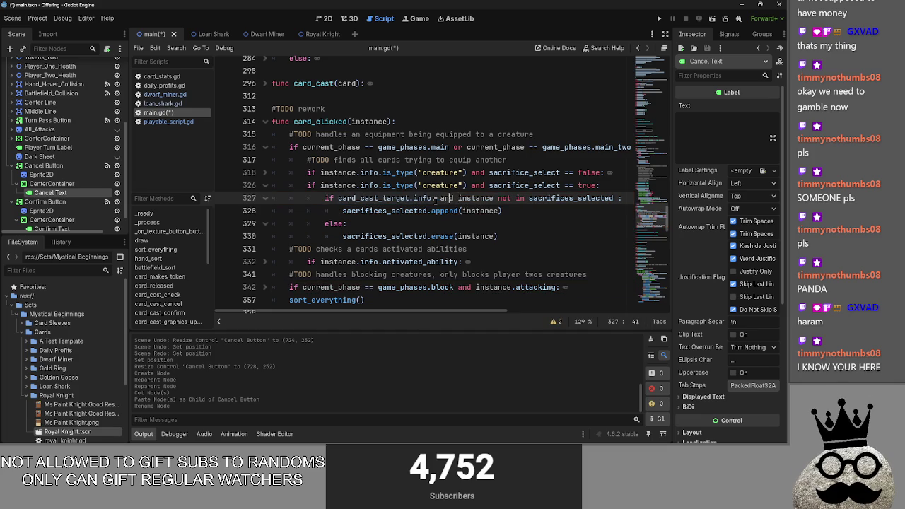
text(scac)
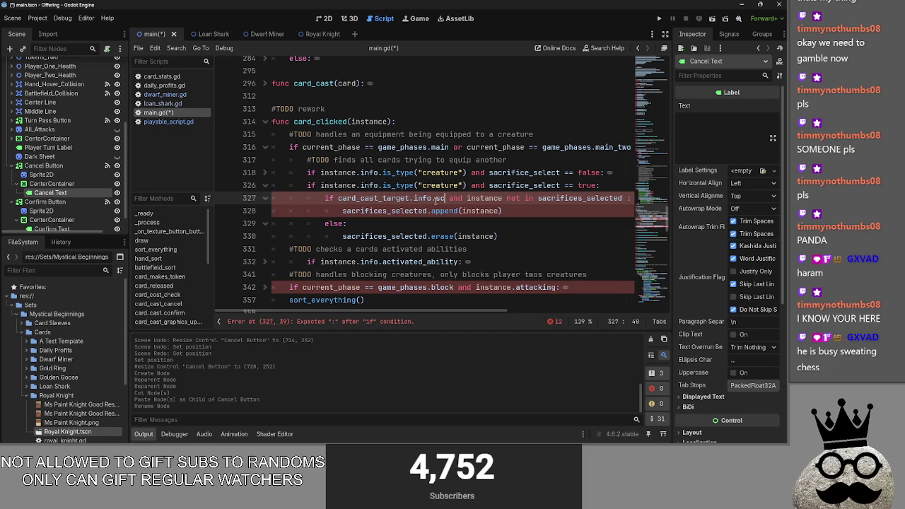
key(BackSpace)
key(BackSpace)
key(BackSpace)
text(pa)
text(fice_co)
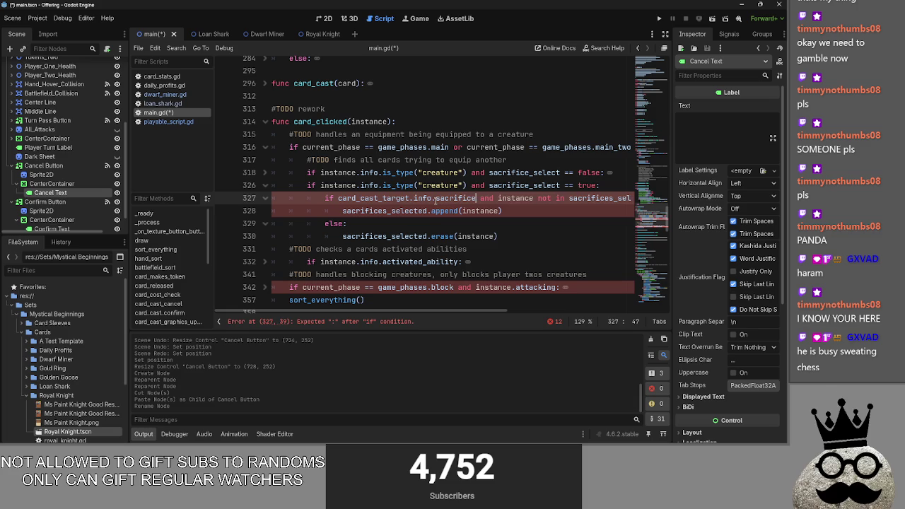
text(st)
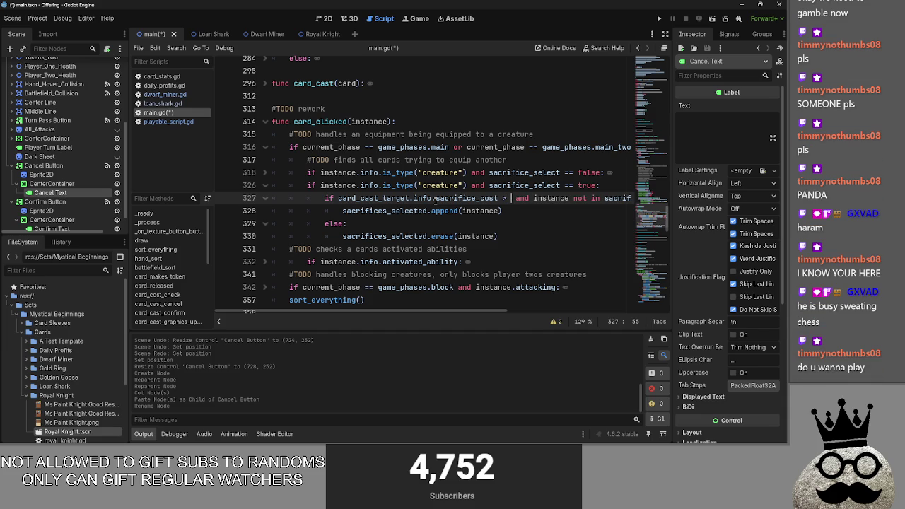
text(cr)
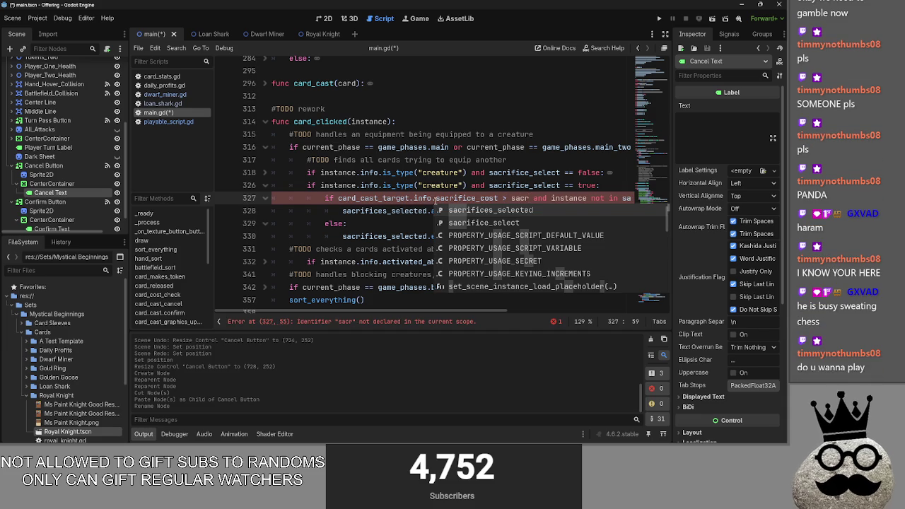
key(Return)
text(.size)
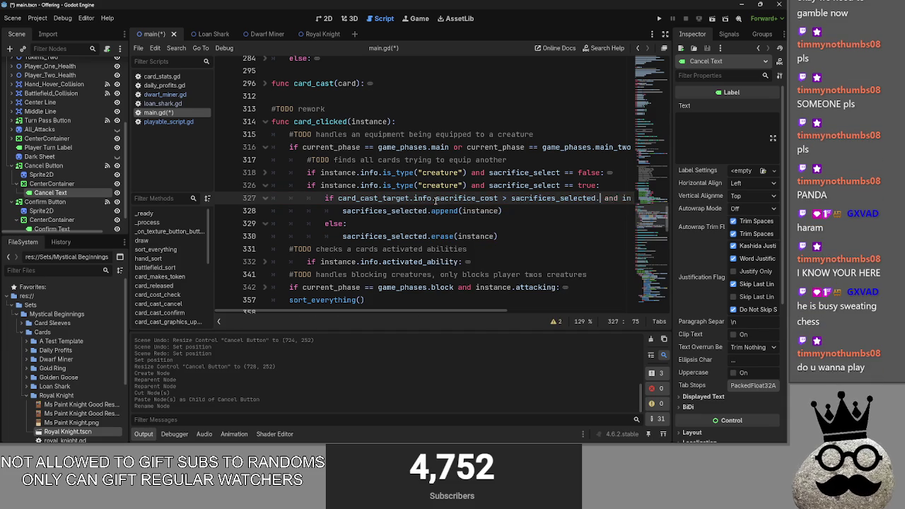
key(Return)
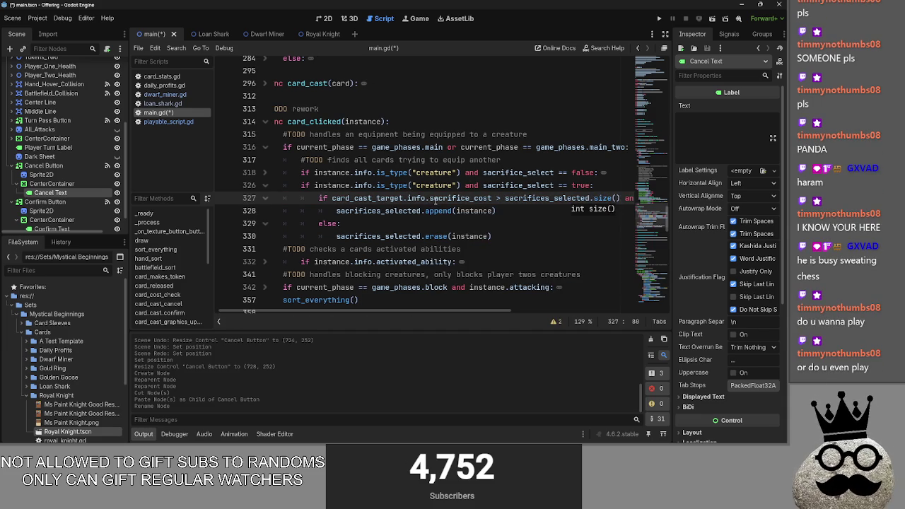
key(Down)
mouse_move(434, 311)
mouse_down()
mouse_move(476, 311)
mouse_move(422, 315)
mouse_up()
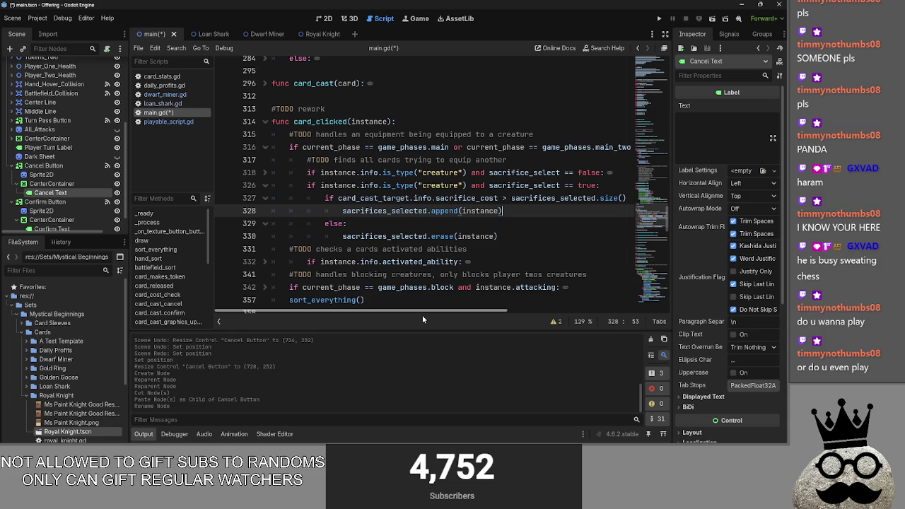
- Review the line 327 append condition and the append on line 328 in card_clicked
drag(424, 314, 566, 310)
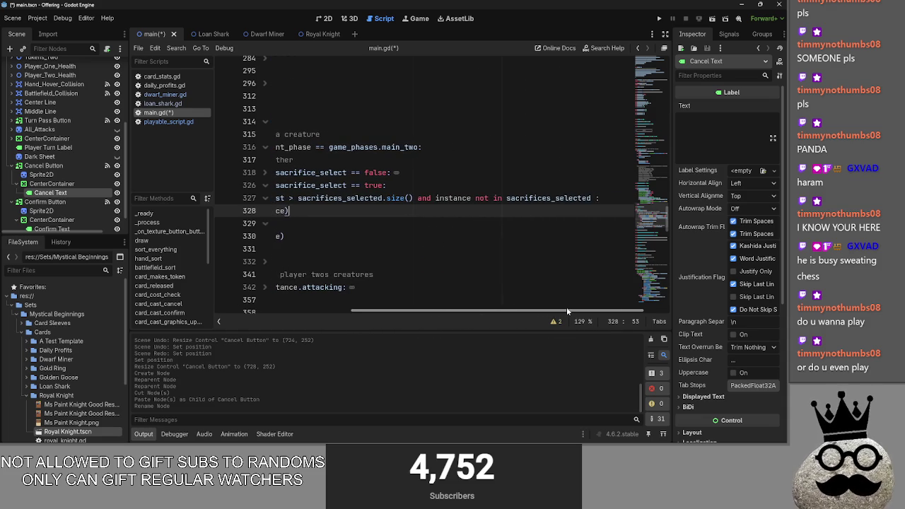
double_click(339, 198)
double_click(446, 198)
click(445, 200)
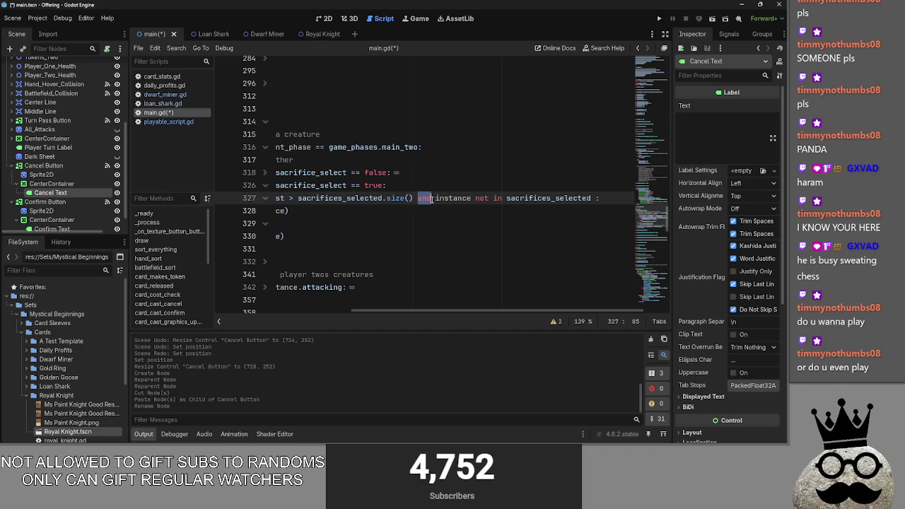
drag(523, 311, 566, 311)
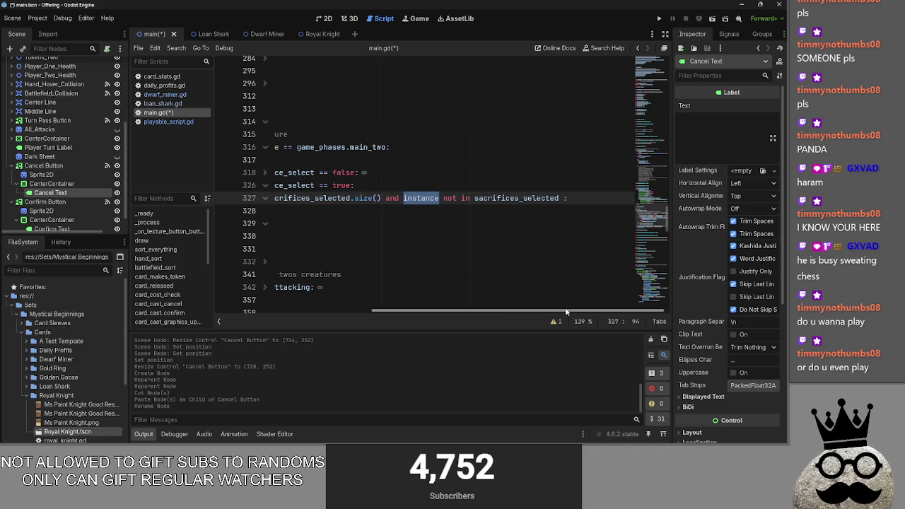
key(ctrl+z)
key(ctrl+z)
key(ctrl+z)
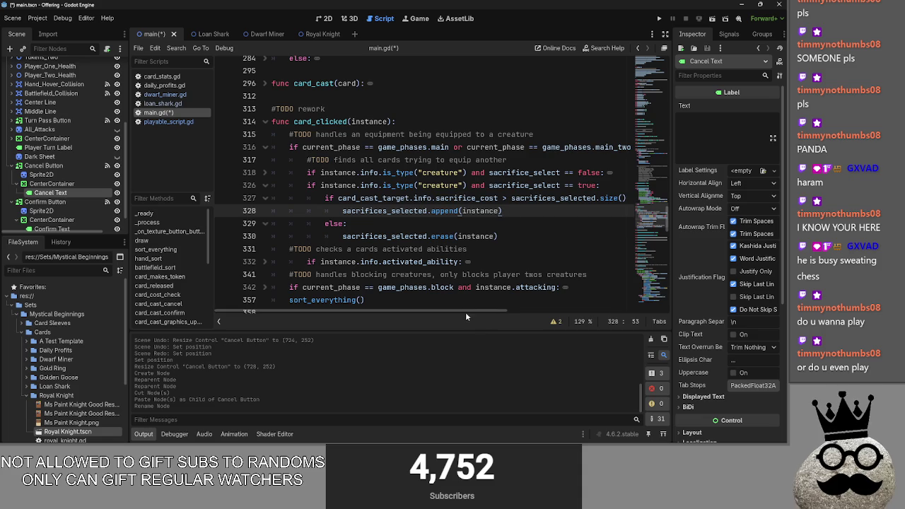
drag(465, 312, 571, 307)
key(ctrl+z)
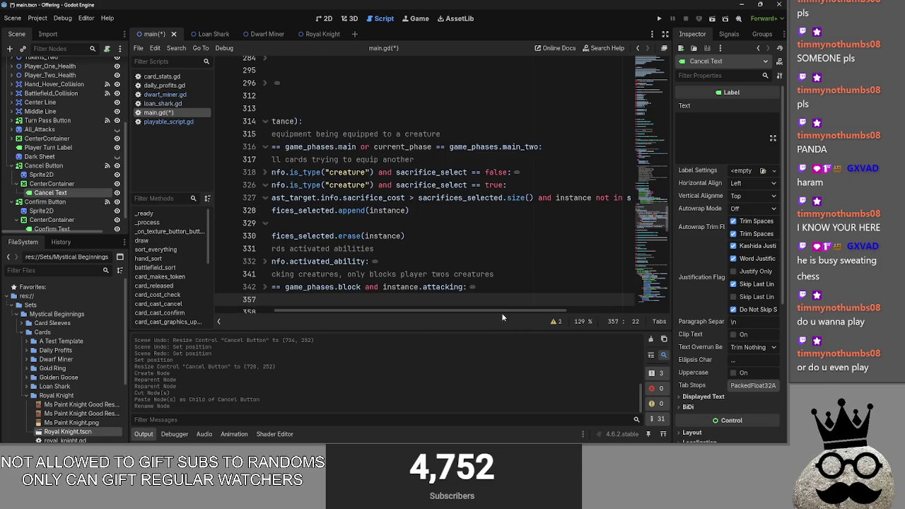
- Check the else branch erasing the instance on lines 329–330, then run the project
drag(381, 314, 322, 313)
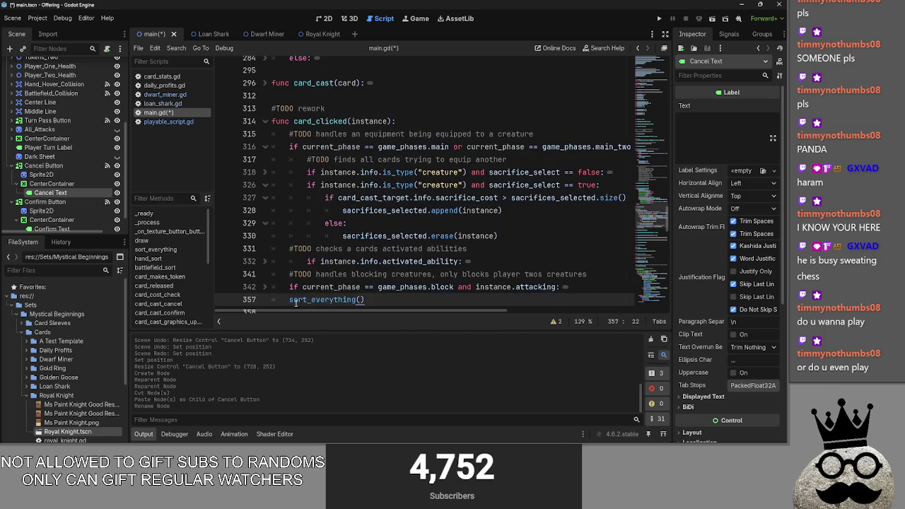
click(527, 247)
click(543, 237)
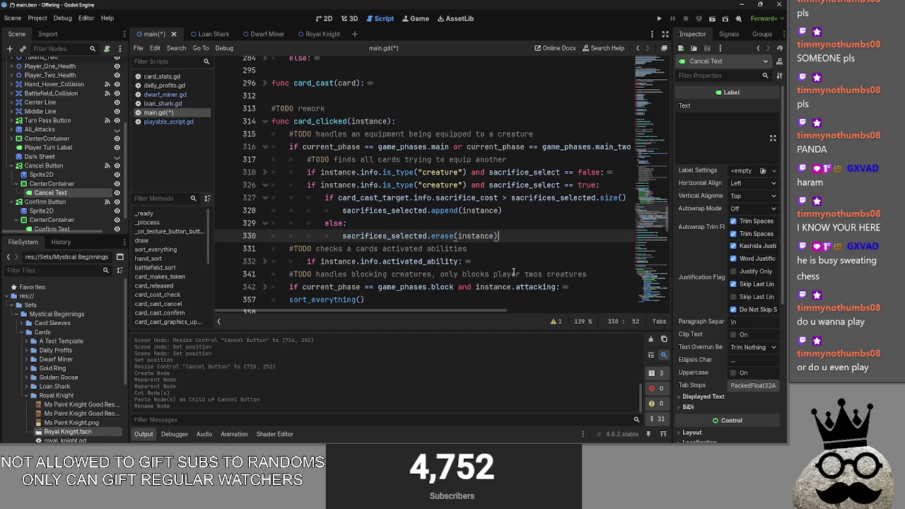
click(350, 223)
mouse_move(449, 309)
mouse_down()
mouse_move(506, 310)
mouse_move(445, 314)
mouse_up()
double_click(478, 235)
click(468, 223)
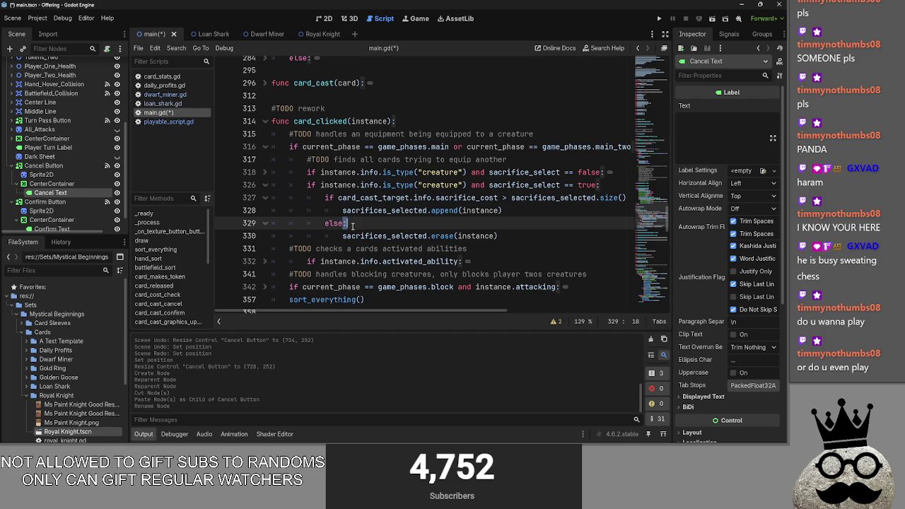
mouse_move(446, 314)
mouse_down()
mouse_move(601, 320)
mouse_move(443, 313)
mouse_up()
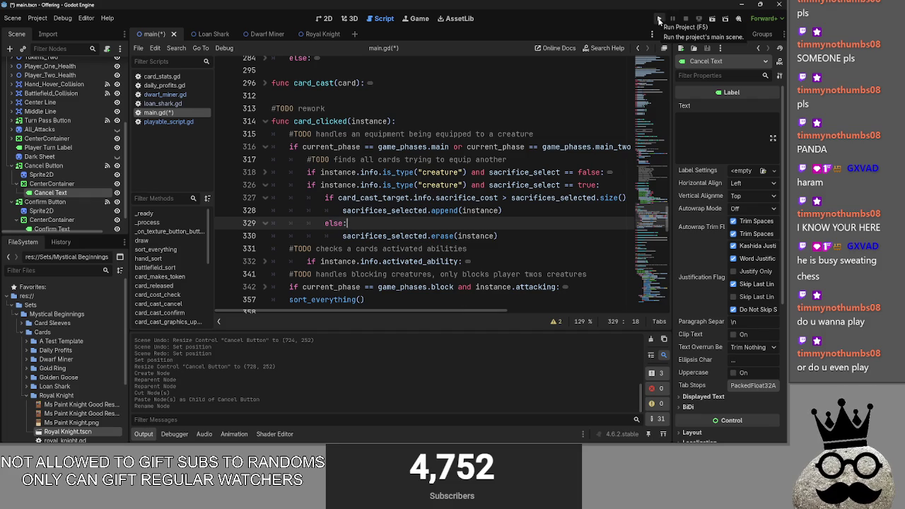
click(658, 19)
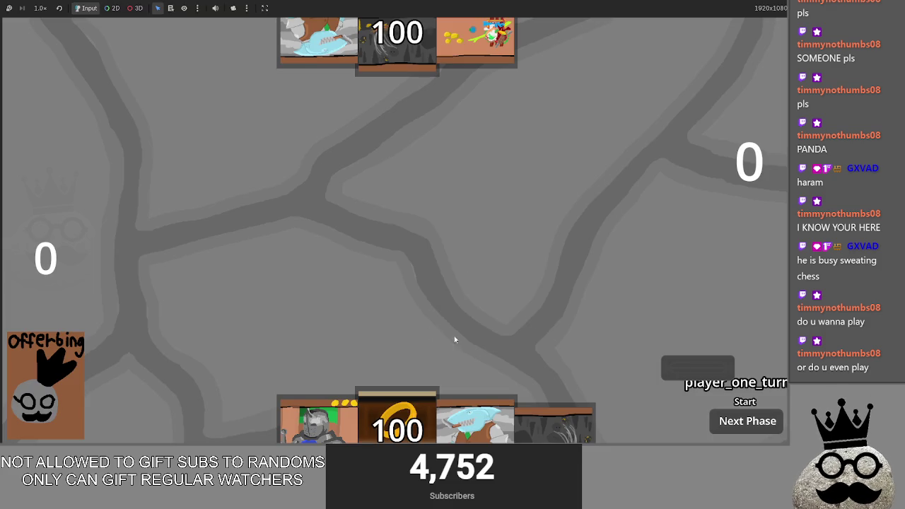
- In the running game, play the Makes cards and start casting the shark card, then return to main.gd
key(F8)
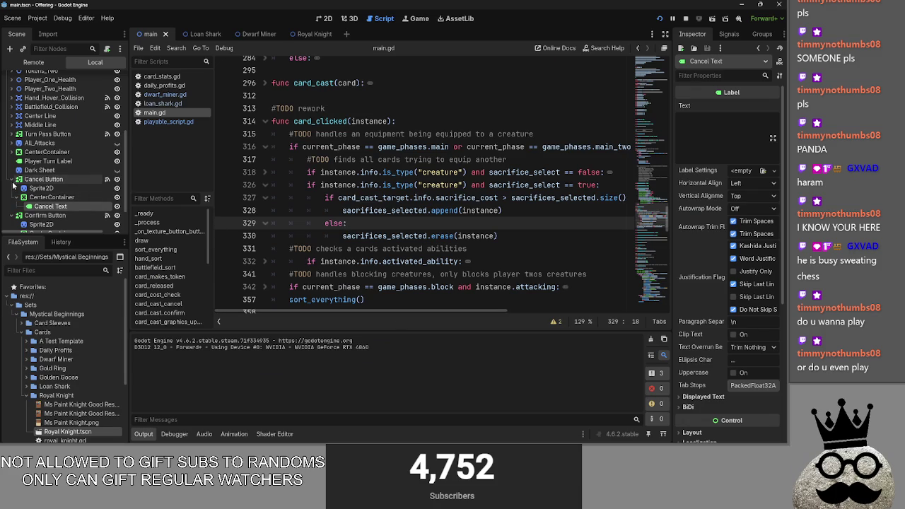
key(alt+Tab)
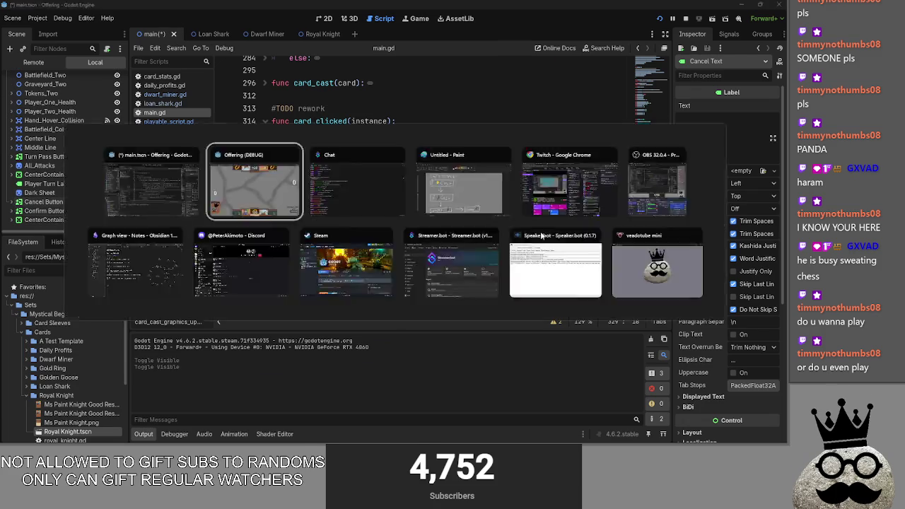
key(alt+Tab)
key(alt+Tab)
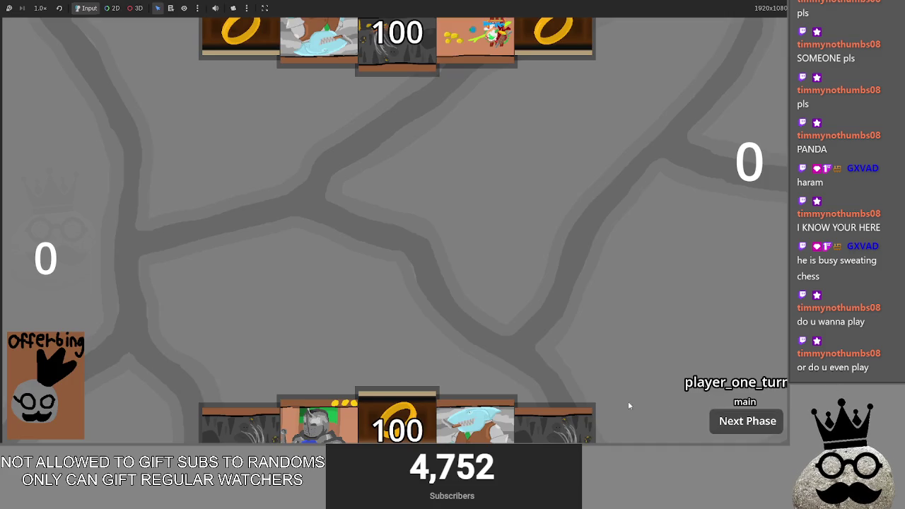
click(257, 430)
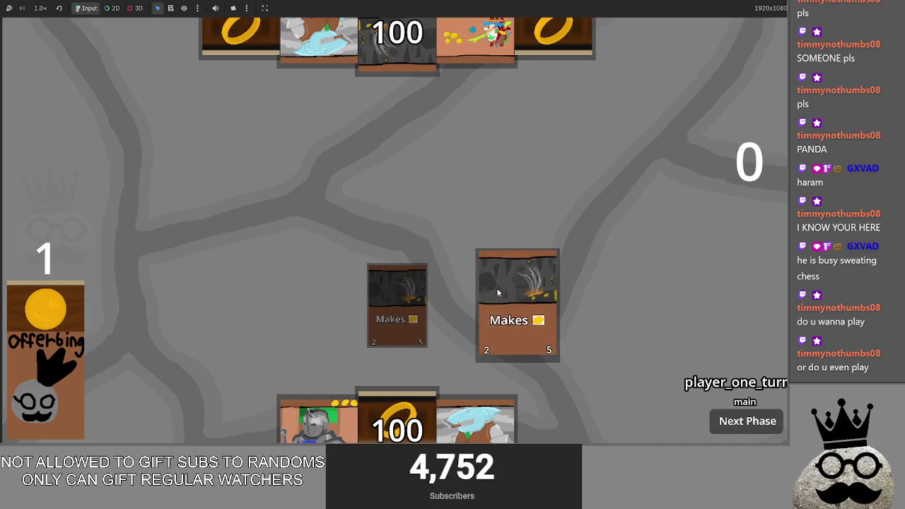
click(241, 424)
mouse_move(473, 418)
mouse_down()
mouse_move(499, 261)
mouse_move(657, 374)
mouse_up()
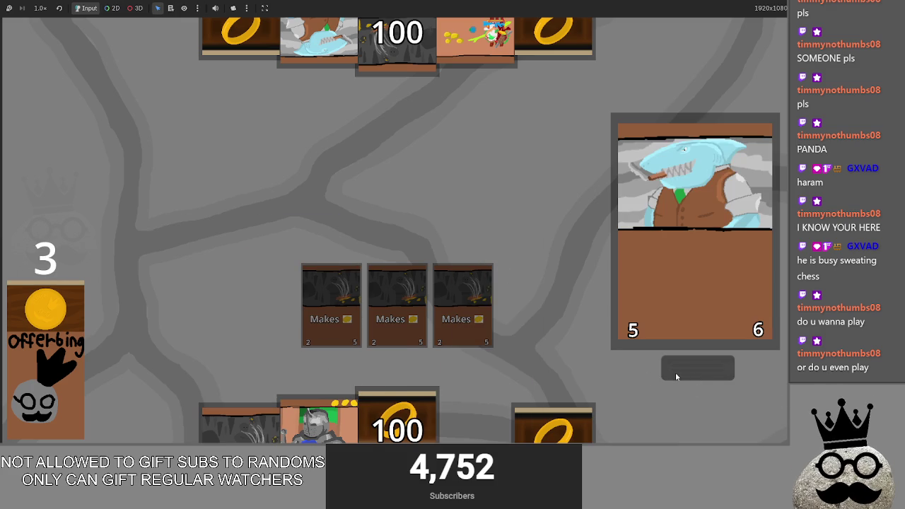
key(alt+Tab)
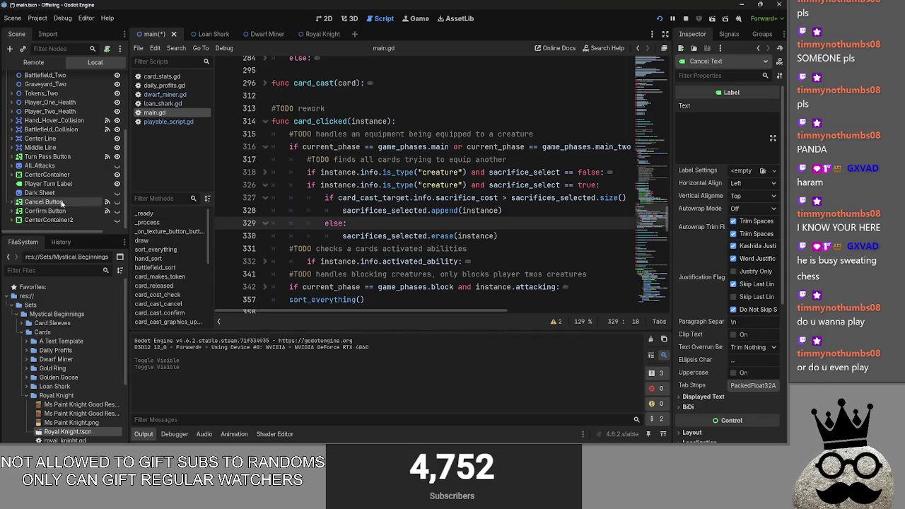
- Set the Cancel Text label to 'Cancel' and the Confirm Text label to 'Cast', then return to the game
click(117, 210)
click(117, 210)
scroll(116, 207, down, 1)
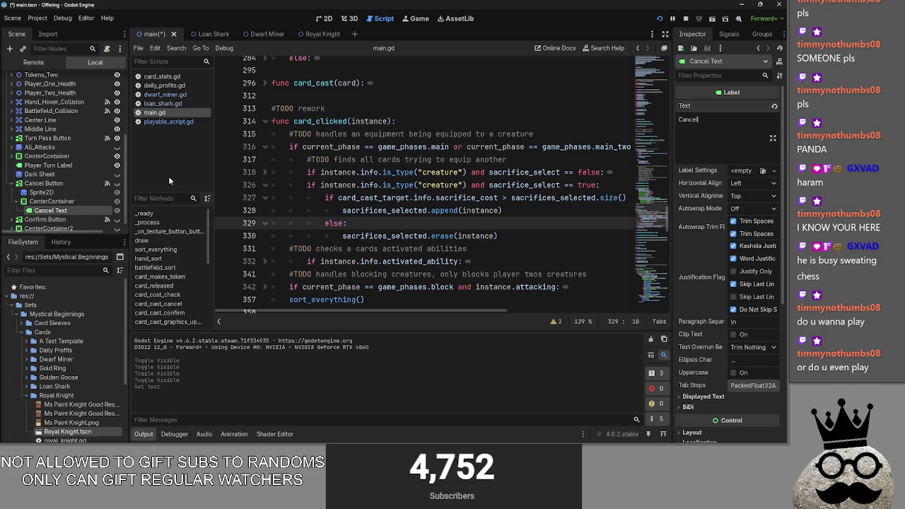
scroll(22, 209, down, 1)
click(58, 221)
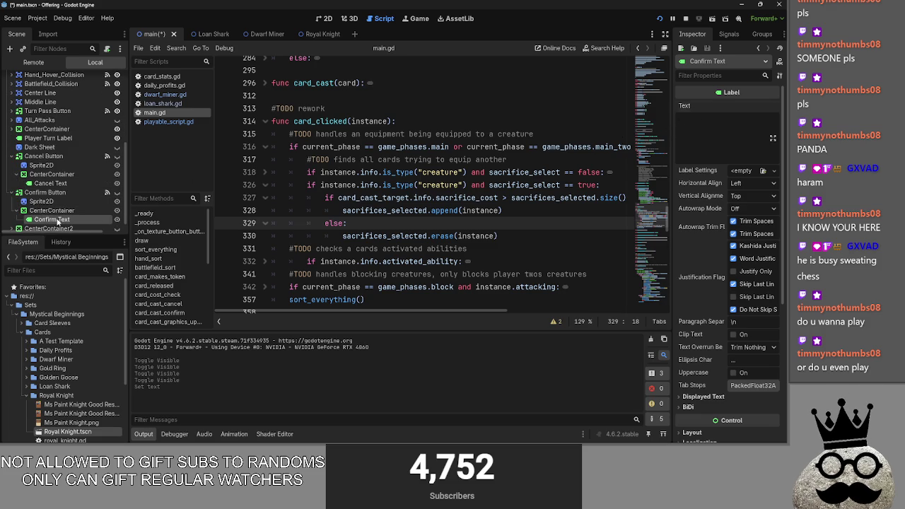
click(742, 144)
text(Cast)
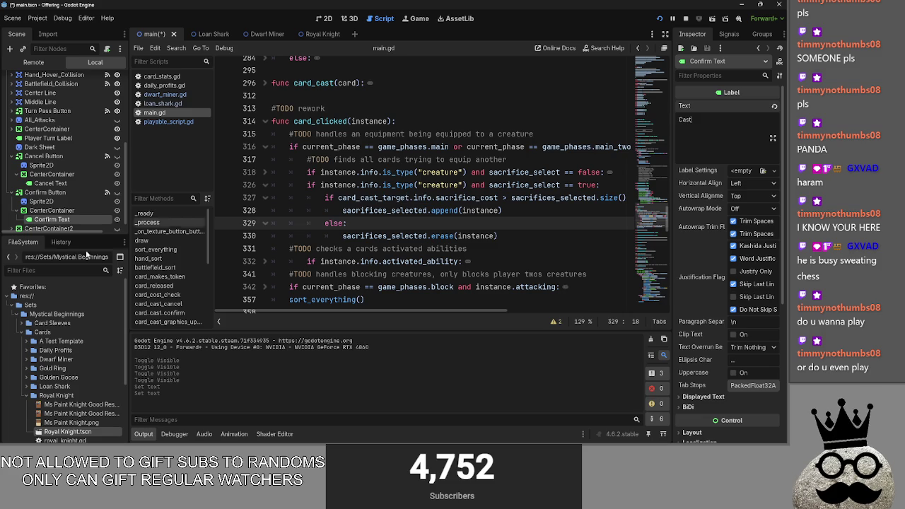
click(12, 192)
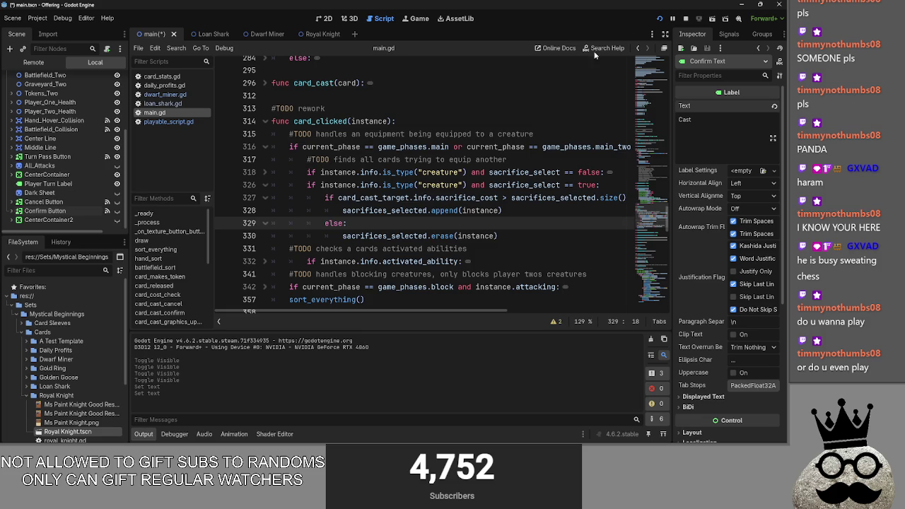
key(alt+Tab)
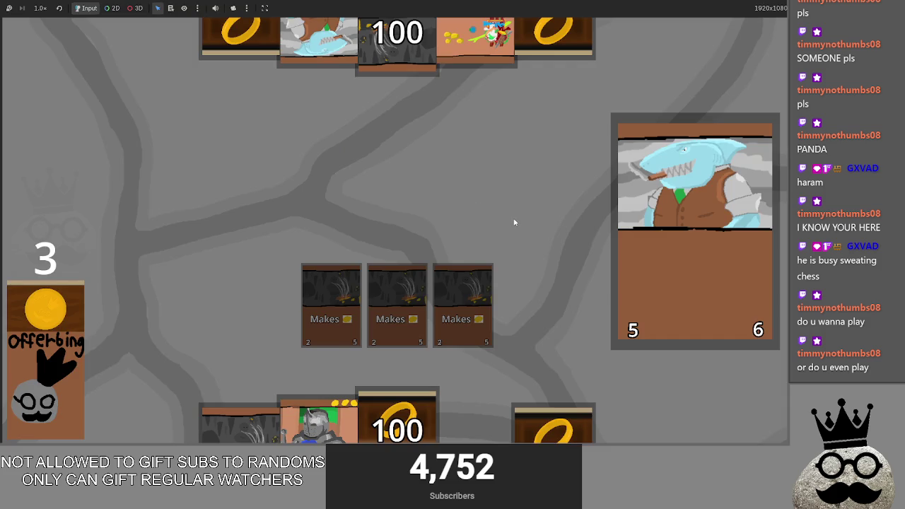
- Switch back to the editor and restart the project
key(alt+Tab)
key(alt+Tab)
key(alt+Tab)
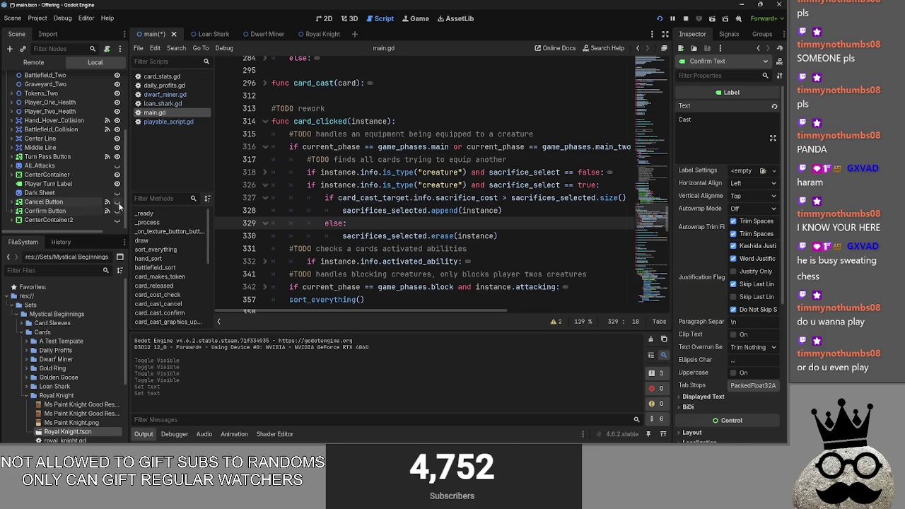
key(alt+Tab)
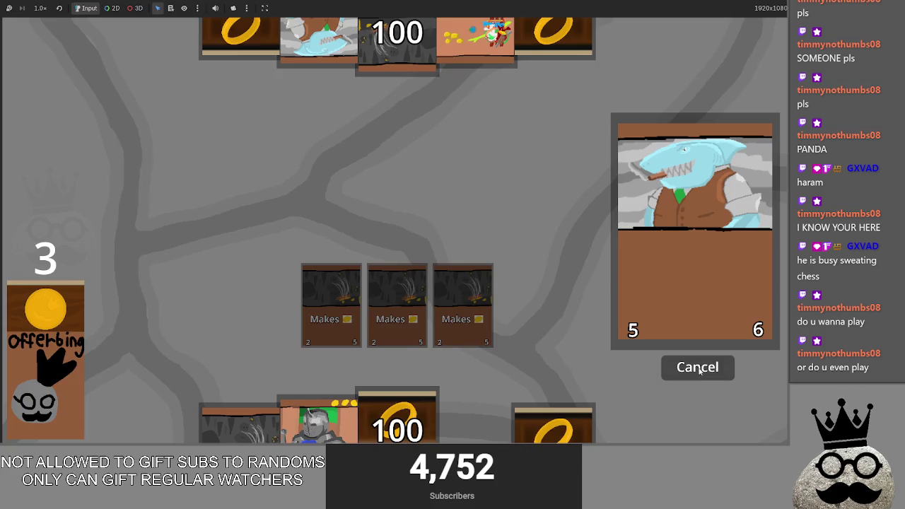
key(alt+Tab)
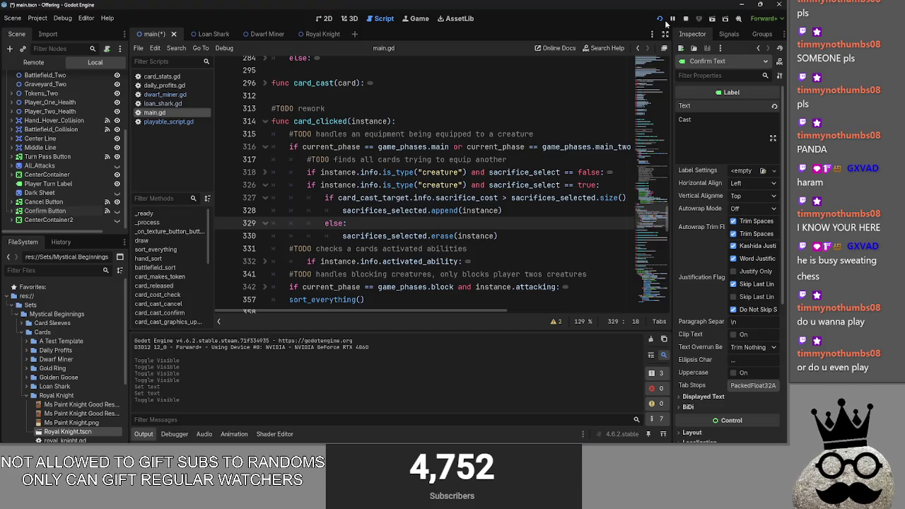
click(669, 20)
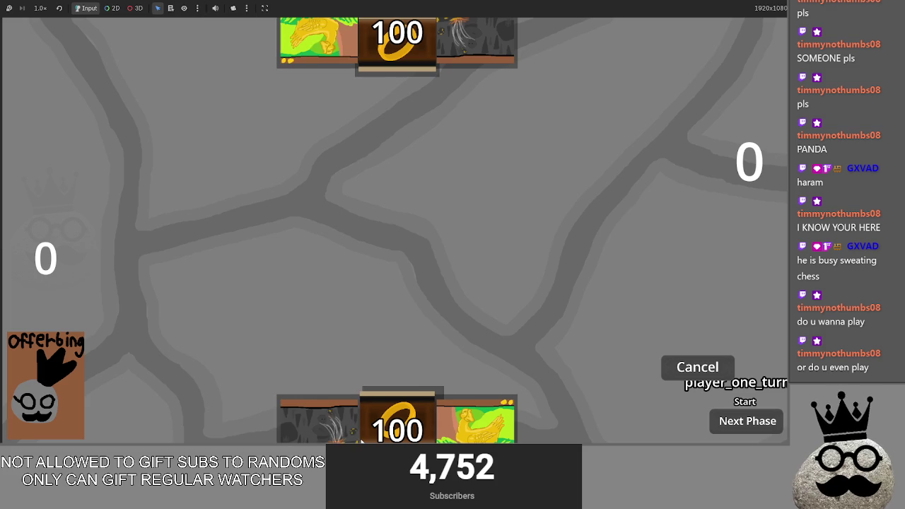
- Play four Makes cards and a ring, begin casting the shark card, then close the game
click(318, 438)
click(305, 413)
click(311, 417)
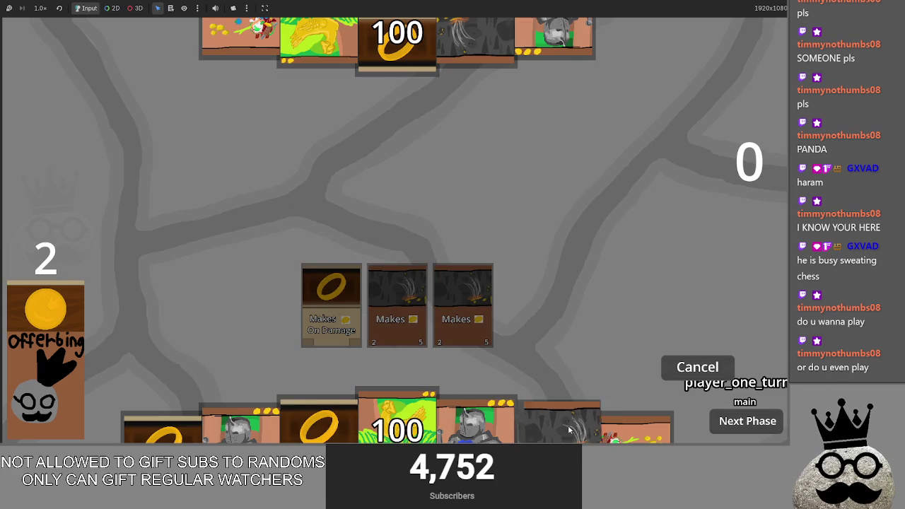
click(541, 424)
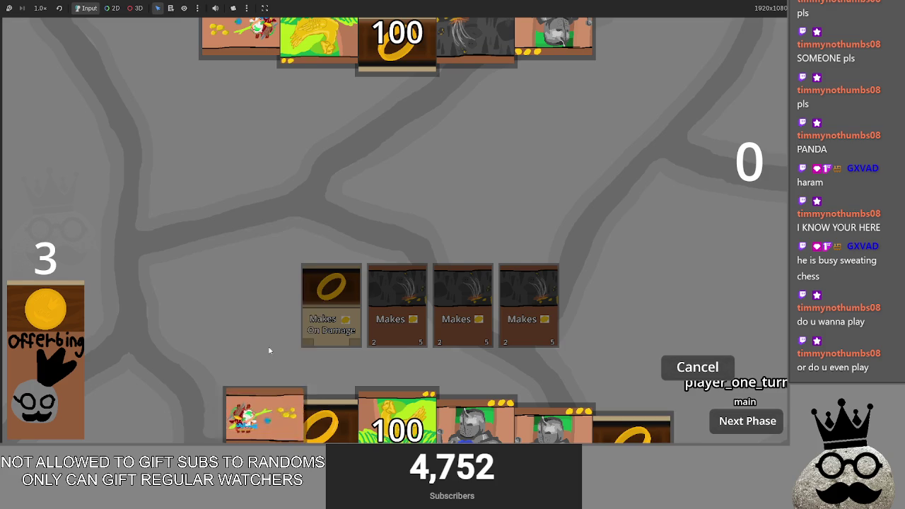
click(240, 420)
click(265, 414)
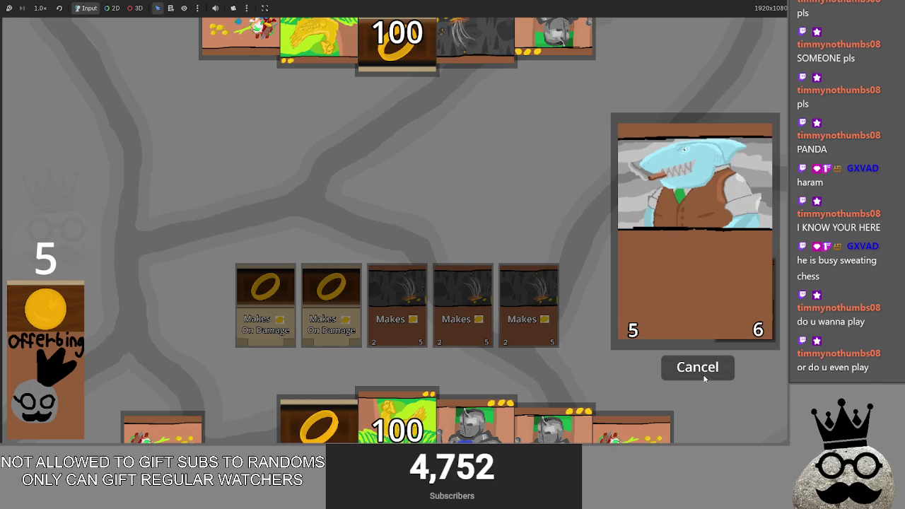
key(F8)
scroll(349, 200, up, 6)
click(266, 160)
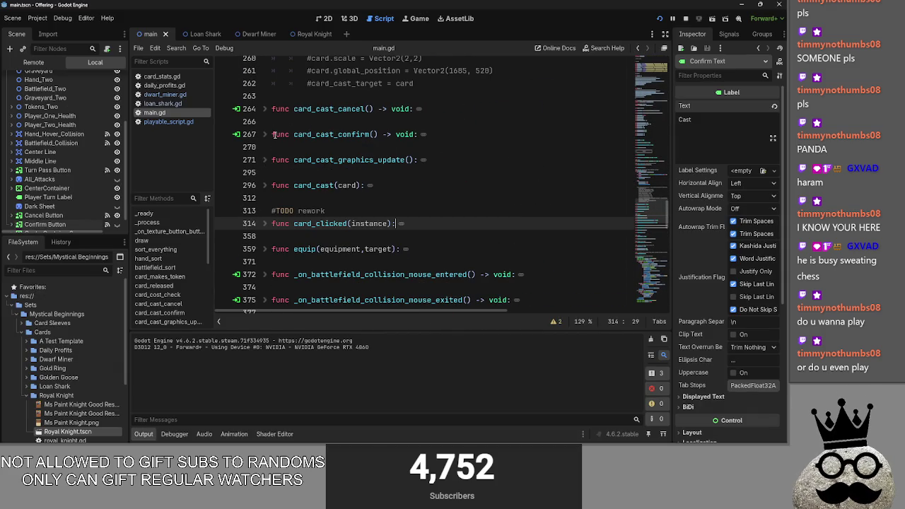
- Add a sacrifice_select == false line to card_cast_cancel, copied from the existing true check
click(266, 111)
click(266, 173)
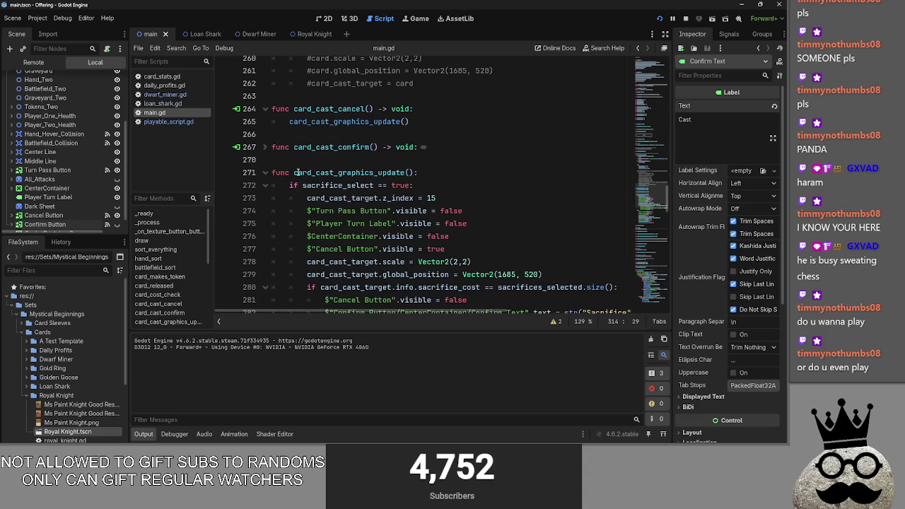
scroll(297, 172, down, 3)
click(259, 147)
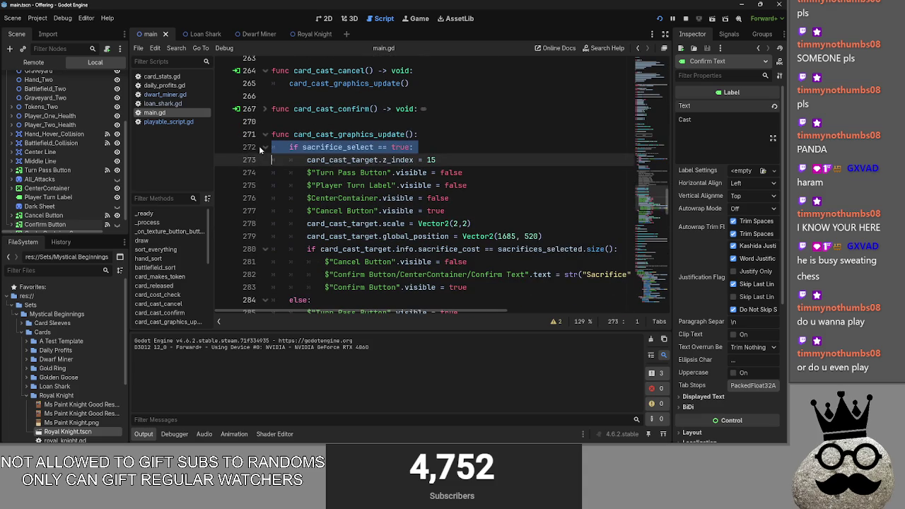
click(291, 123)
scroll(314, 185, up, 2)
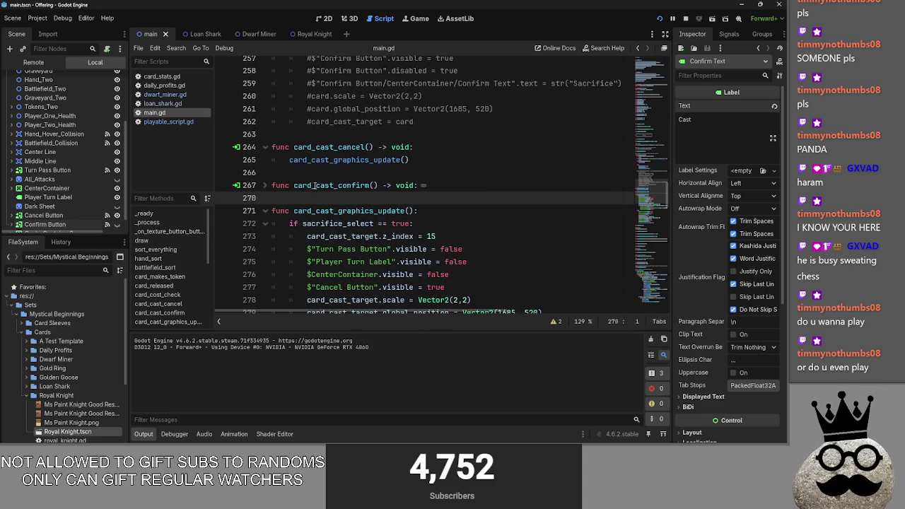
click(429, 147)
key(Return)
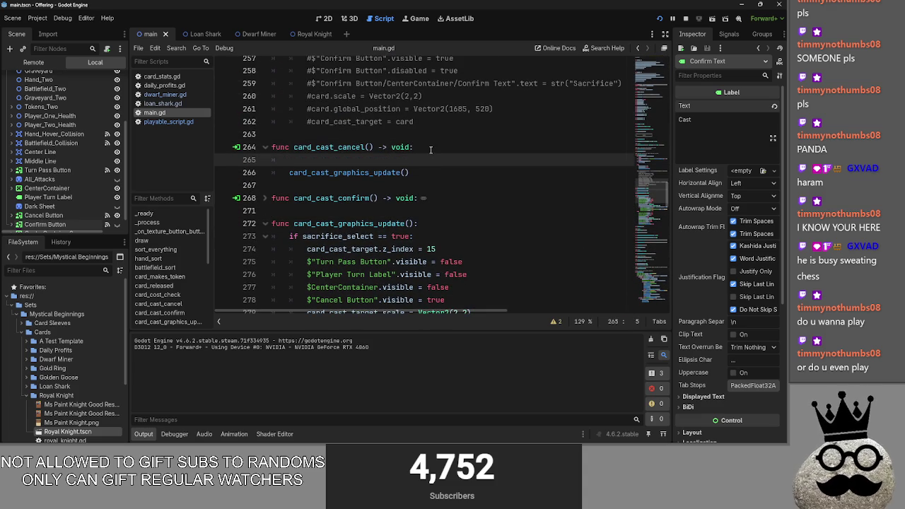
double_click(400, 236)
drag(368, 236, 303, 236)
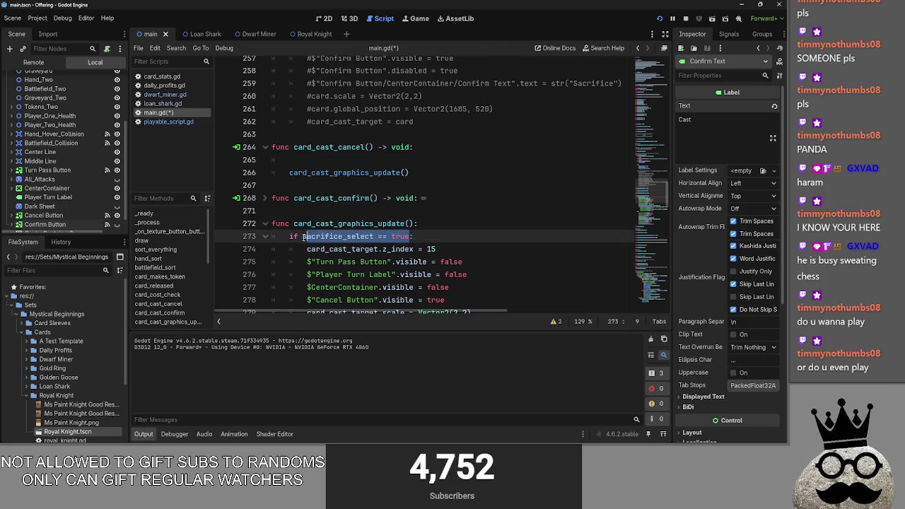
key(ctrl+c)
click(360, 160)
key(ctrl+v)
double_click(388, 160)
text(false)
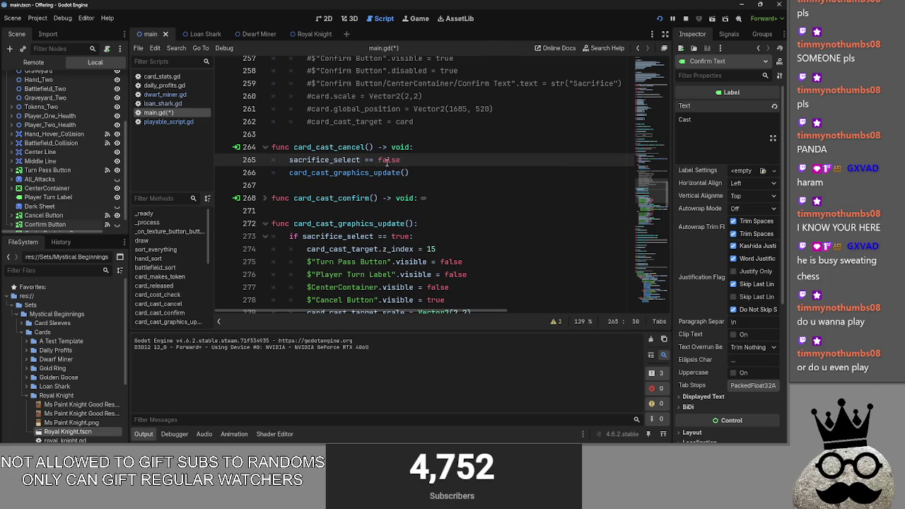
- Paste the same sacrifice_select == false line into card_cast_confirm and fold both functions
click(263, 199)
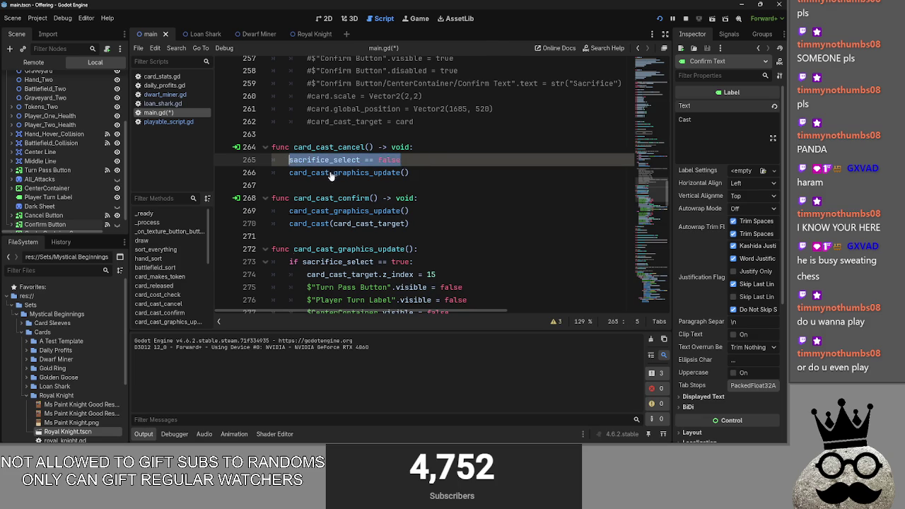
key(ctrl+c)
click(461, 198)
key(Return)
key(ctrl+v)
key(Up)
key(Up)
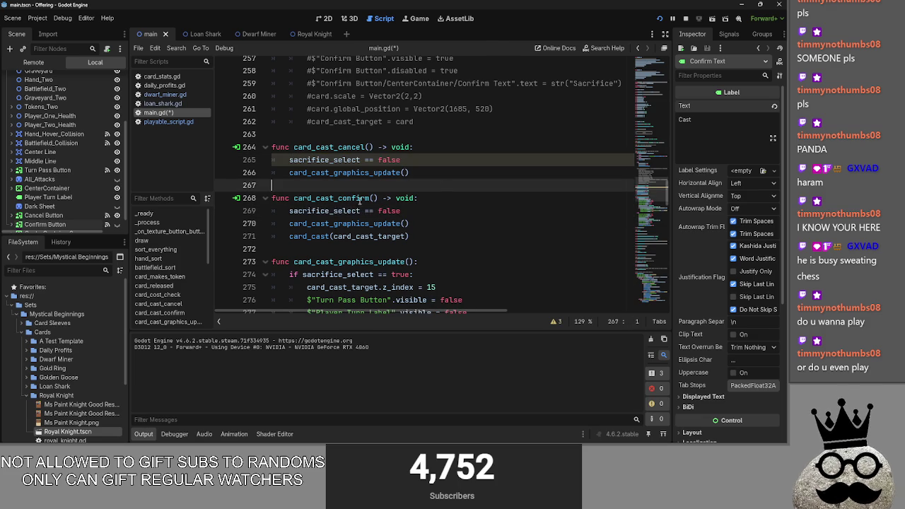
click(264, 147)
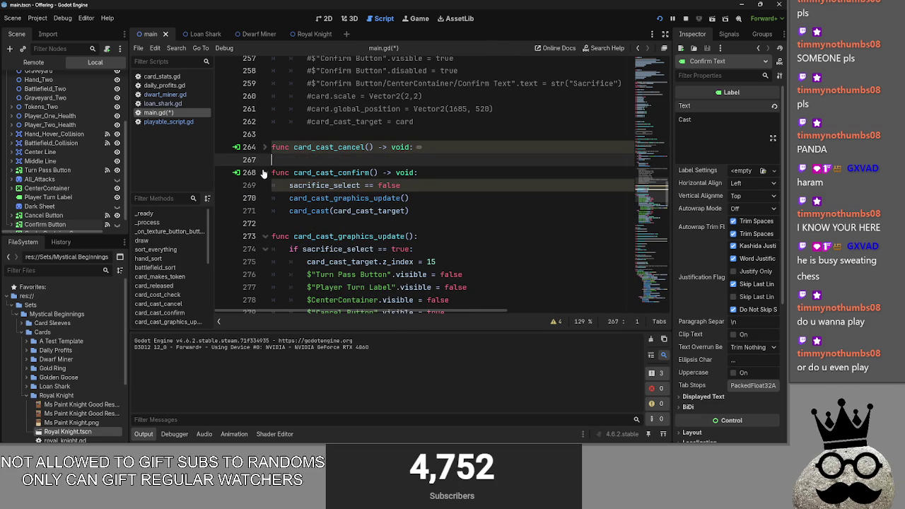
click(264, 173)
- Stop the game, check the script warnings for card_cast_cancel, and relaunch the project
click(686, 19)
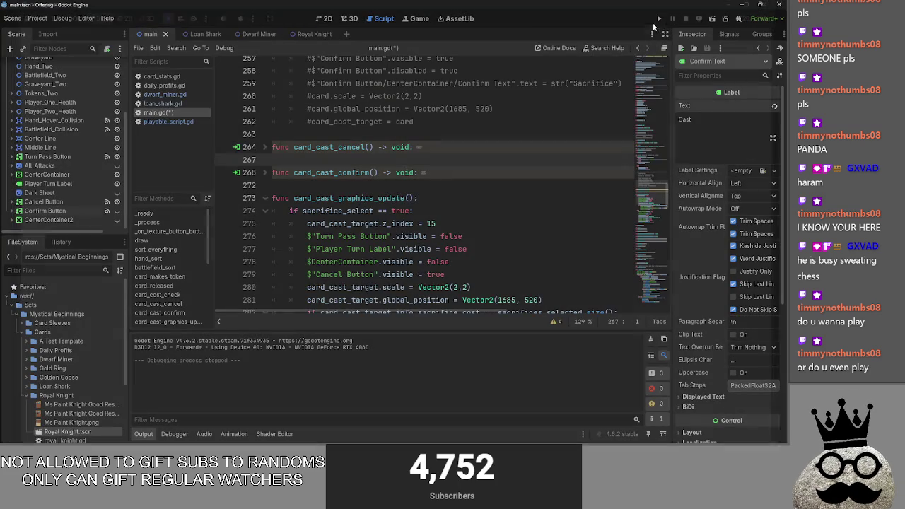
click(265, 147)
double_click(347, 160)
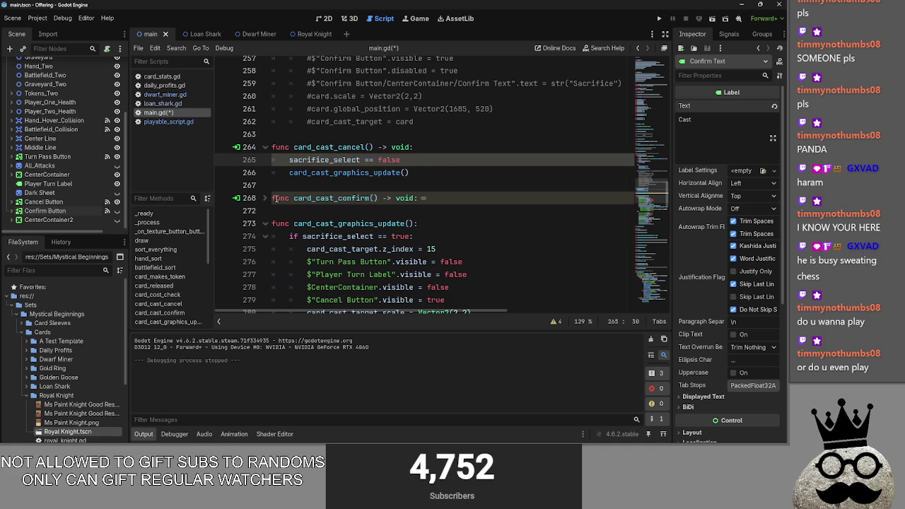
click(556, 321)
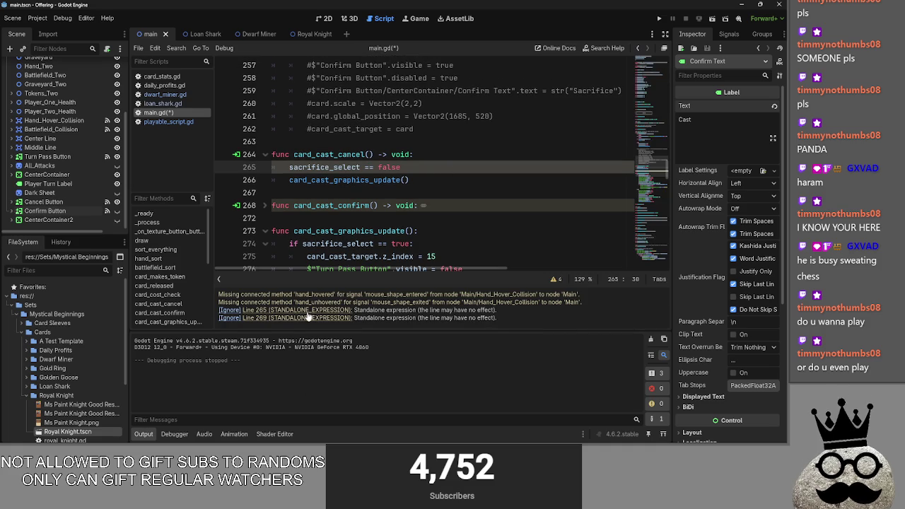
click(266, 155)
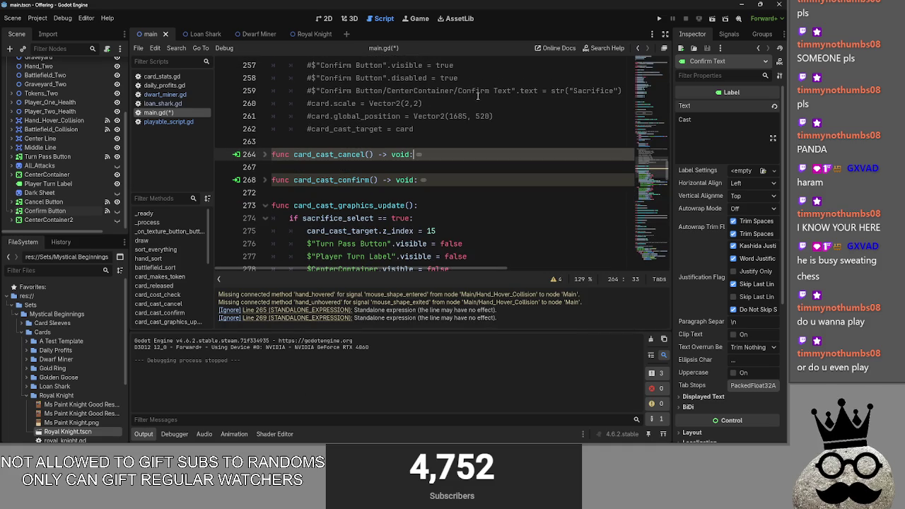
click(657, 19)
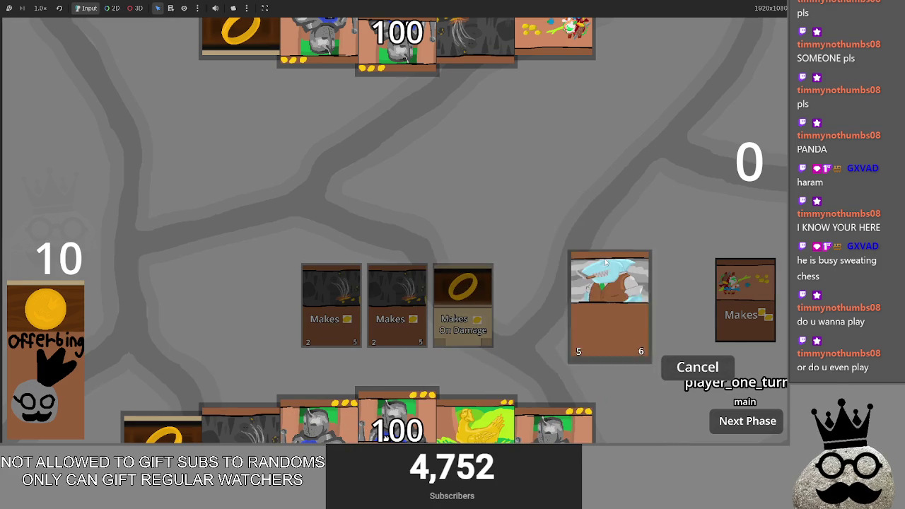
- Cancel the shark card's cast in game, toggle the Cancel Button's visibility, and stop the game
click(698, 367)
scroll(357, 209, up, 2)
scroll(102, 212, down, 1)
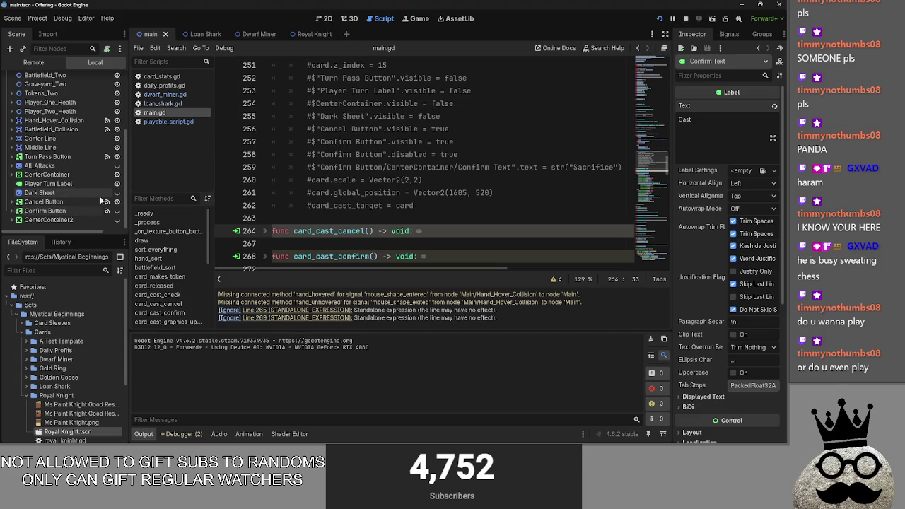
click(118, 202)
scroll(404, 219, down, 5)
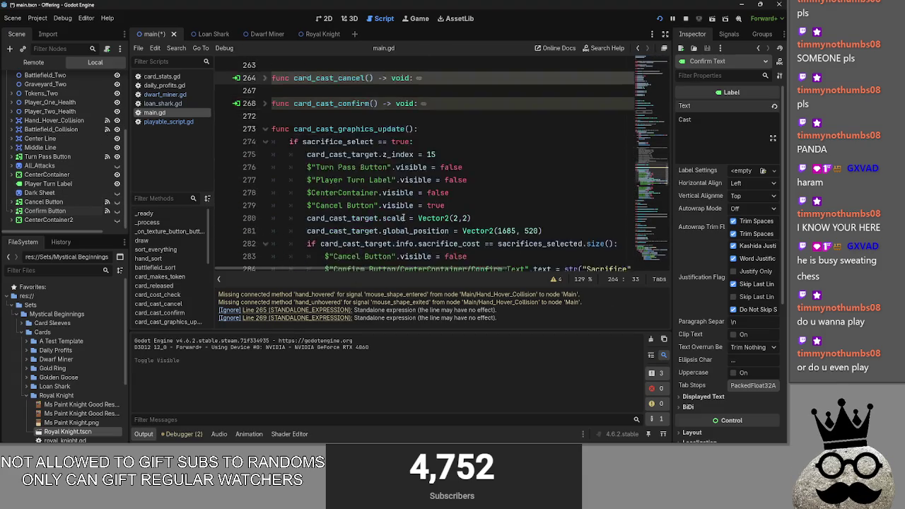
scroll(404, 218, up, 10)
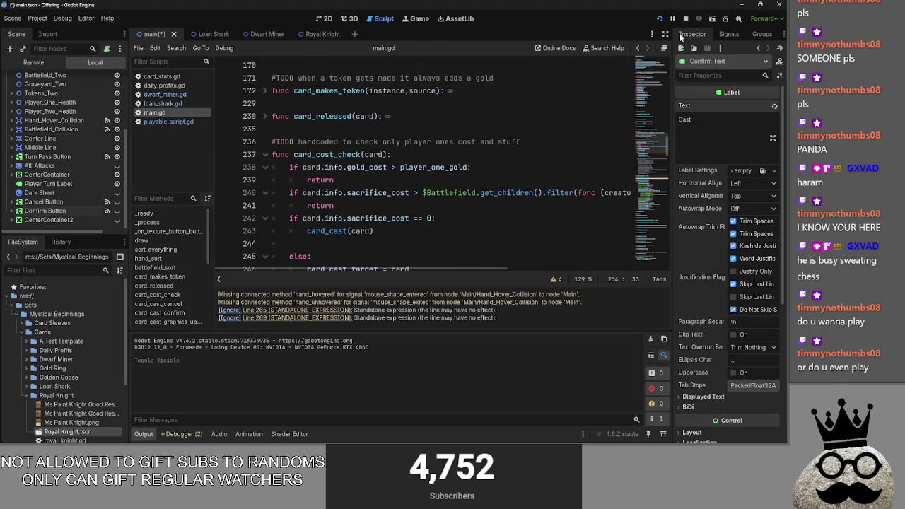
click(685, 19)
- Rerun the game, play two Makes cards, start casting the shark, and cancel it
click(660, 19)
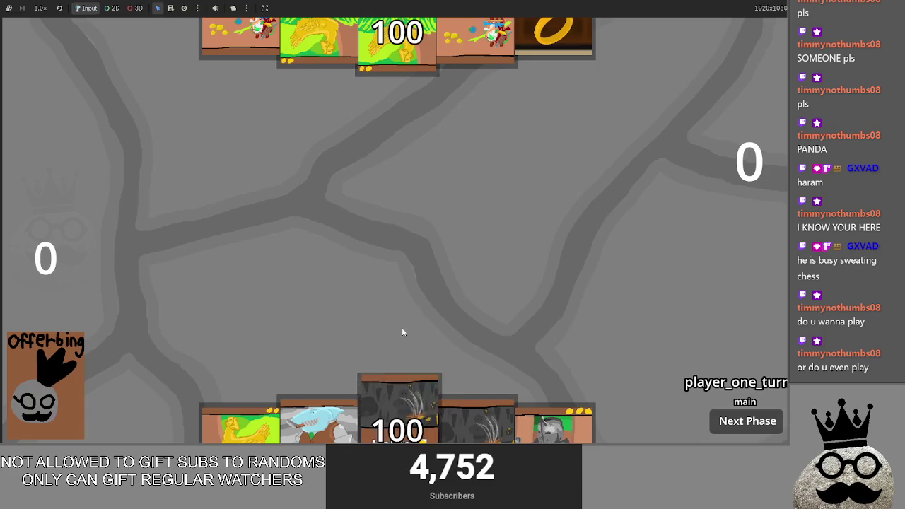
click(398, 393)
click(399, 392)
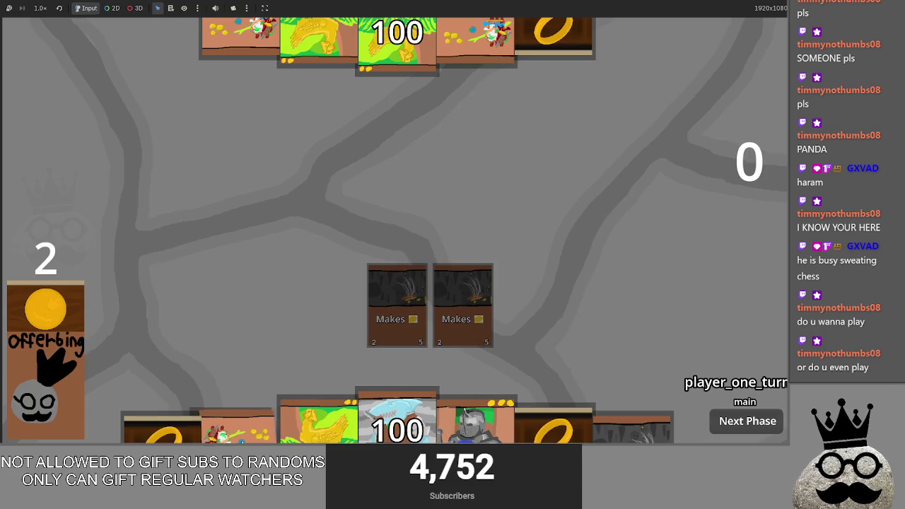
click(397, 421)
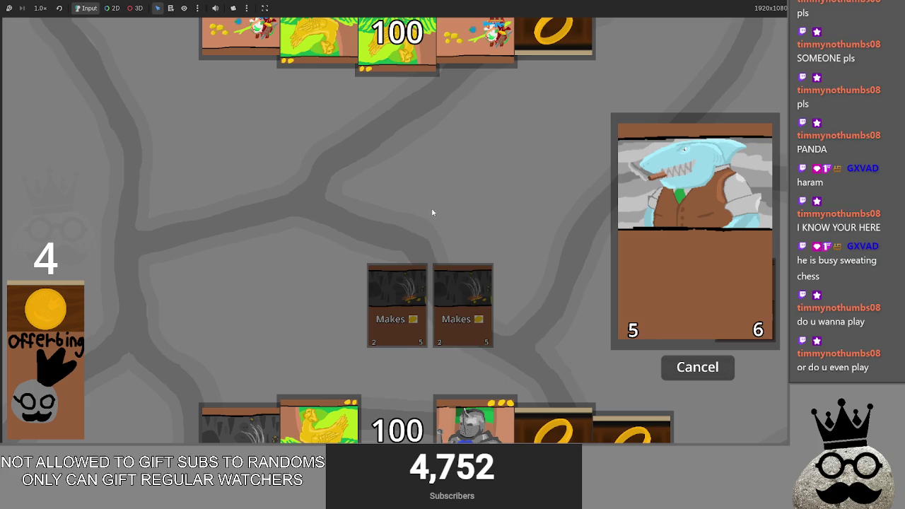
click(697, 371)
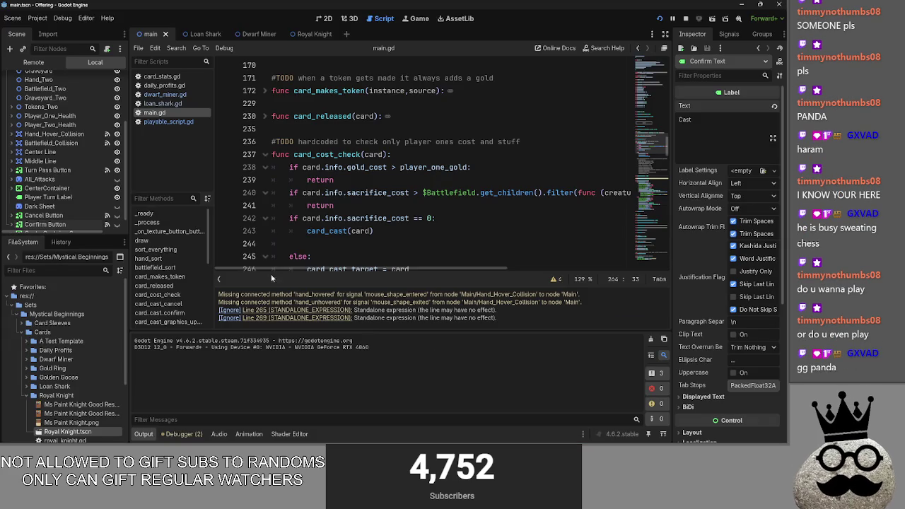
click(265, 180)
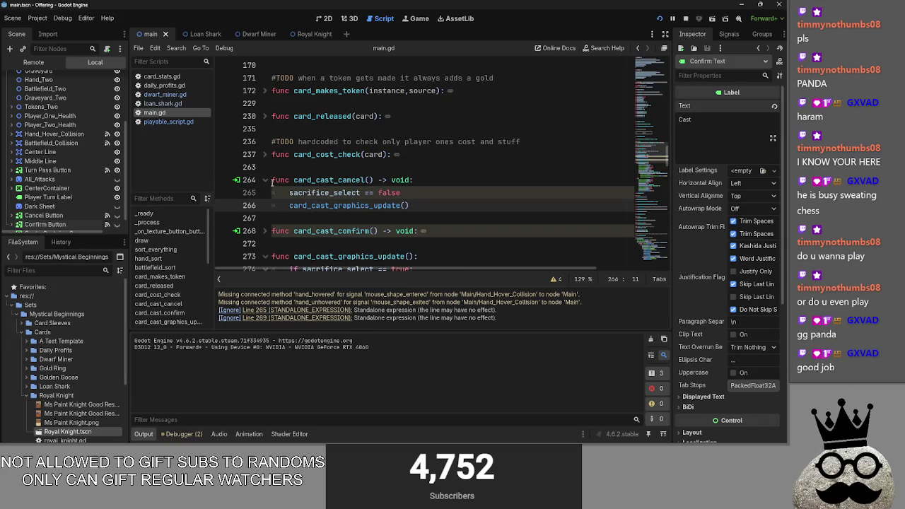
click(265, 181)
scroll(286, 189, down, 3)
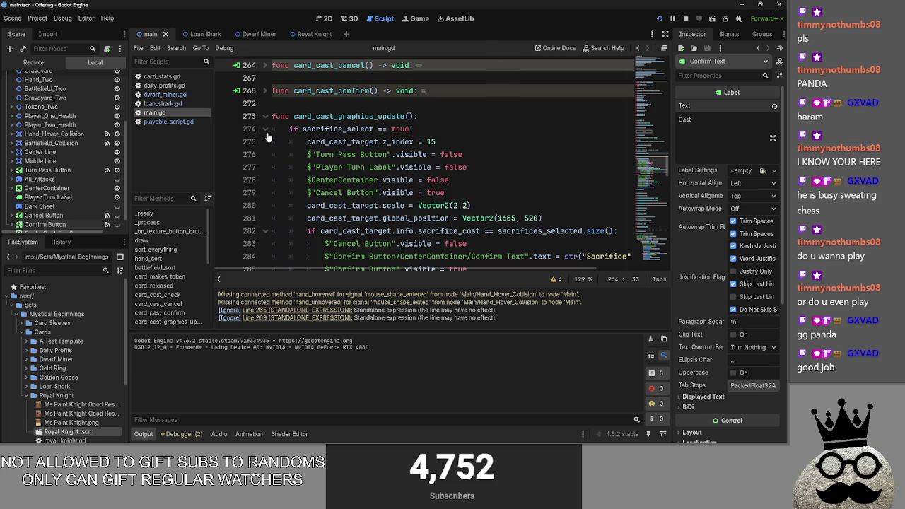
click(266, 129)
scroll(334, 183, down, 1)
scroll(290, 128, up, 2)
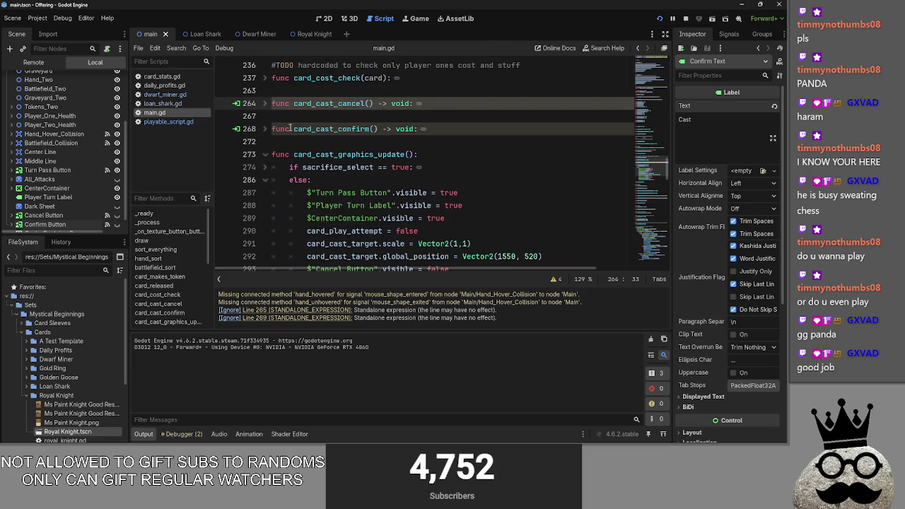
click(265, 103)
click(265, 103)
scroll(346, 212, down, 2)
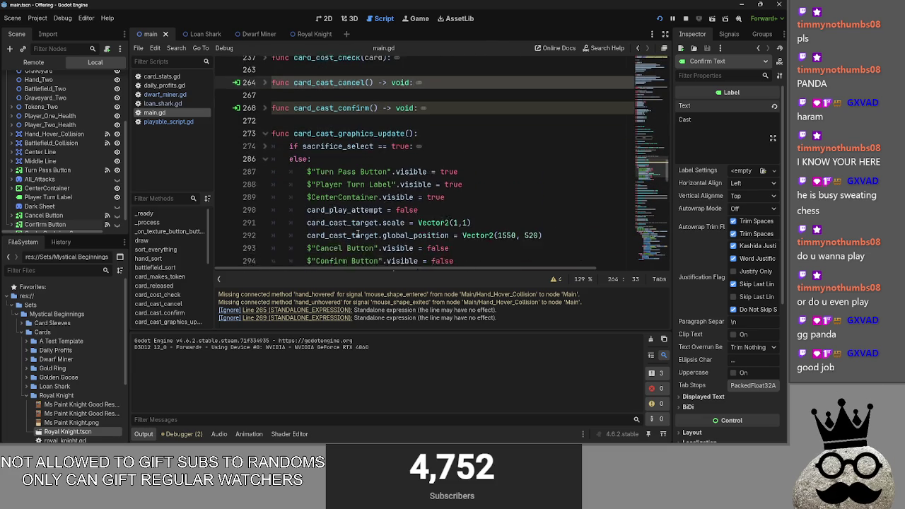
scroll(351, 228, down, 1)
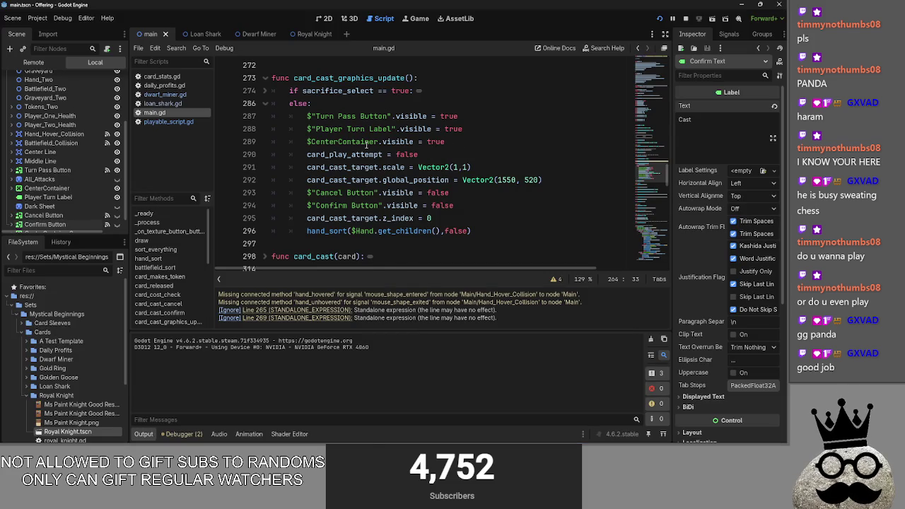
scroll(367, 144, up, 2)
click(264, 104)
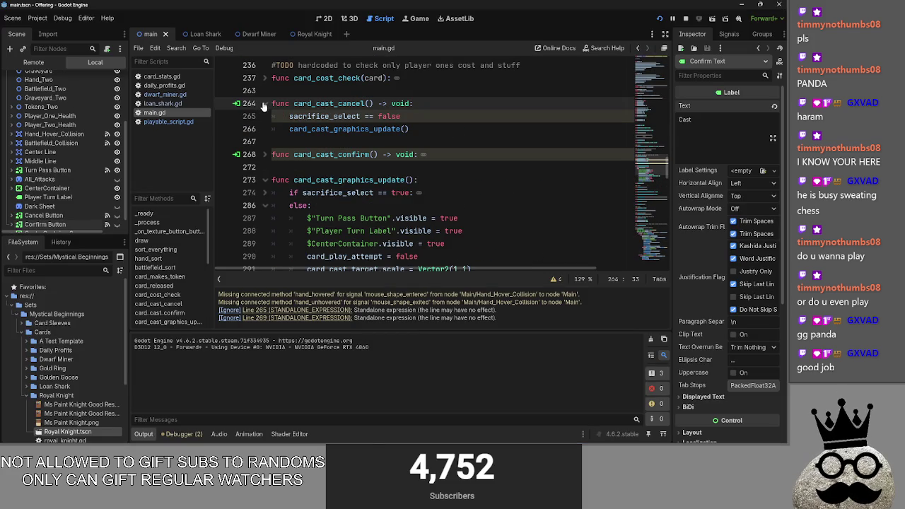
click(265, 104)
key(F5)
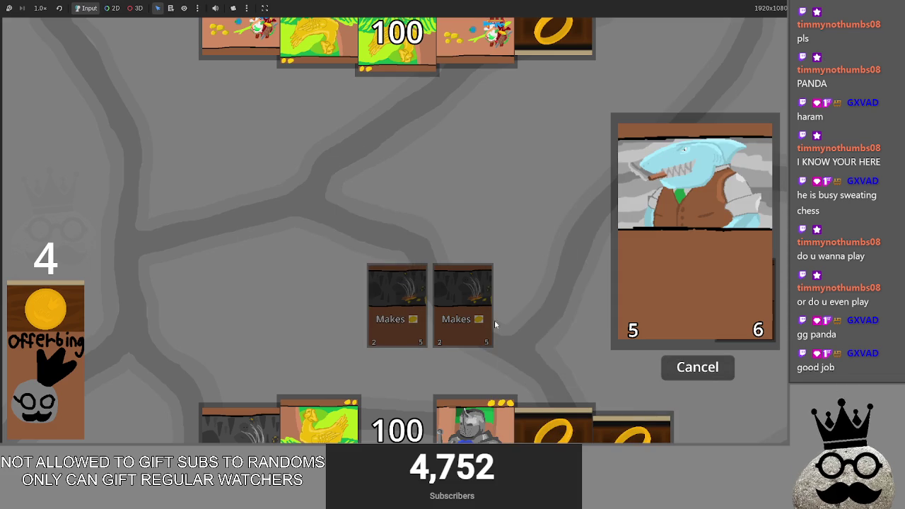
click(486, 380)
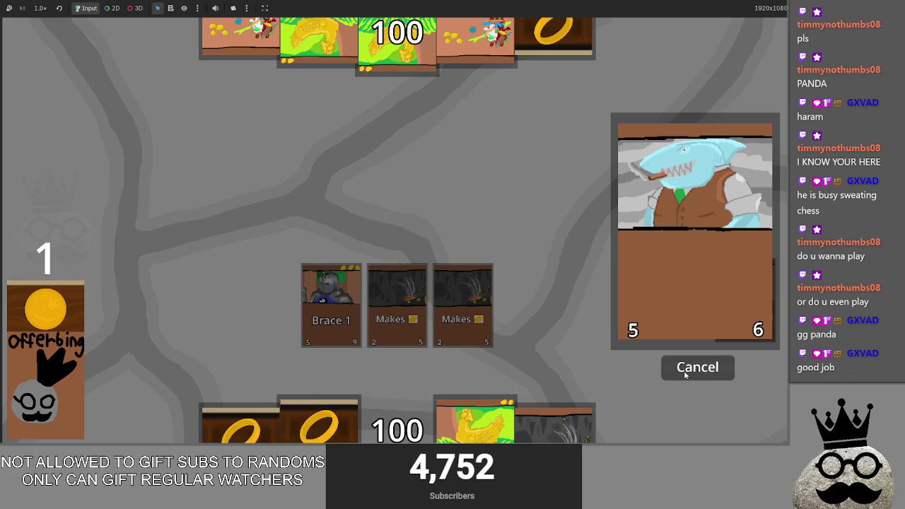
click(618, 329)
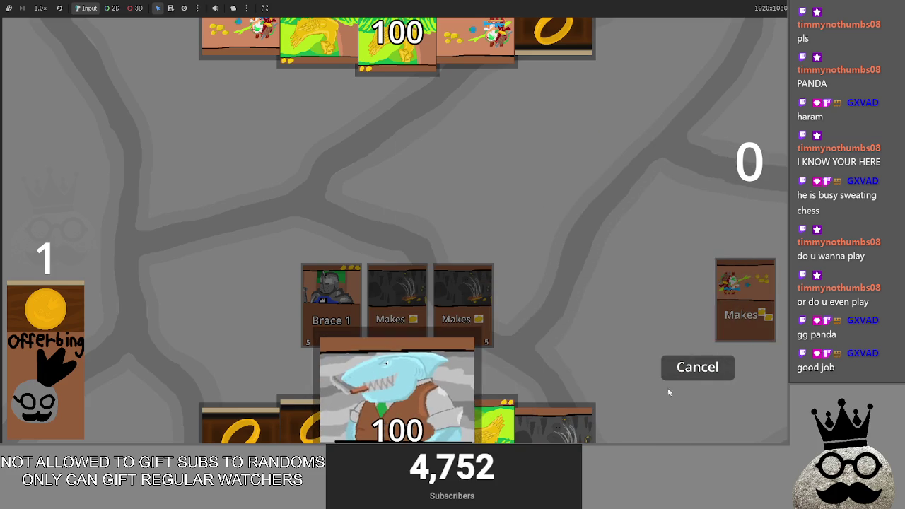
key(F8)
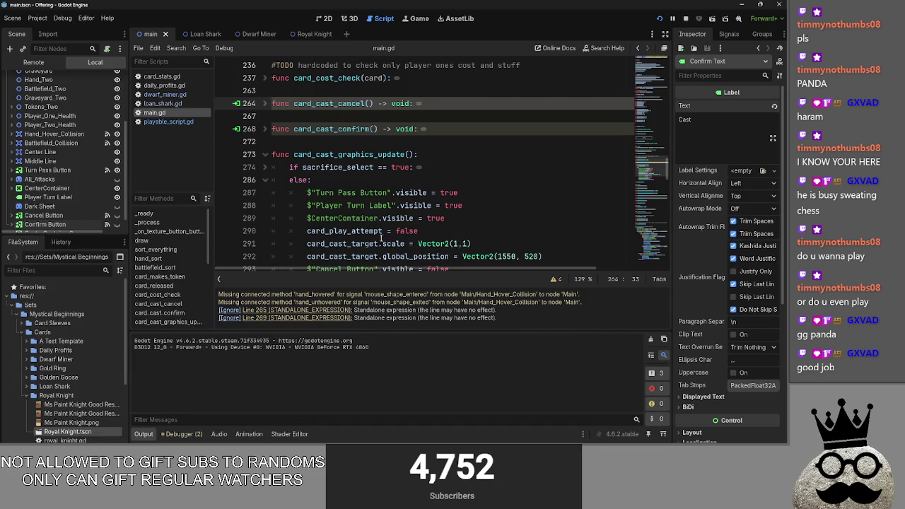
- Look over the card_cast_cancel and sacrifice_select == true blocks by unfolding and refolding them
click(265, 103)
click(265, 103)
scroll(322, 174, down, 1)
click(267, 132)
scroll(303, 150, down, 2)
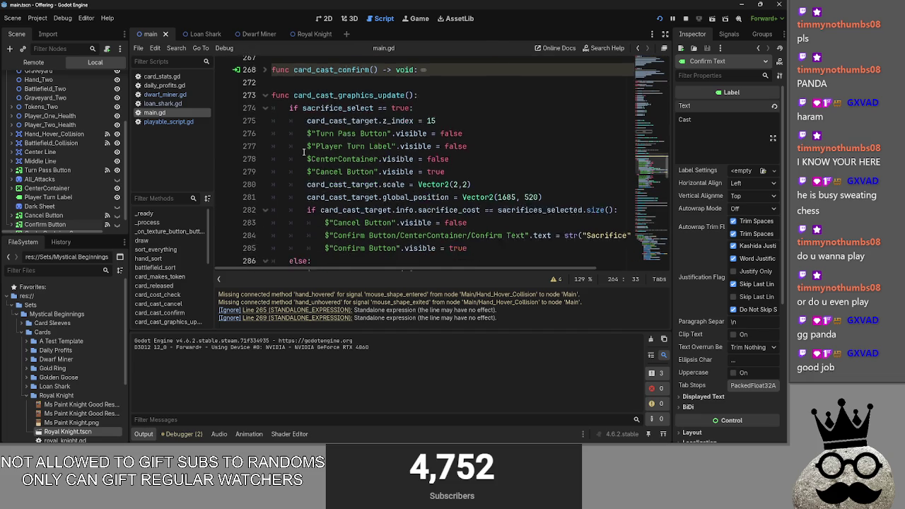
scroll(304, 152, up, 1)
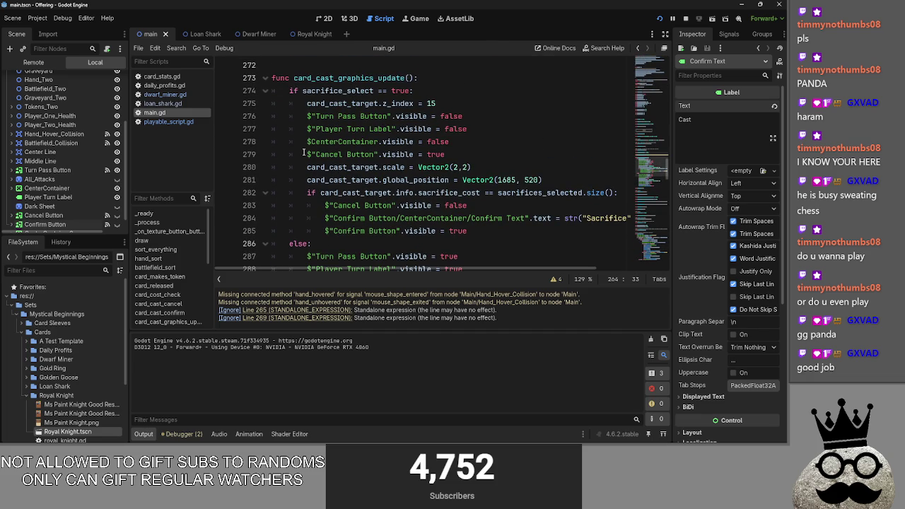
click(265, 91)
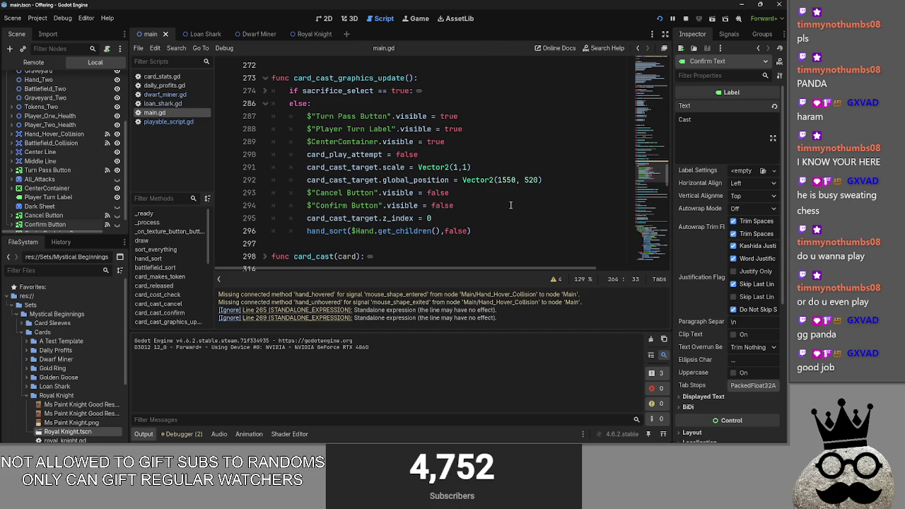
- Change the else branch's card_cast_target position from Vector2(1550, 520) to Vector2(0, 0)
drag(517, 181, 494, 181)
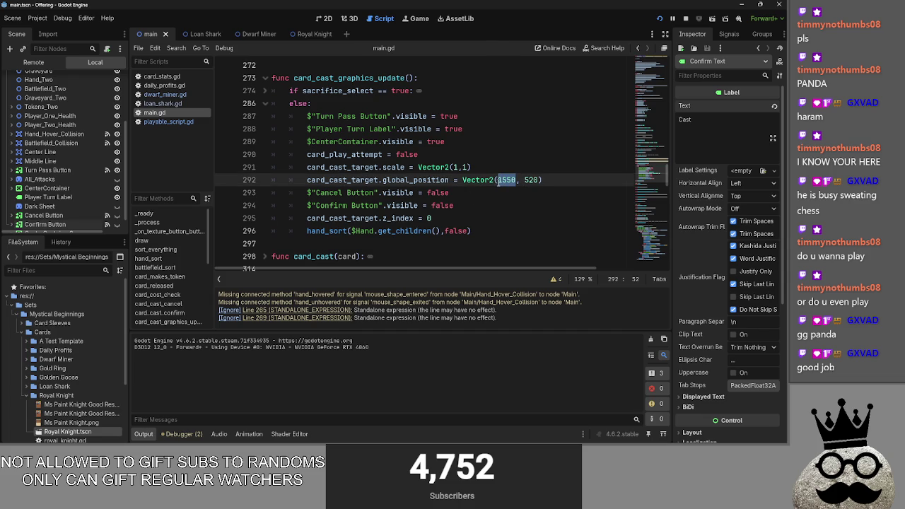
click(490, 156)
double_click(514, 179)
text(0)
double_click(517, 180)
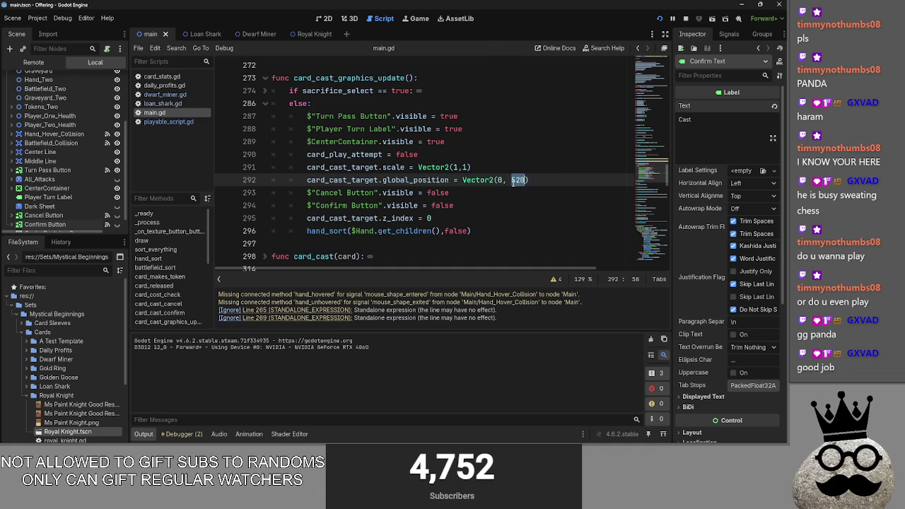
text(0)
- Review the visibility values on lines 289–294 and unfold the sacrifice_select if block
double_click(467, 191)
double_click(441, 205)
double_click(465, 142)
click(489, 141)
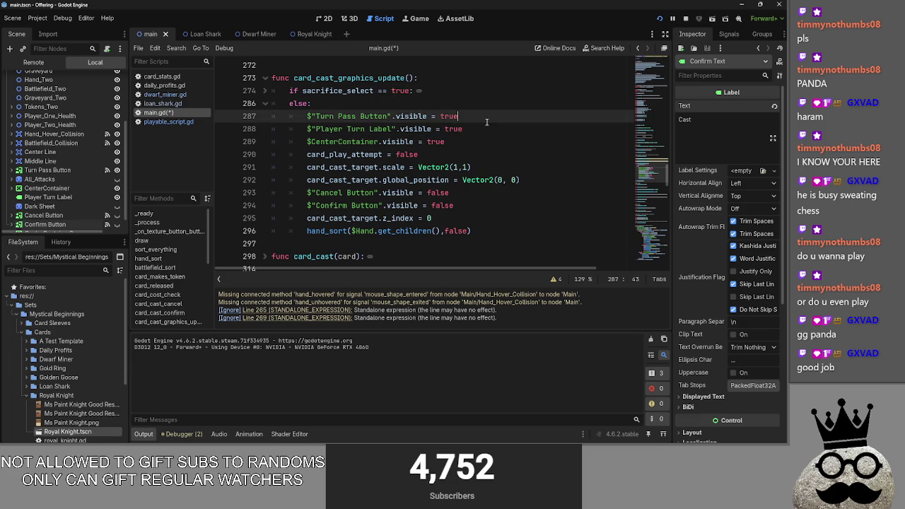
click(506, 152)
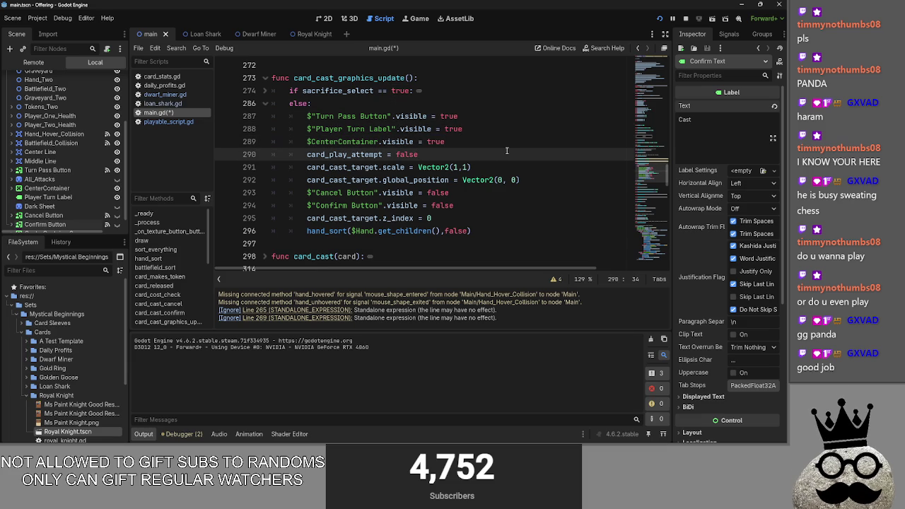
click(265, 94)
scroll(267, 95, up, 4)
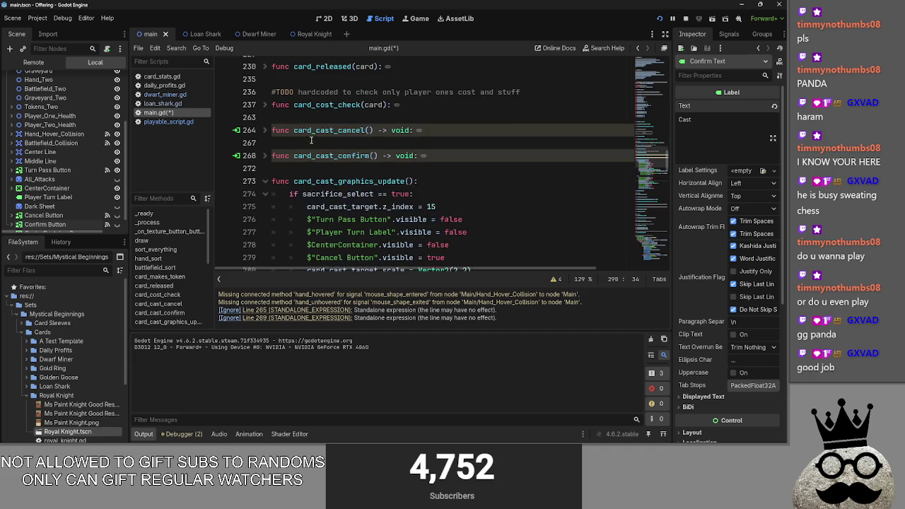
- Unfold card_cast_cancel and find the sacrifice_select uses on lines 265 and 274
click(266, 142)
click(321, 170)
click(318, 140)
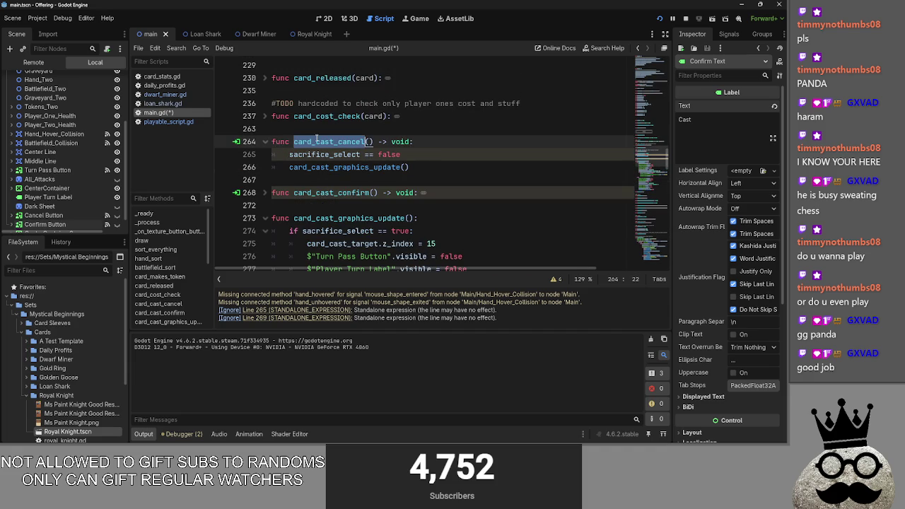
click(439, 159)
double_click(335, 156)
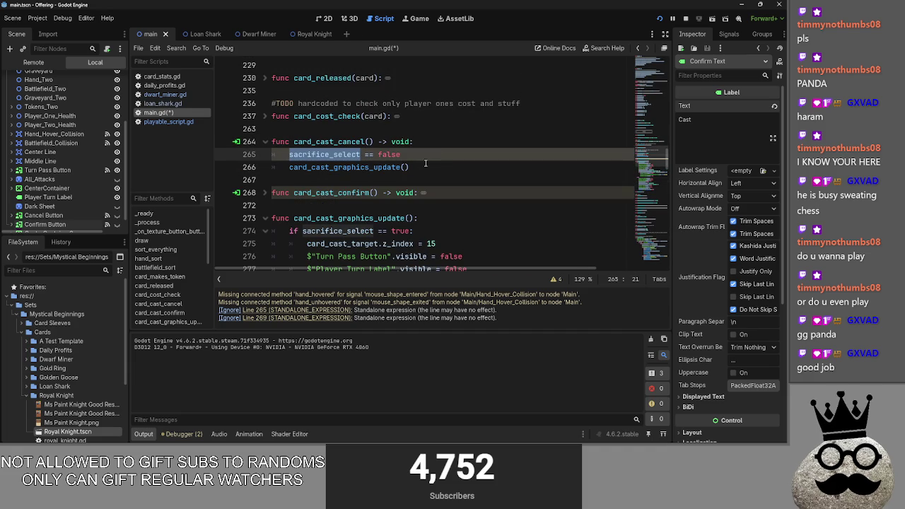
scroll(422, 163, down, 1)
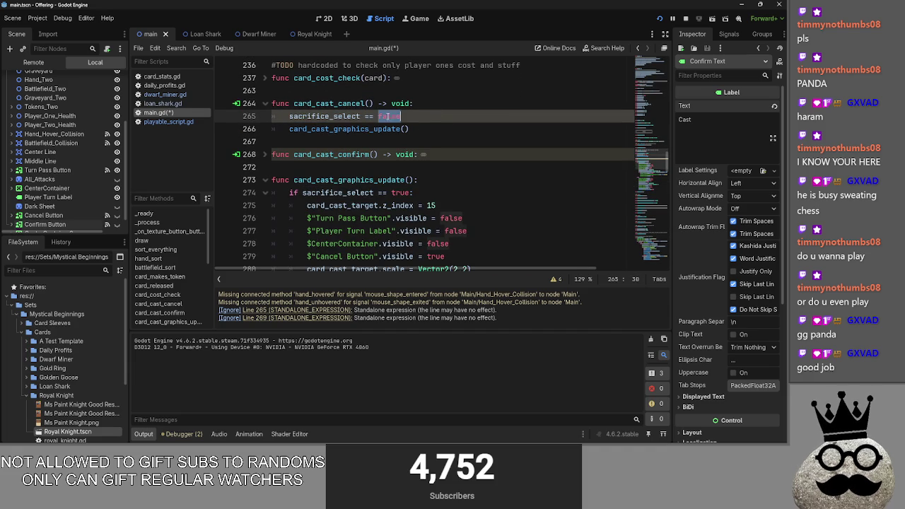
double_click(357, 192)
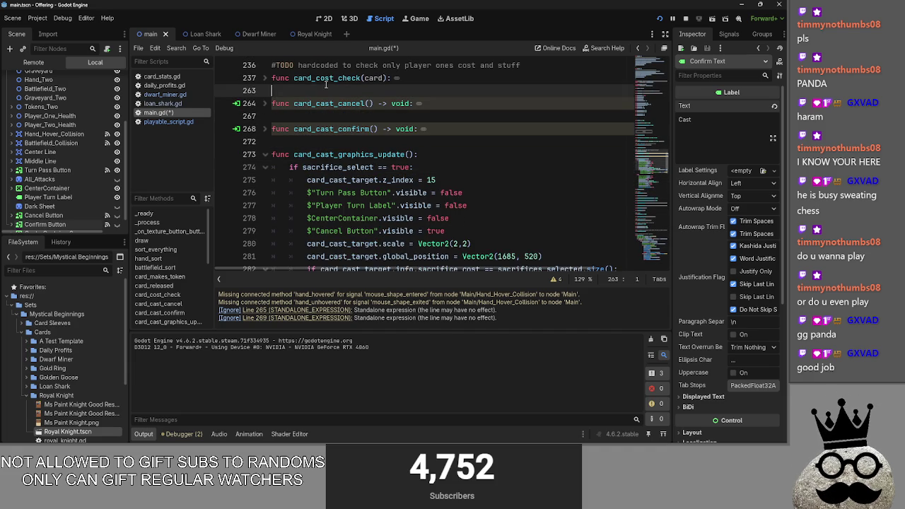
- Search the script for sacrifice_select and inspect the blank line 244 in card_cost_check
key(ctrl+f)
text(sacrifice_)
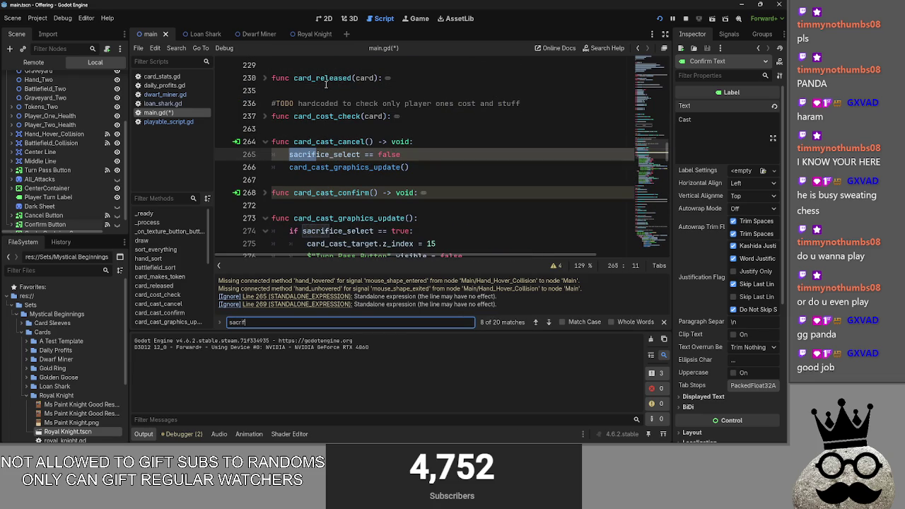
text(select)
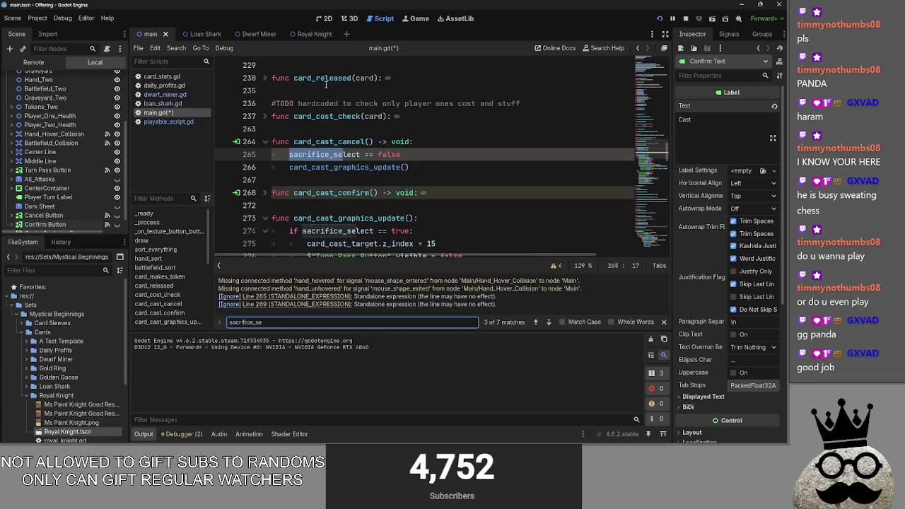
click(535, 323)
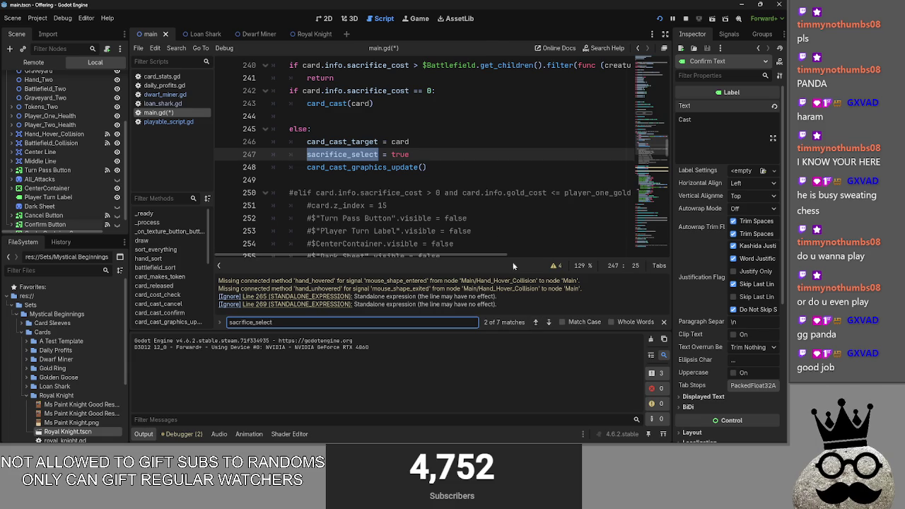
scroll(495, 233, up, 5)
scroll(477, 208, down, 2)
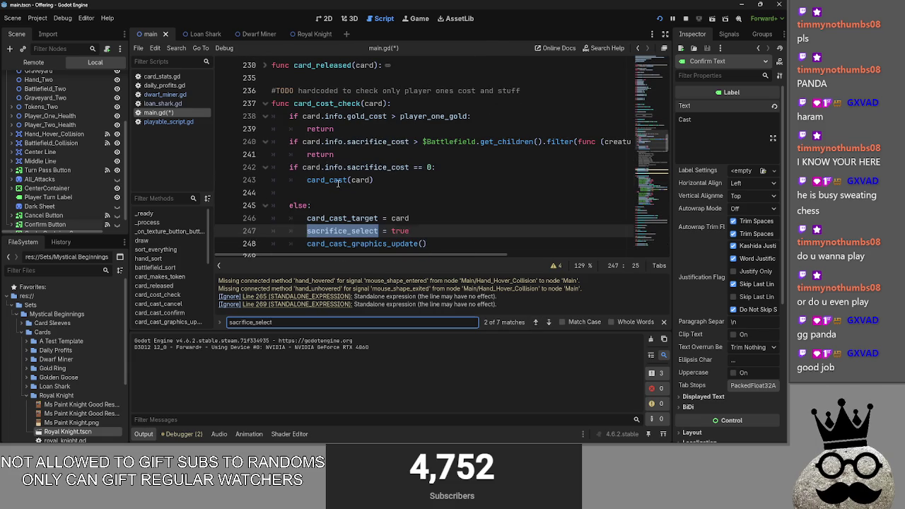
click(338, 184)
click(338, 191)
scroll(438, 225, up, 2)
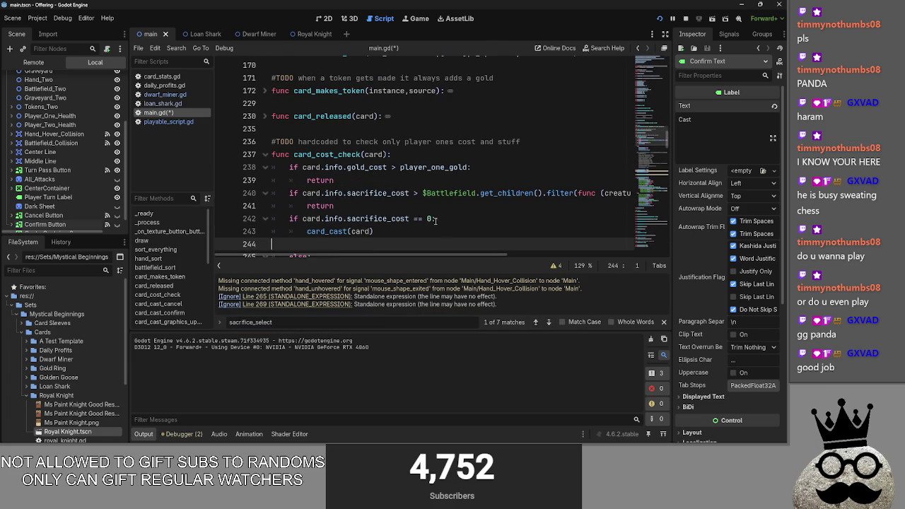
click(263, 116)
scroll(483, 230, down, 4)
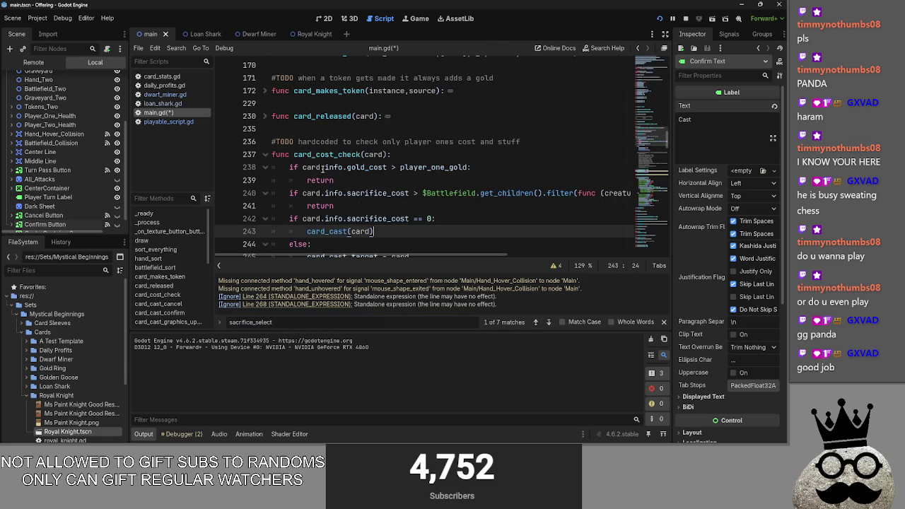
- Step through the remaining sacrifice_select matches to the last one
click(547, 322)
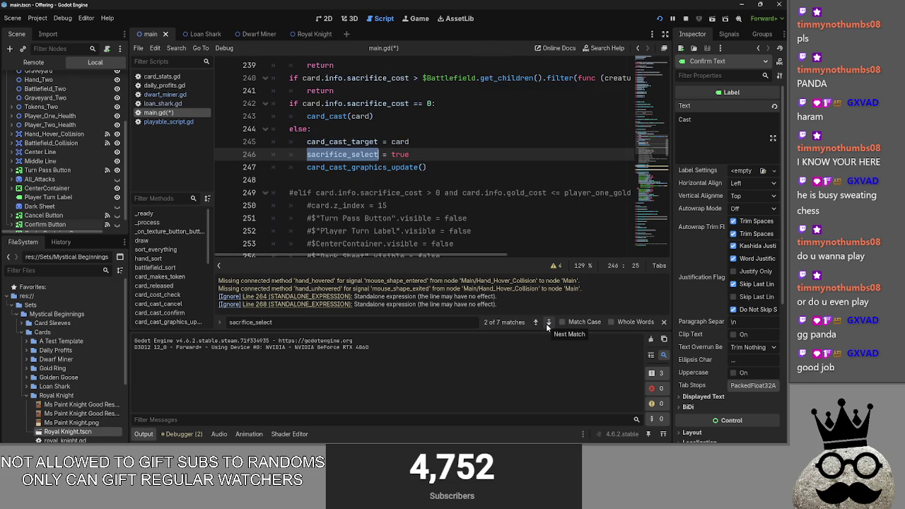
click(547, 323)
click(547, 322)
click(547, 322)
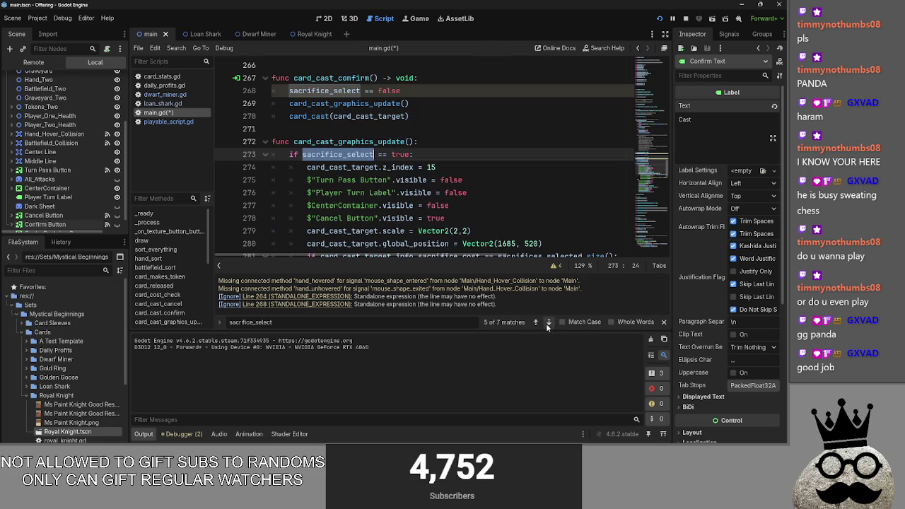
click(547, 322)
click(547, 322)
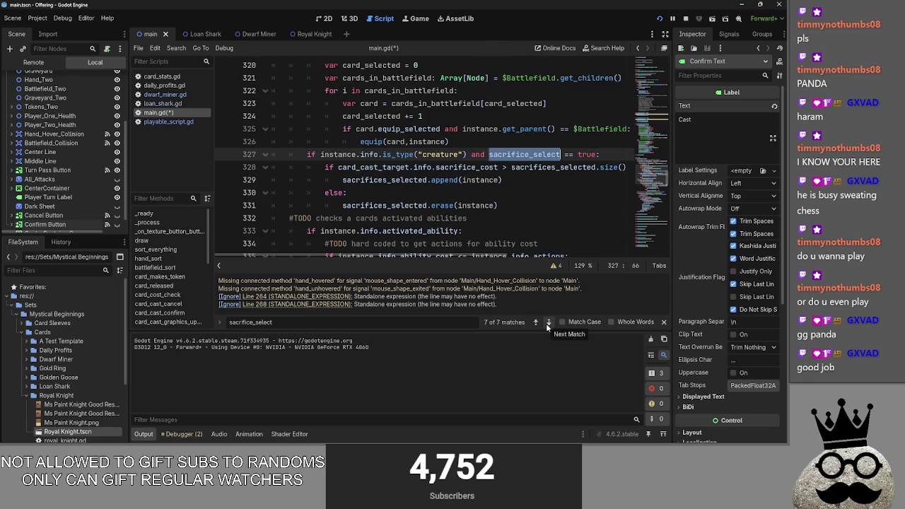
scroll(424, 177, up, 5)
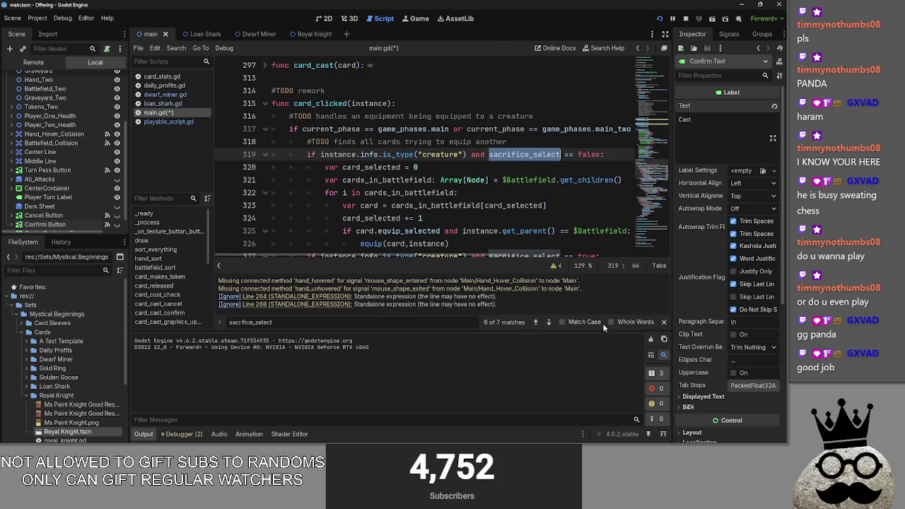
key(alt+Tab)
- In the game, cancel the shark card's cast, recast it, cancel again, then stop with F8
click(223, 186)
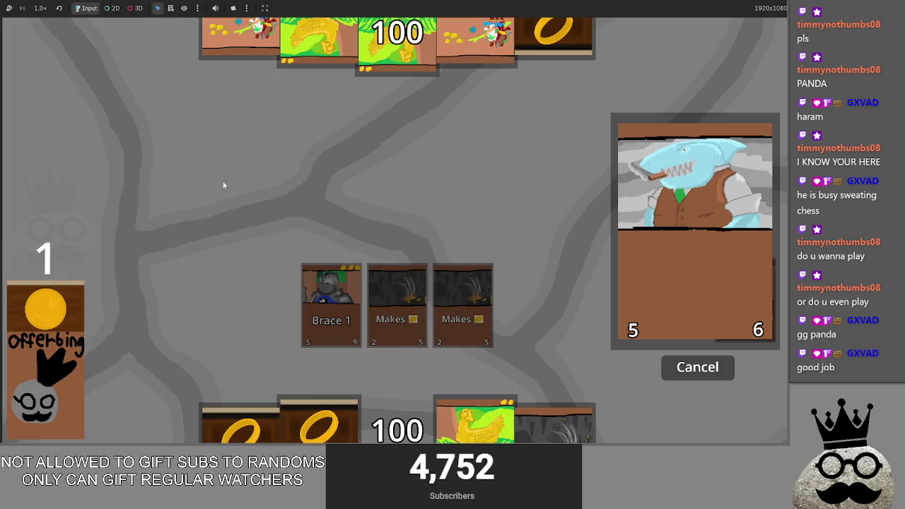
click(481, 303)
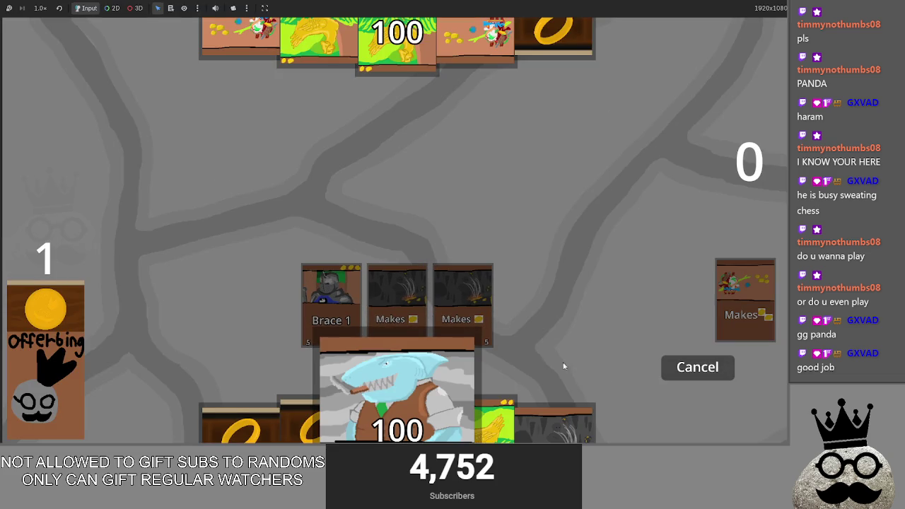
click(671, 376)
click(672, 374)
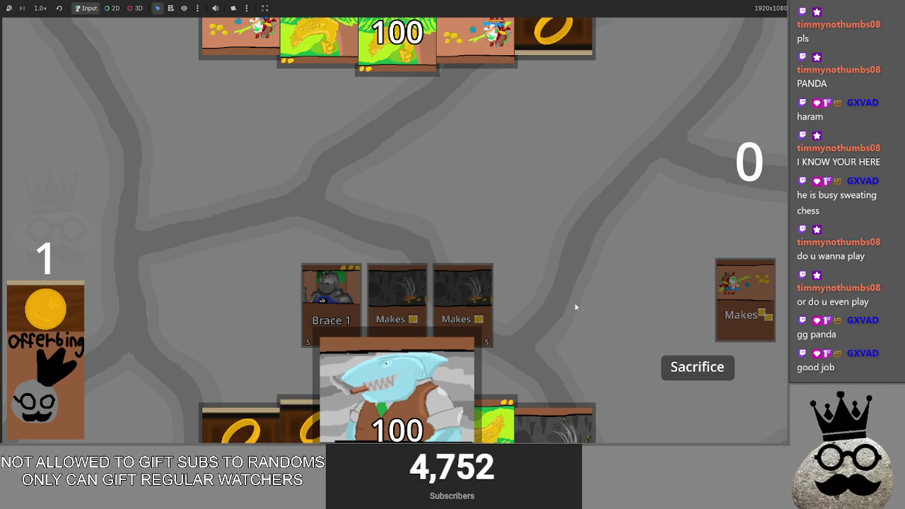
key(F8)
scroll(293, 227, up, 4)
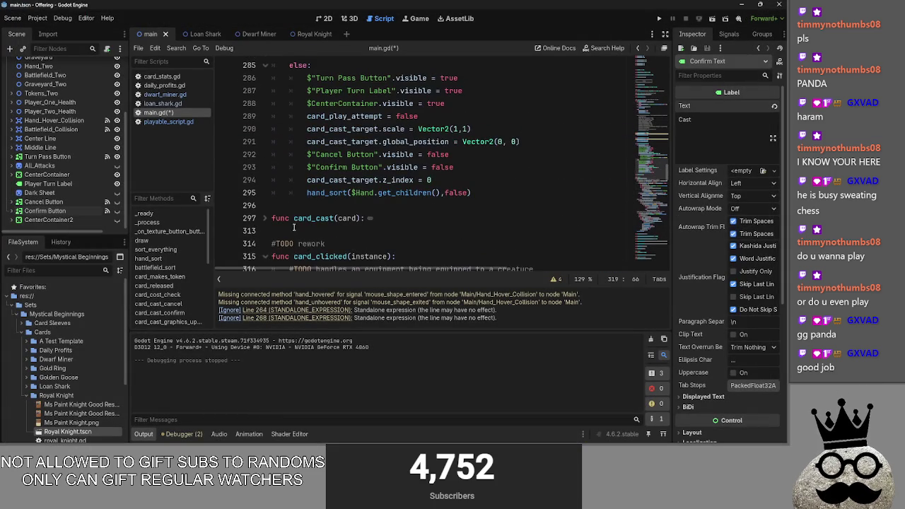
scroll(260, 260, up, 6)
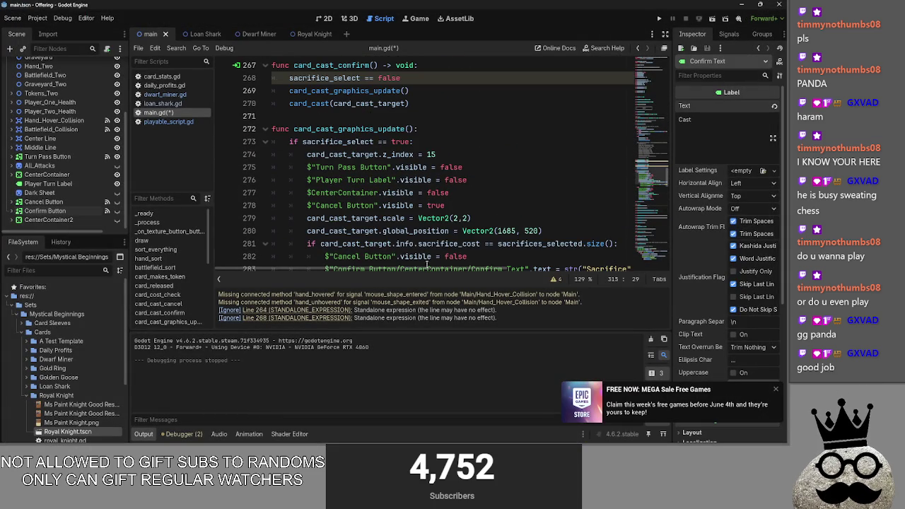
click(776, 391)
scroll(326, 237, up, 4)
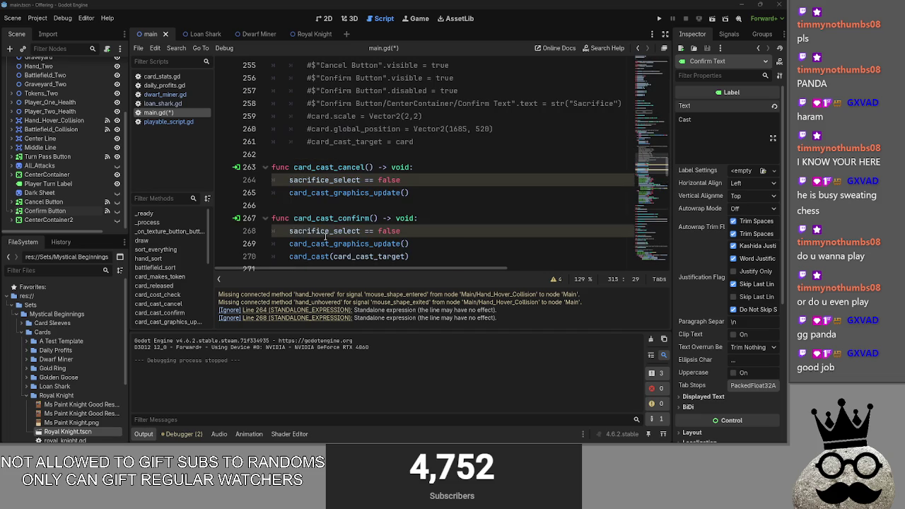
scroll(304, 228, up, 8)
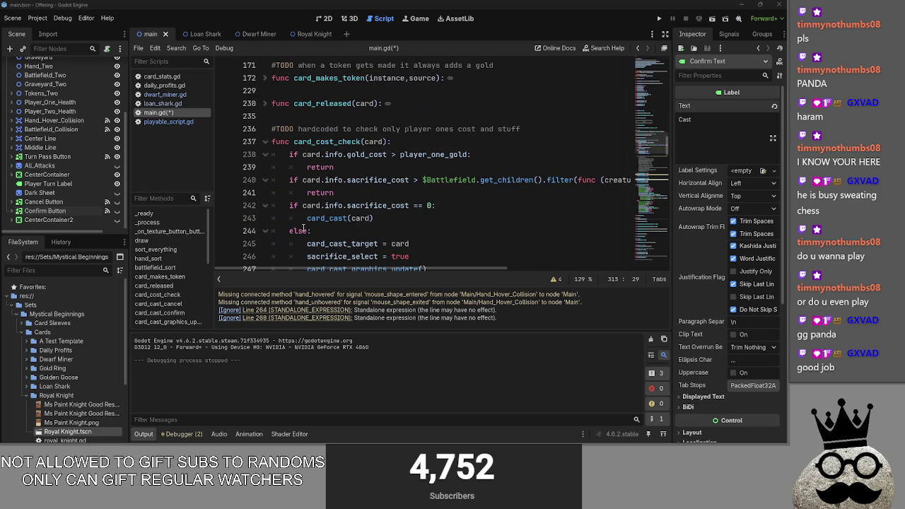
click(373, 231)
scroll(373, 230, down, 1)
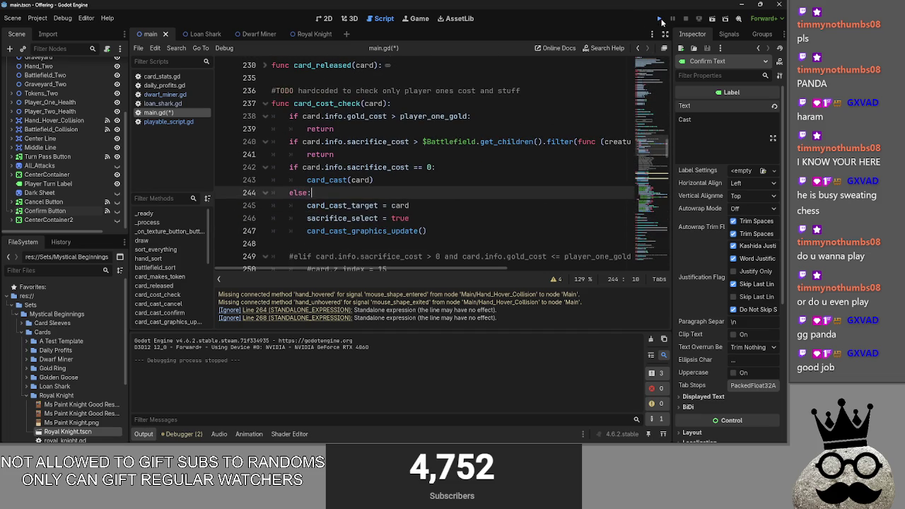
- Run the game, play a Makes card onto the board, drag the shark card to cast it, then stop
click(661, 20)
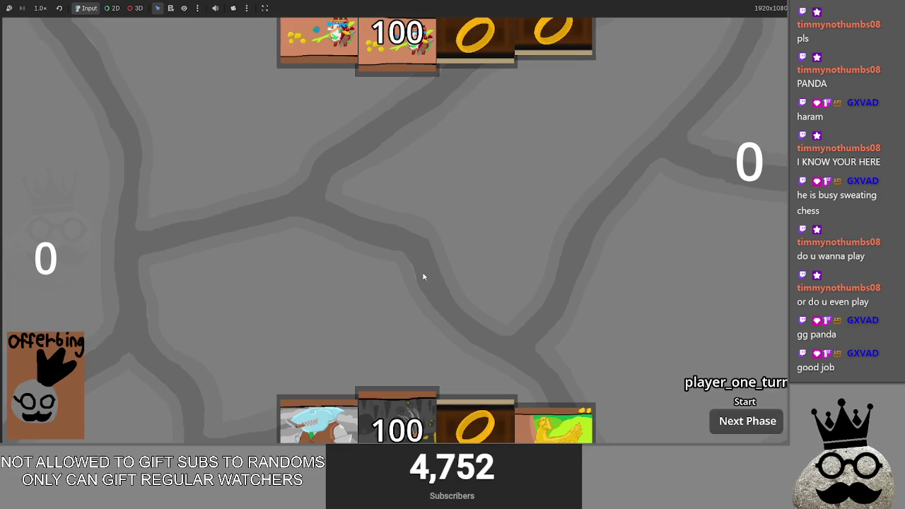
drag(408, 417, 409, 243)
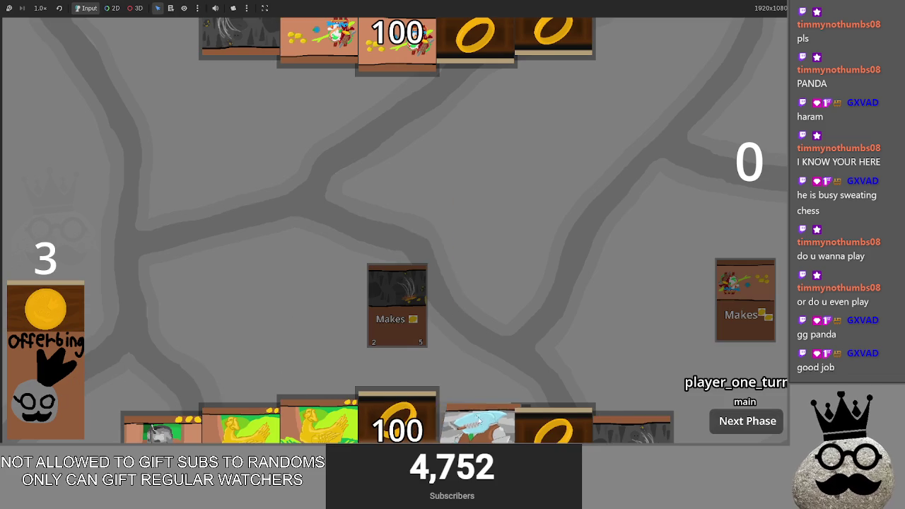
drag(478, 422, 503, 234)
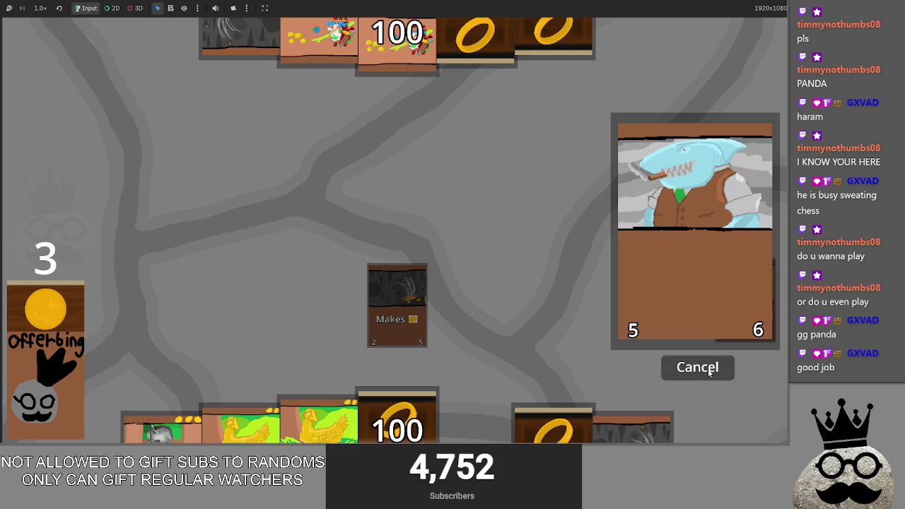
key(F8)
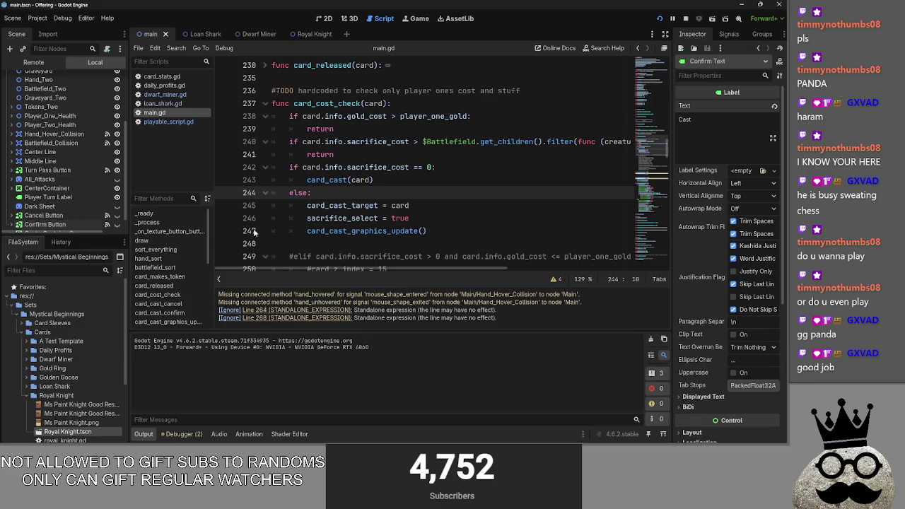
- Add print("egg") at the start of card_cast_cancel, checking the Cancel Button's button_up connection
scroll(394, 184, up, 1)
click(265, 143)
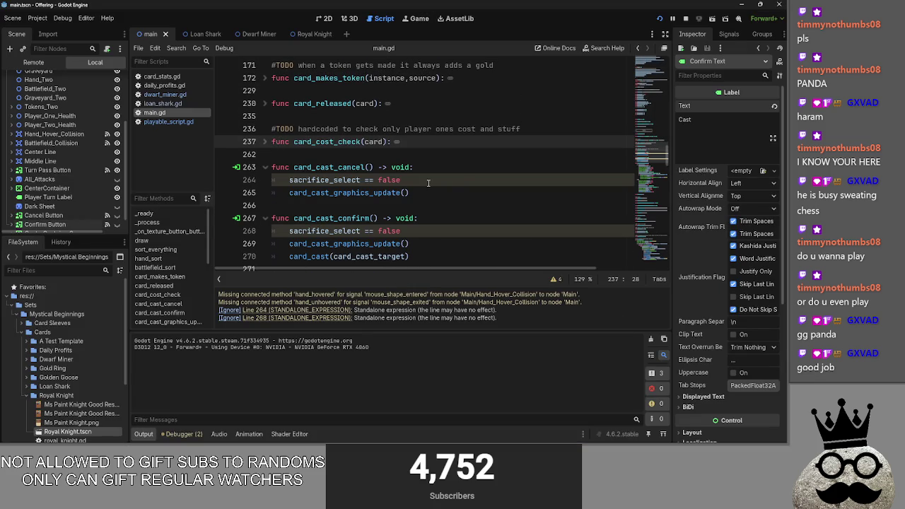
click(460, 172)
key(Return)
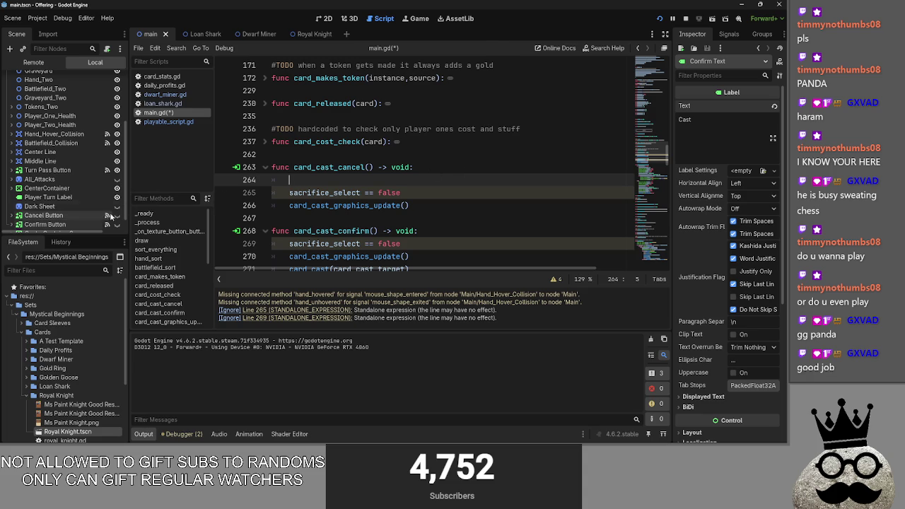
click(108, 214)
click(728, 92)
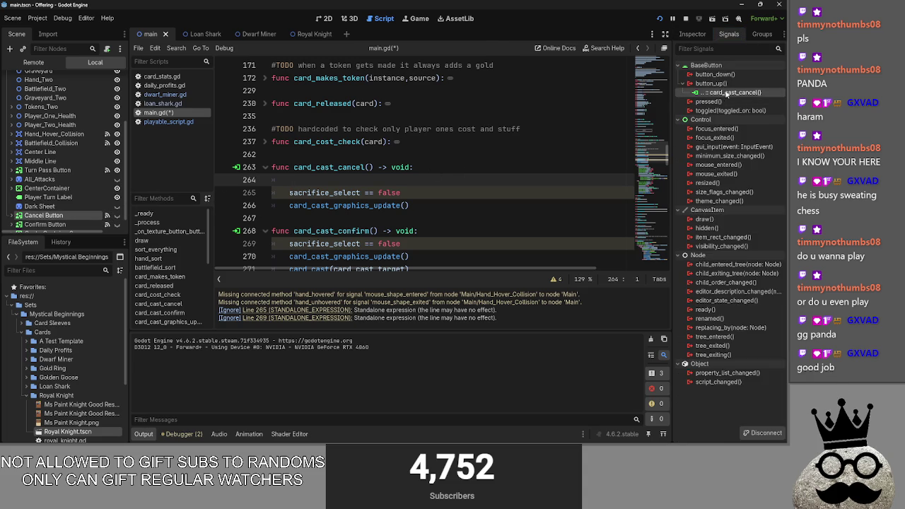
click(364, 183)
text(()
text(gg")
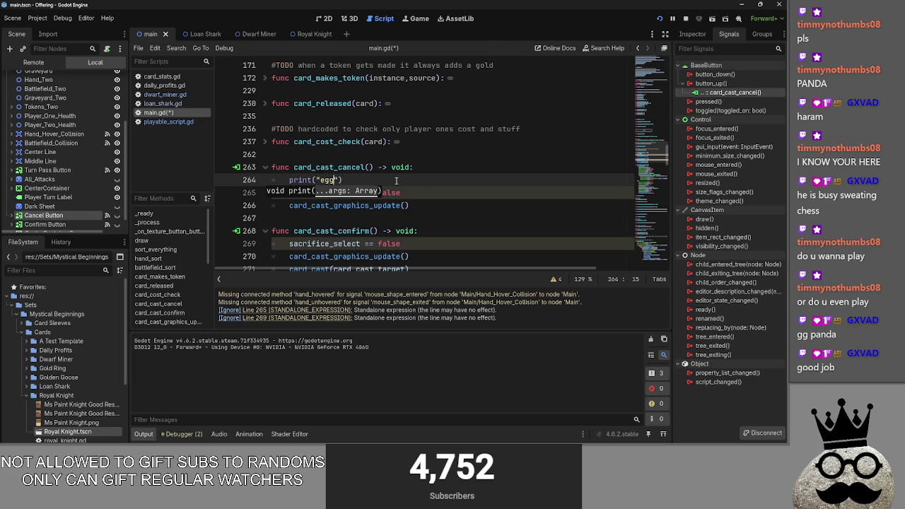
- Run the game, inspect the live Cancel and Confirm Button nodes in the Remote tree, then relaunch
key(F5)
click(710, 376)
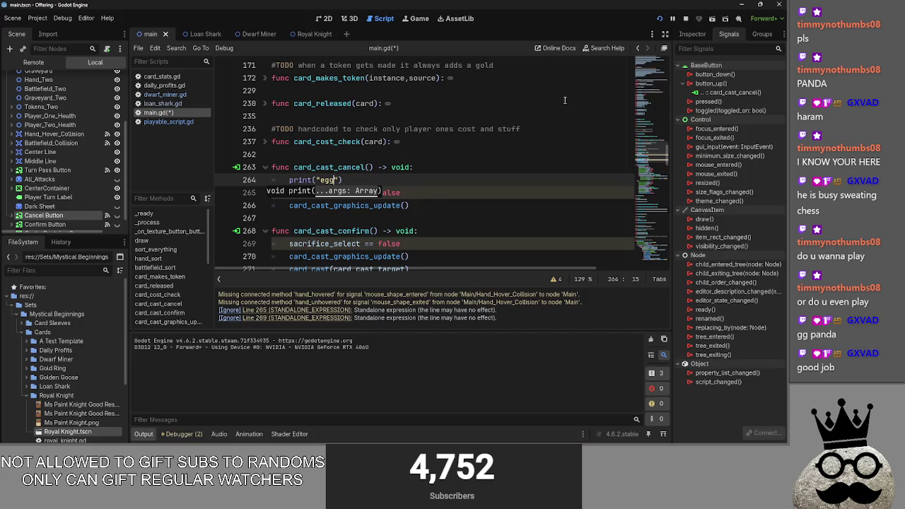
click(33, 62)
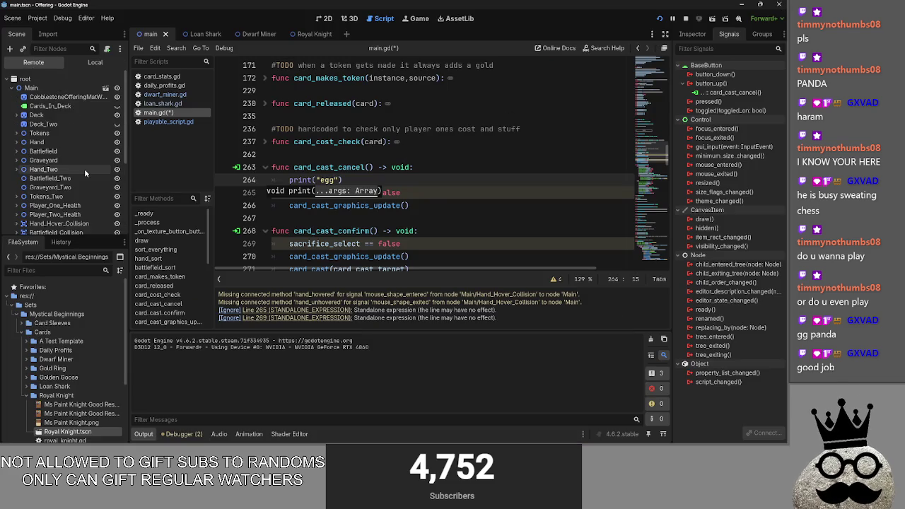
scroll(85, 170, down, 2)
click(96, 182)
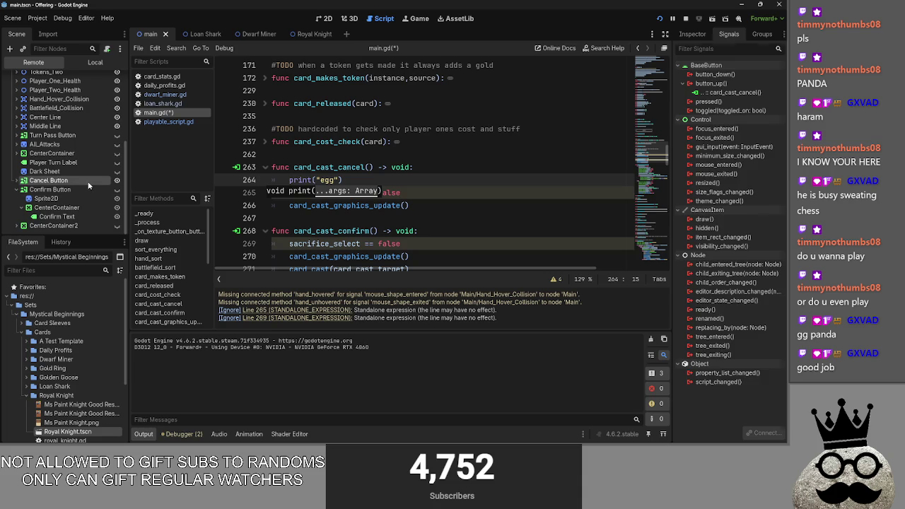
click(16, 180)
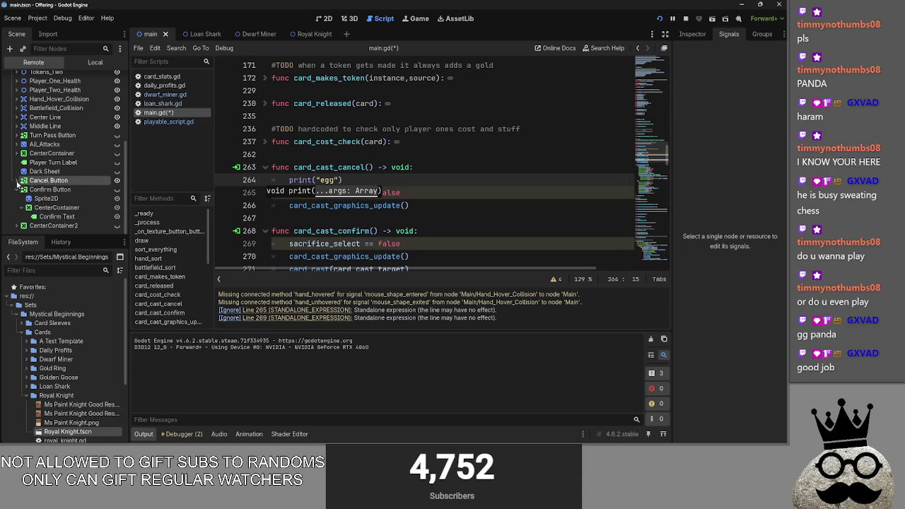
click(50, 189)
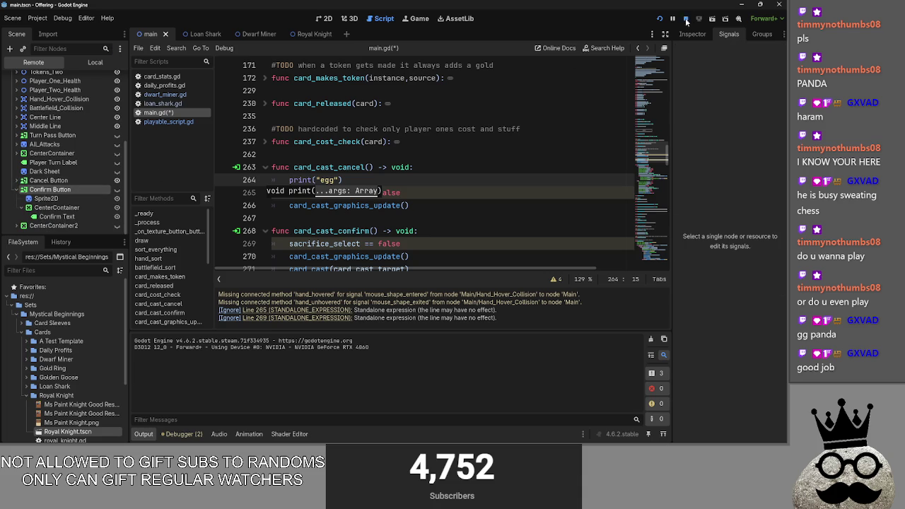
key(F5)
key(alt+Tab)
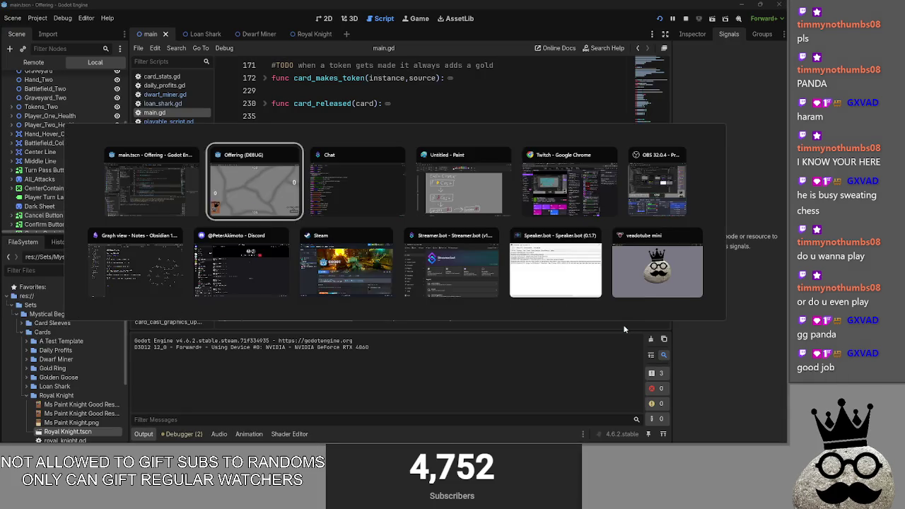
- Play two Makes cards and the pink card, then advance phases back to player one's main phase
key(alt+Tab)
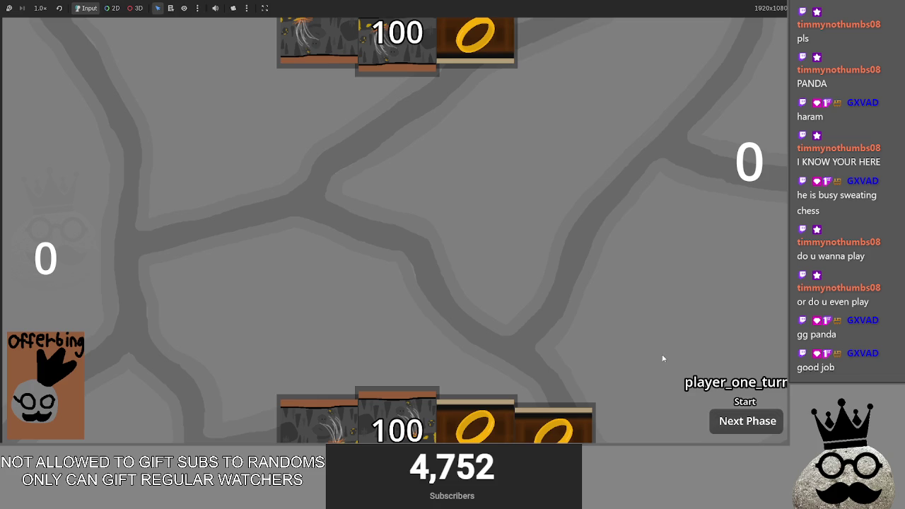
click(395, 421)
click(470, 427)
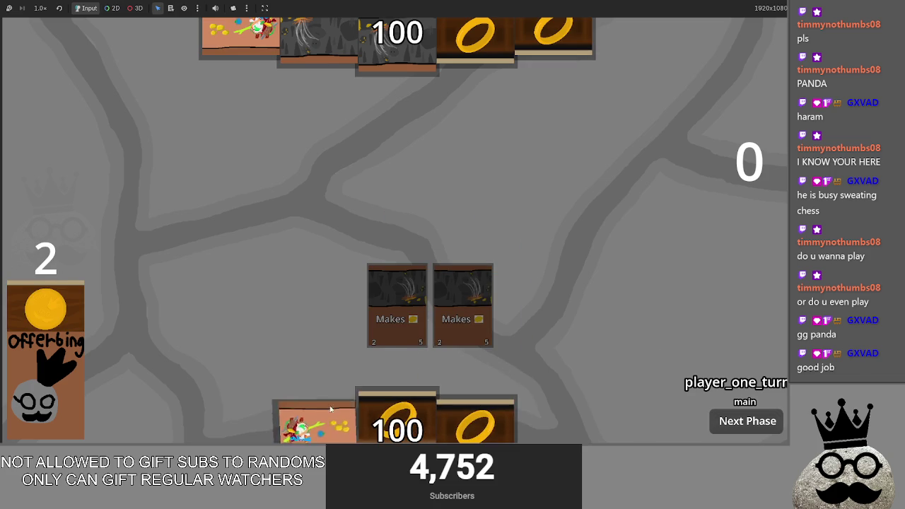
click(316, 423)
click(737, 424)
click(737, 425)
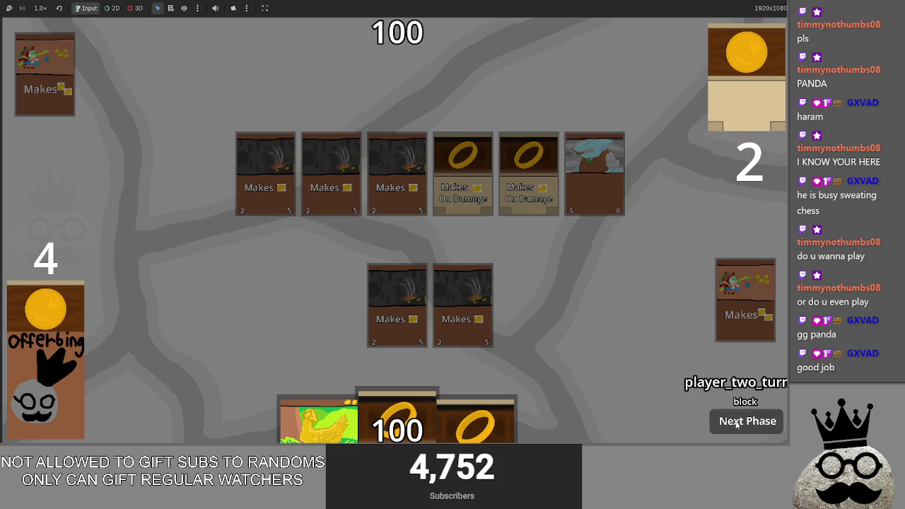
click(737, 422)
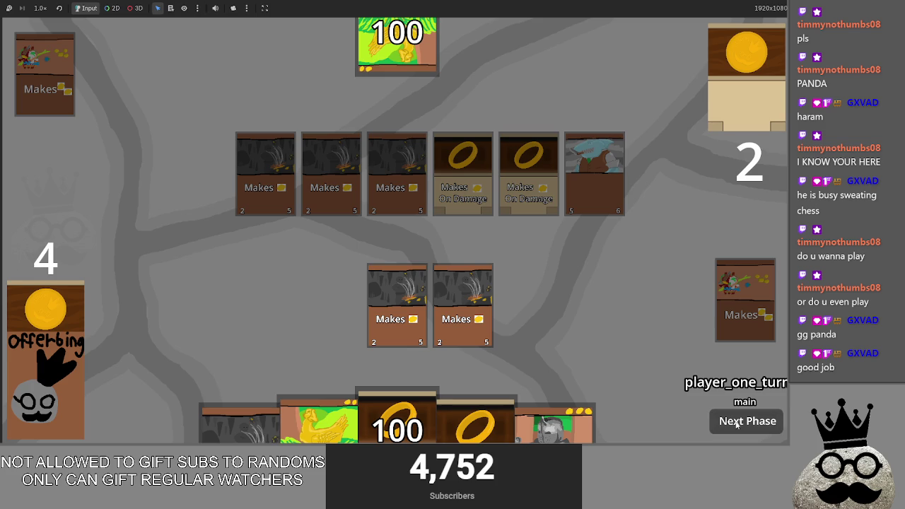
- Play the cave Makes and golden-chicken cards, then cast the shark card to open its sacrifice prompt
mouse_move(240, 424)
mouse_down()
mouse_move(274, 315)
mouse_move(289, 332)
mouse_up()
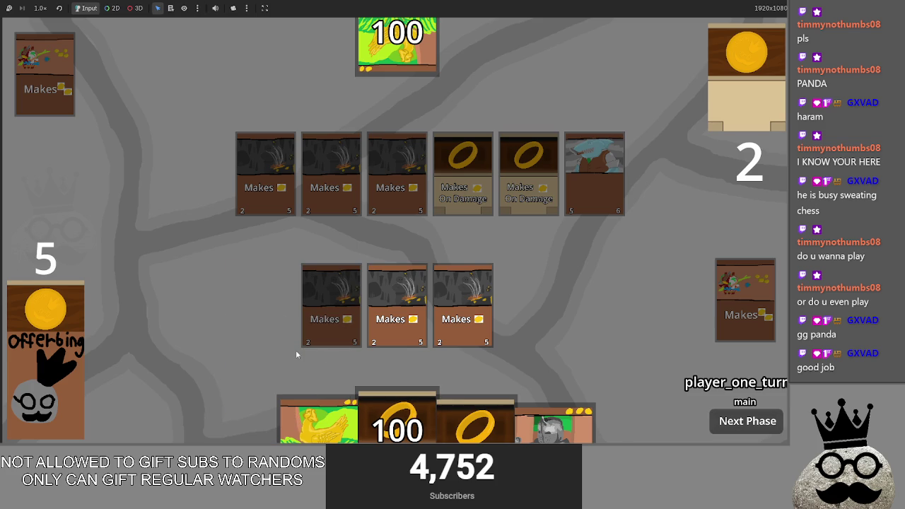
drag(315, 417, 529, 305)
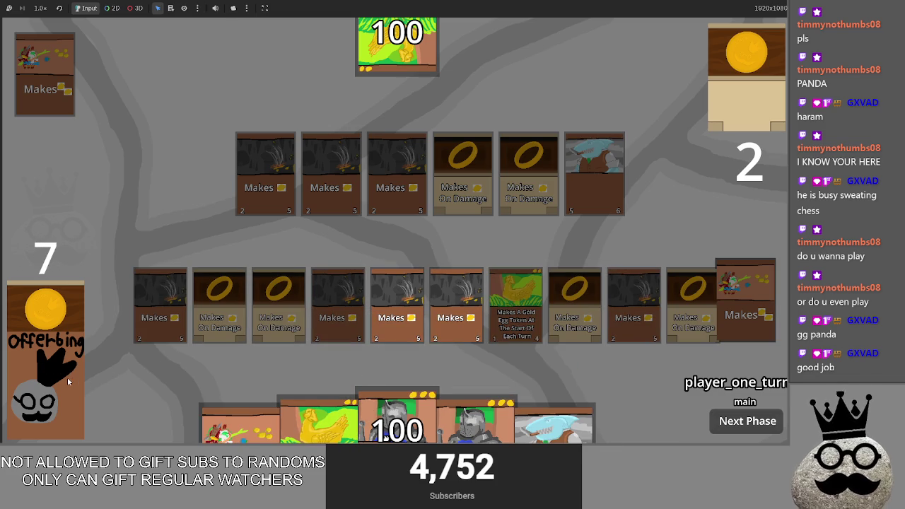
drag(564, 438, 565, 254)
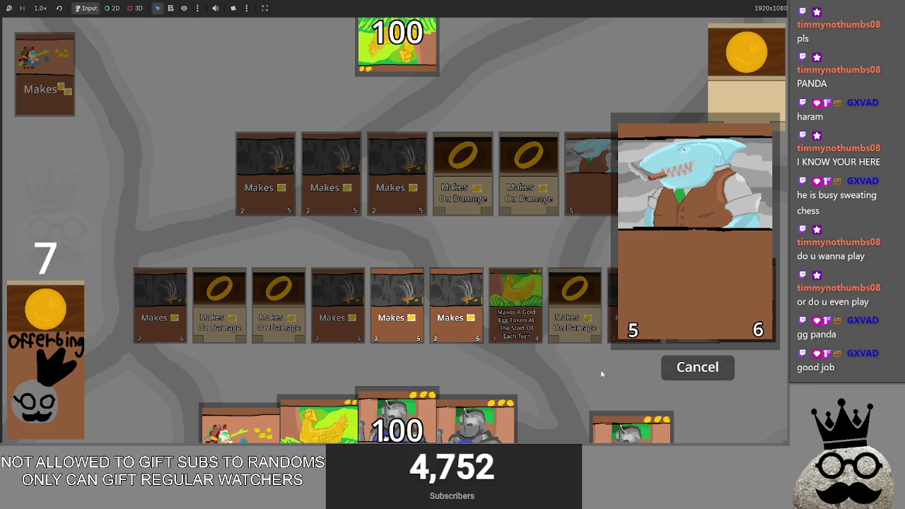
key(alt+Tab)
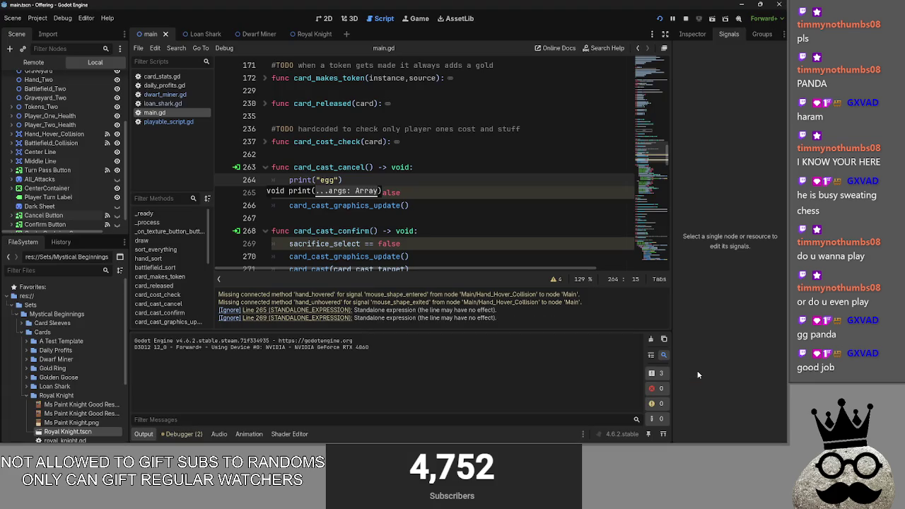
- Cancel the shark card's cast twice in the game, checking the output for "egg"
key(alt+Tab)
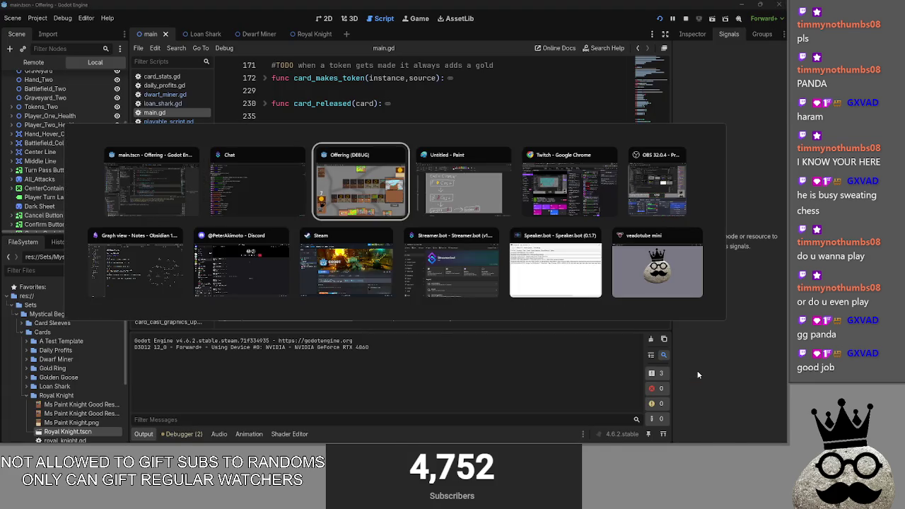
click(698, 375)
key(alt+Tab)
key(alt+Tab)
click(697, 374)
key(alt+Tab)
- Review the print("egg") line, then jump to the card_cast_graphics_update definition
click(401, 179)
drag(400, 179, 282, 178)
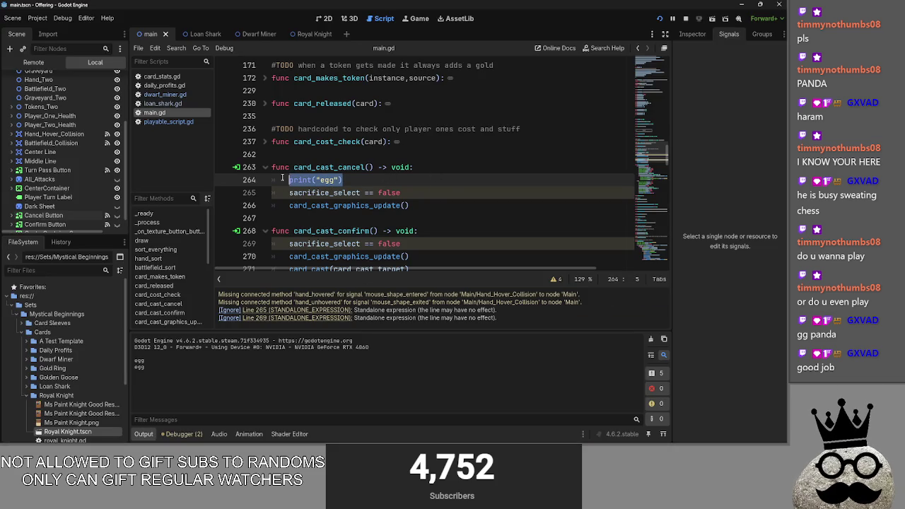
click(359, 192)
scroll(396, 212, up, 8)
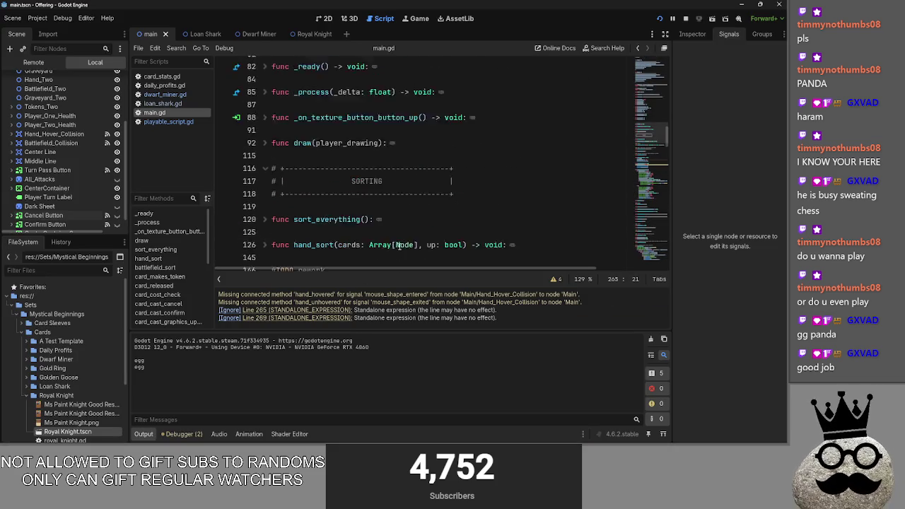
scroll(399, 245, up, 5)
scroll(400, 246, down, 10)
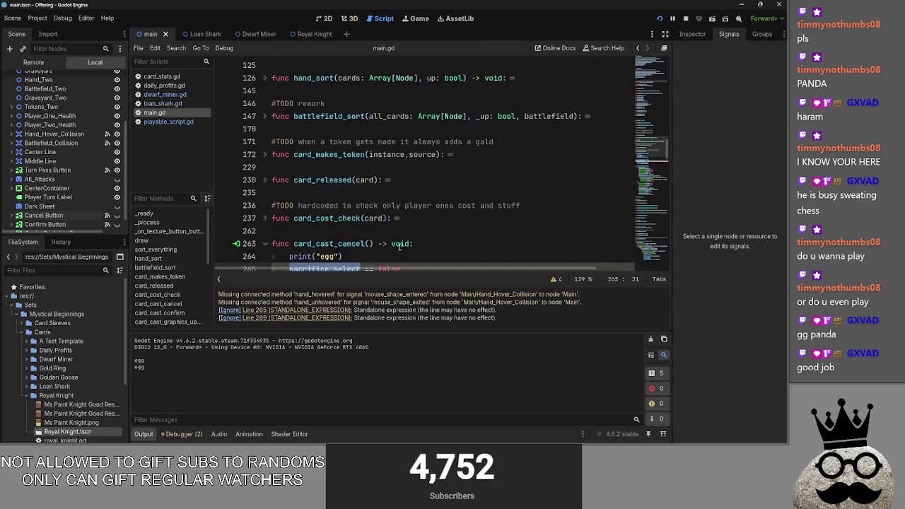
scroll(399, 246, down, 3)
double_click(340, 173)
scroll(330, 185, down, 13)
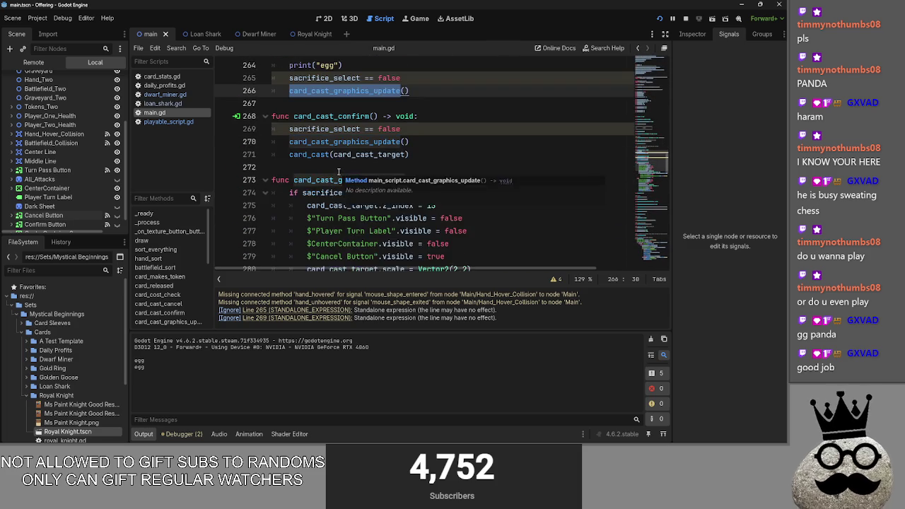
scroll(318, 192, down, 2)
scroll(318, 192, up, 2)
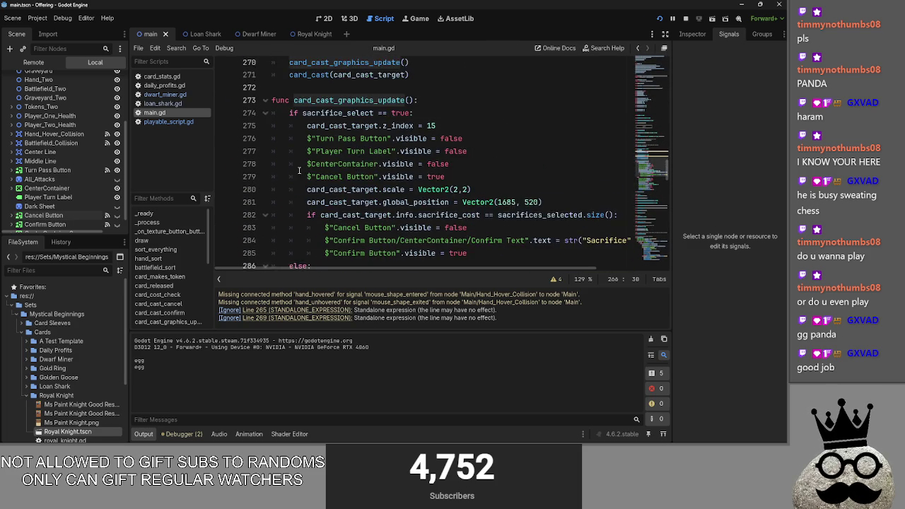
- Inspect the sacrifice_select if-block at line 274 and its else branch by folding and unfolding it
click(266, 116)
click(379, 132)
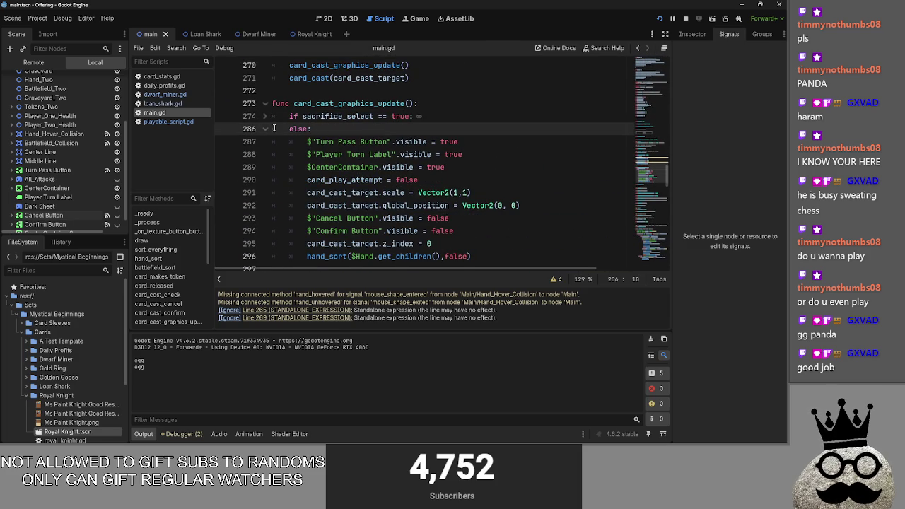
click(297, 117)
click(268, 121)
click(268, 122)
double_click(299, 129)
click(264, 119)
click(263, 119)
click(262, 117)
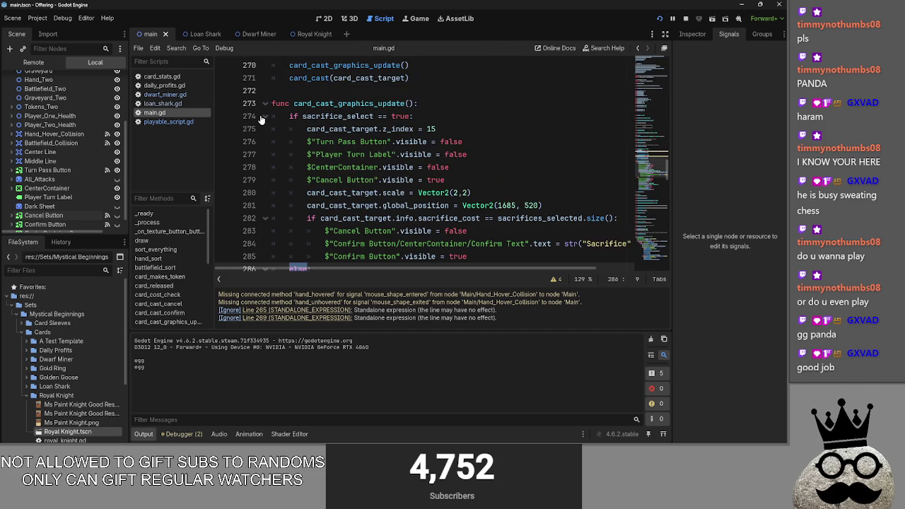
click(313, 205)
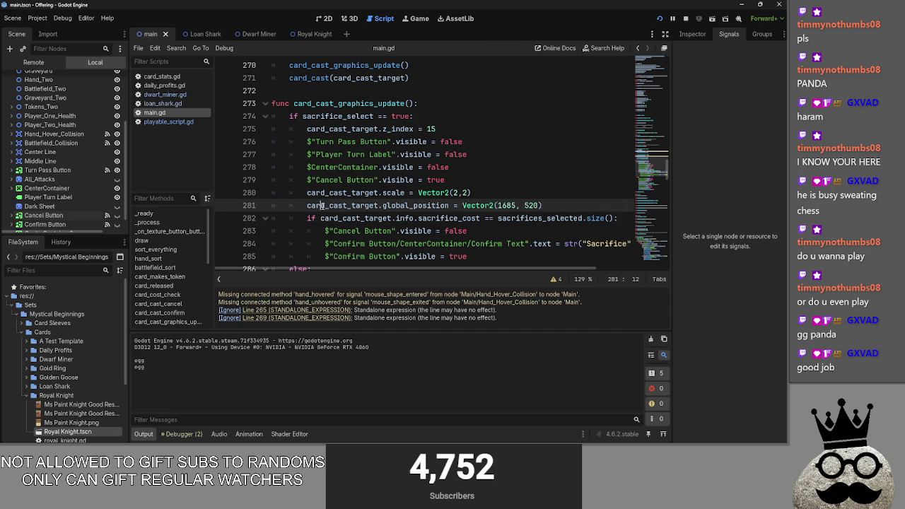
double_click(312, 218)
click(264, 116)
- Add a print( call under else:, delete card_cast_cancel's empty line, and fold that function
click(323, 129)
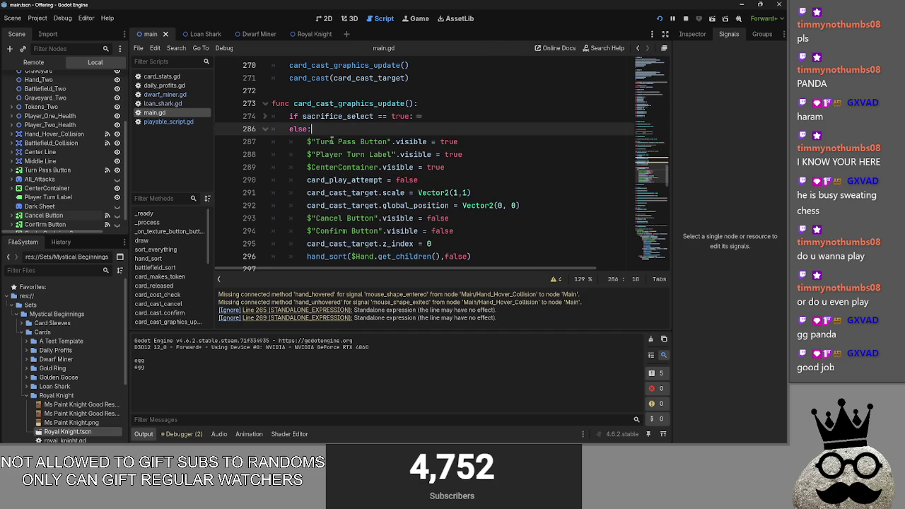
scroll(380, 130, down, 1)
key(Return)
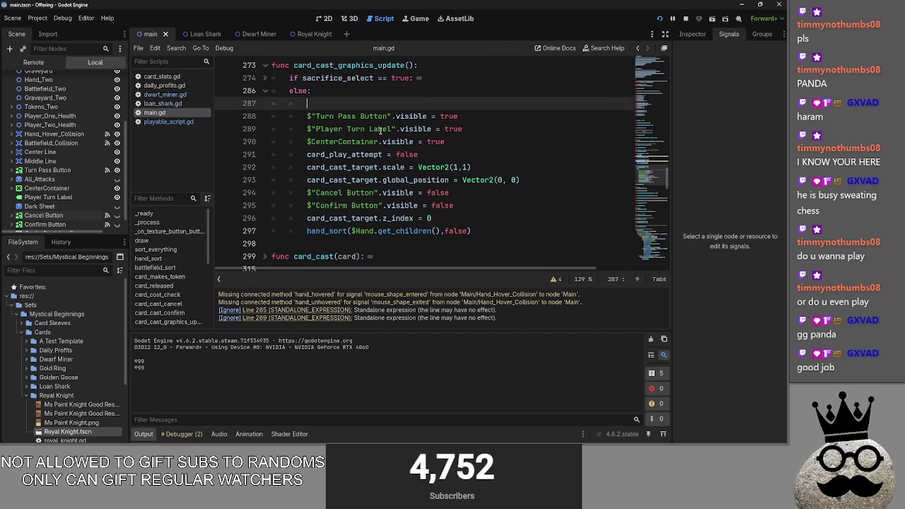
text(print()
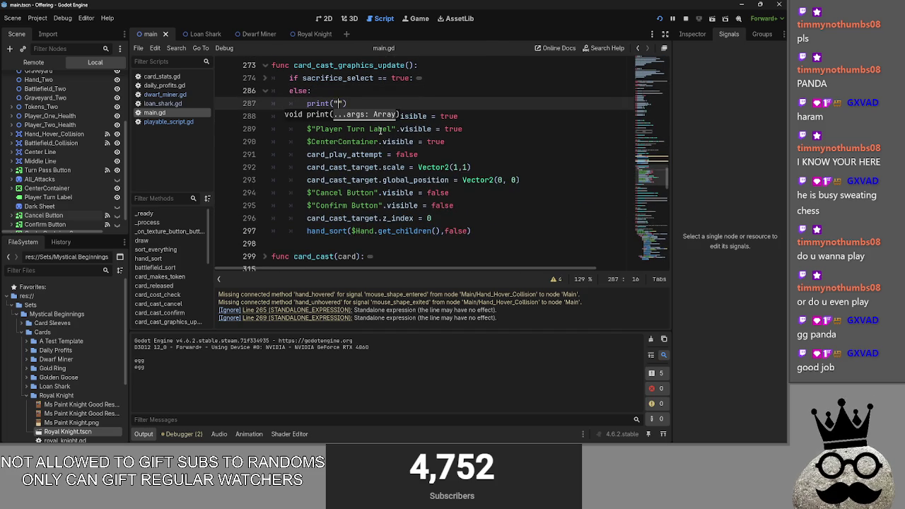
scroll(381, 130, up, 6)
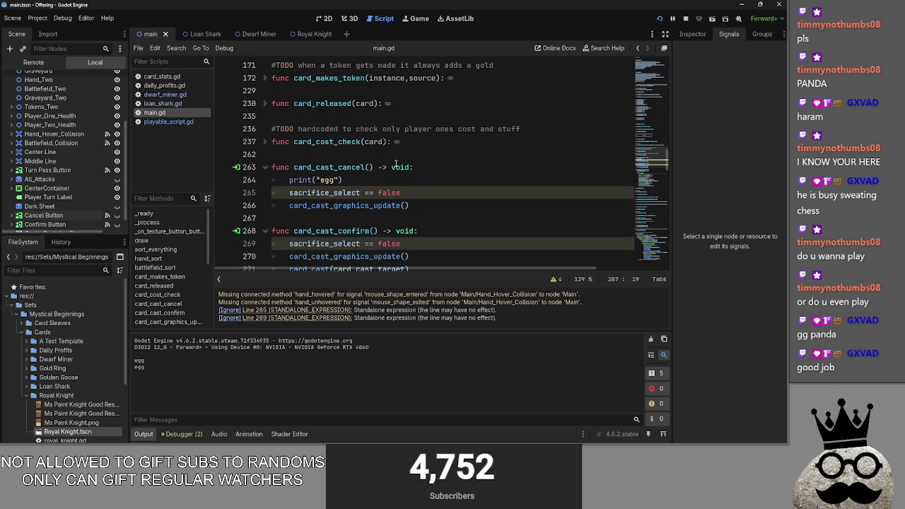
click(342, 179)
key(BackSpace)
click(263, 168)
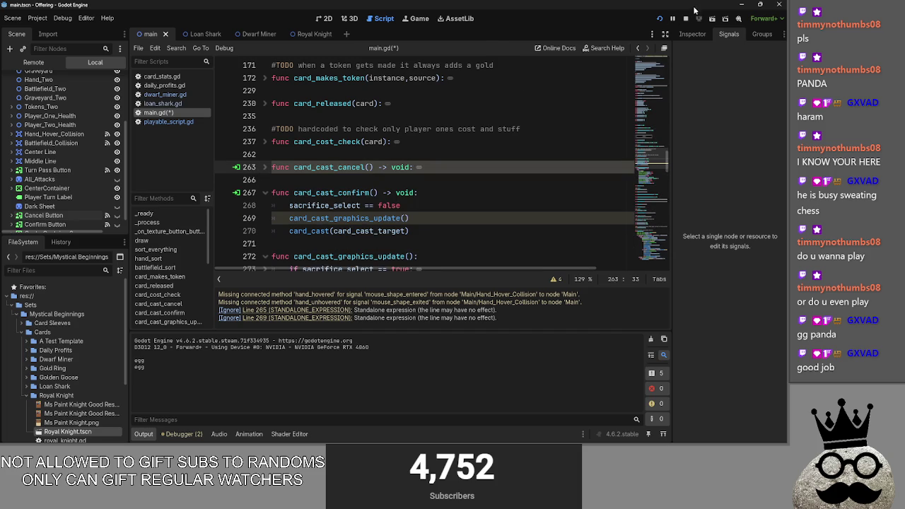